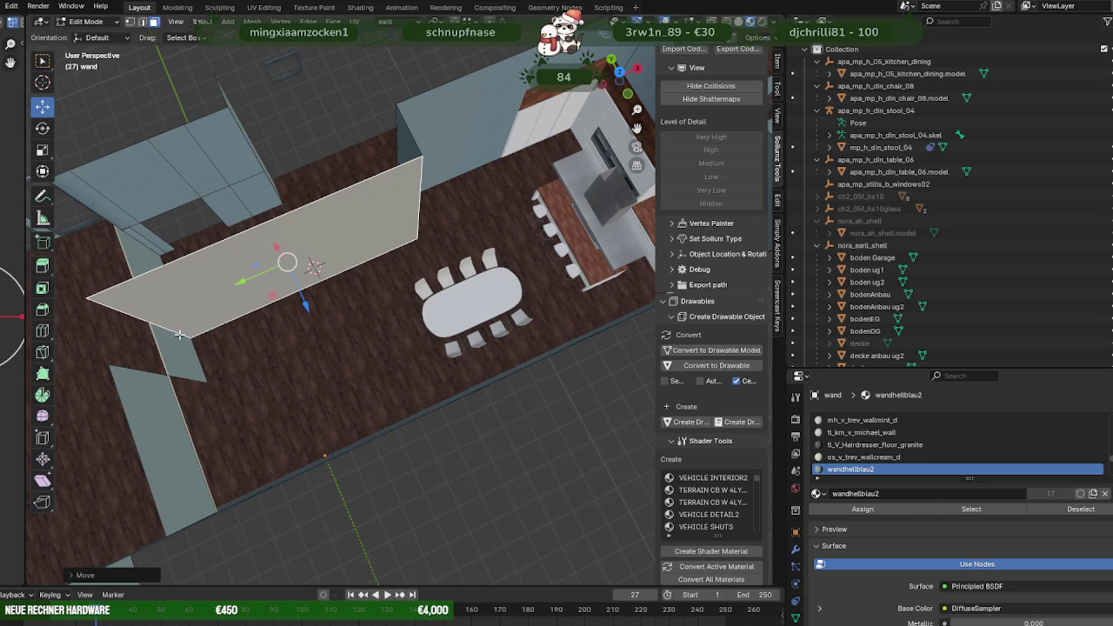
Select the slanted wall's lower edge and slide it along Y to shorten the wall.
left_click(178, 335)
left_click(153, 325)
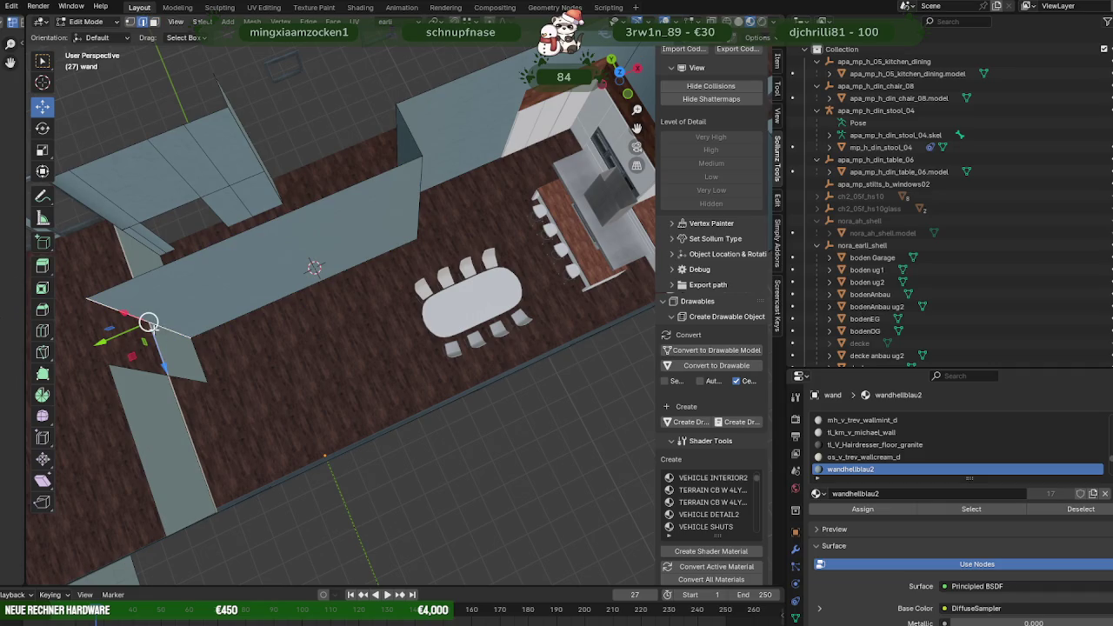
mouse_move(120, 341)
left_mouse_down()
mouse_move(188, 210)
mouse_move(224, 186)
left_mouse_up()
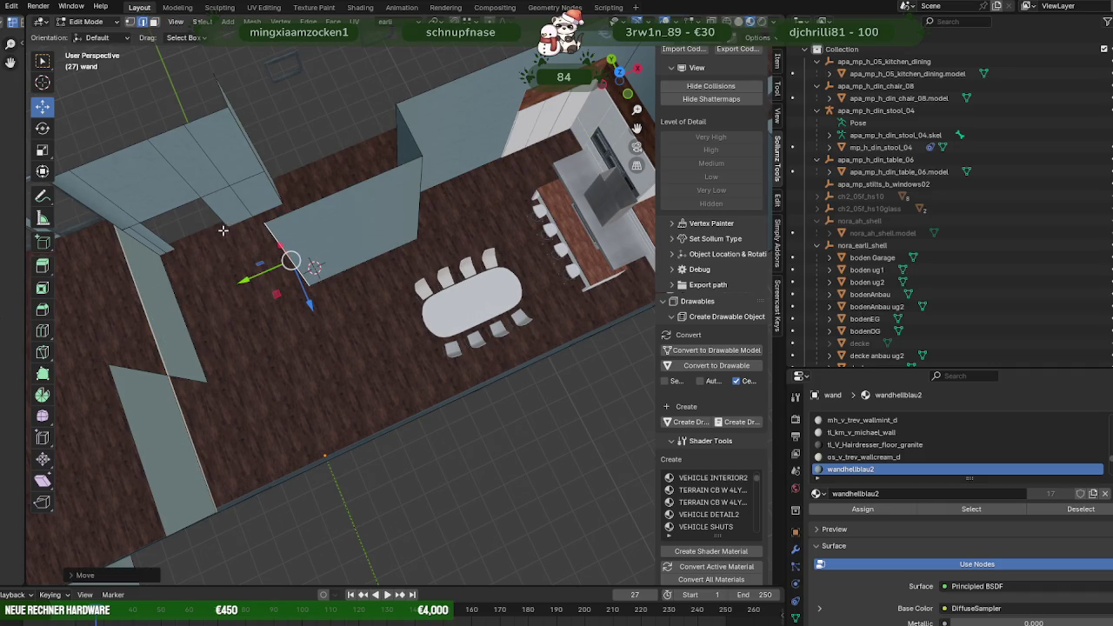
left_click_drag(246, 281, 254, 269)
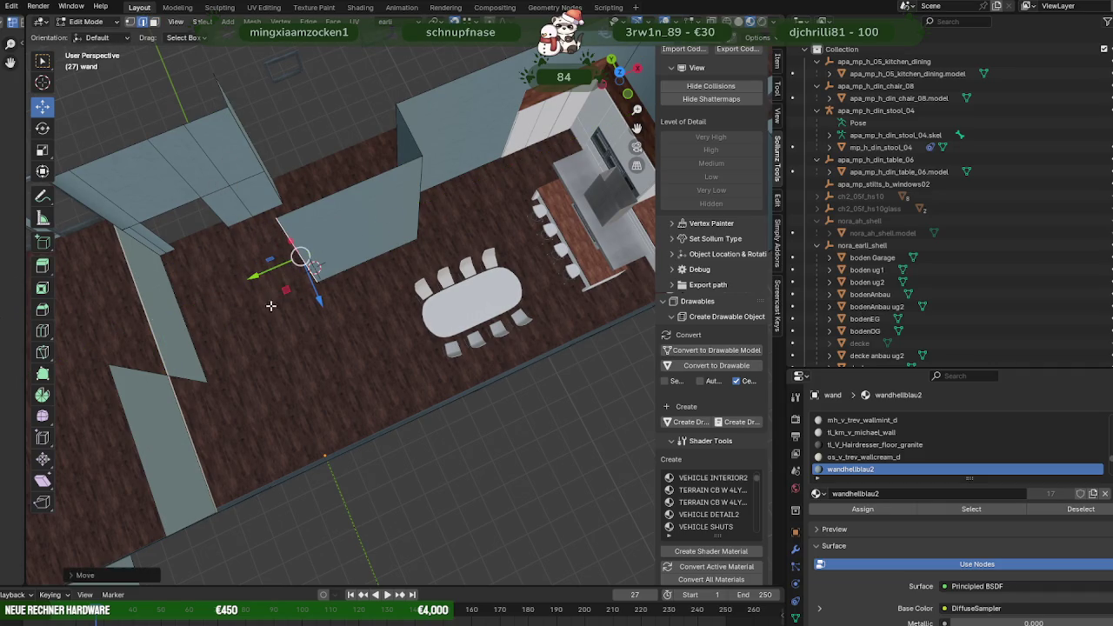
middle_click_drag(254, 269, 383, 325)
Extrude a new wall section from that edge along the Z axis.
key("e")
left_click(391, 346)
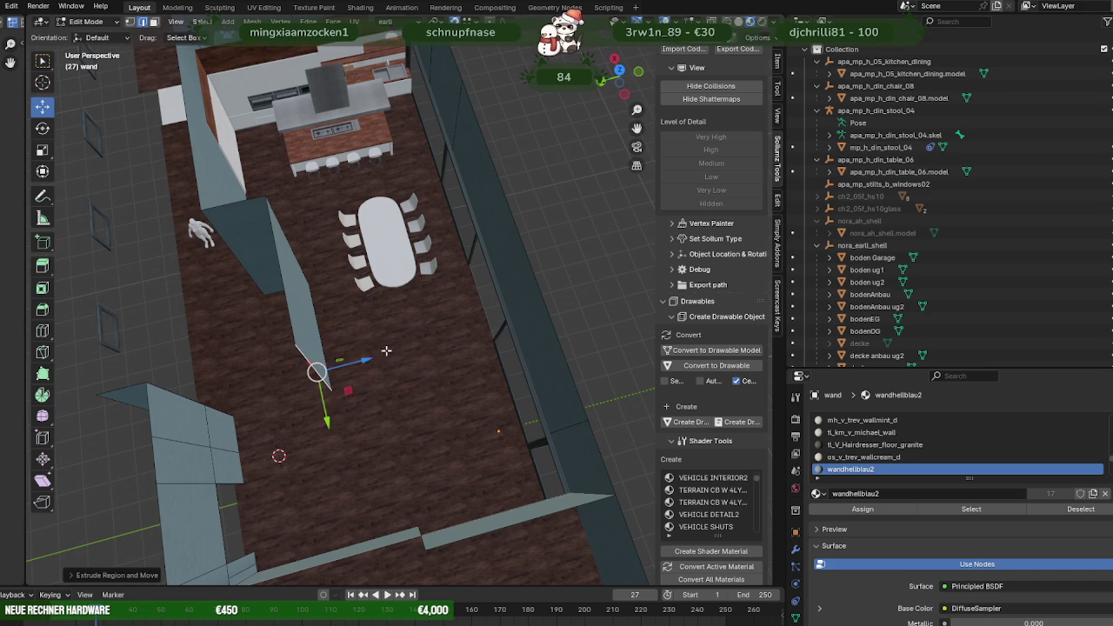
left_click_drag(374, 355, 500, 313)
middle_click_drag(500, 313, 476, 309)
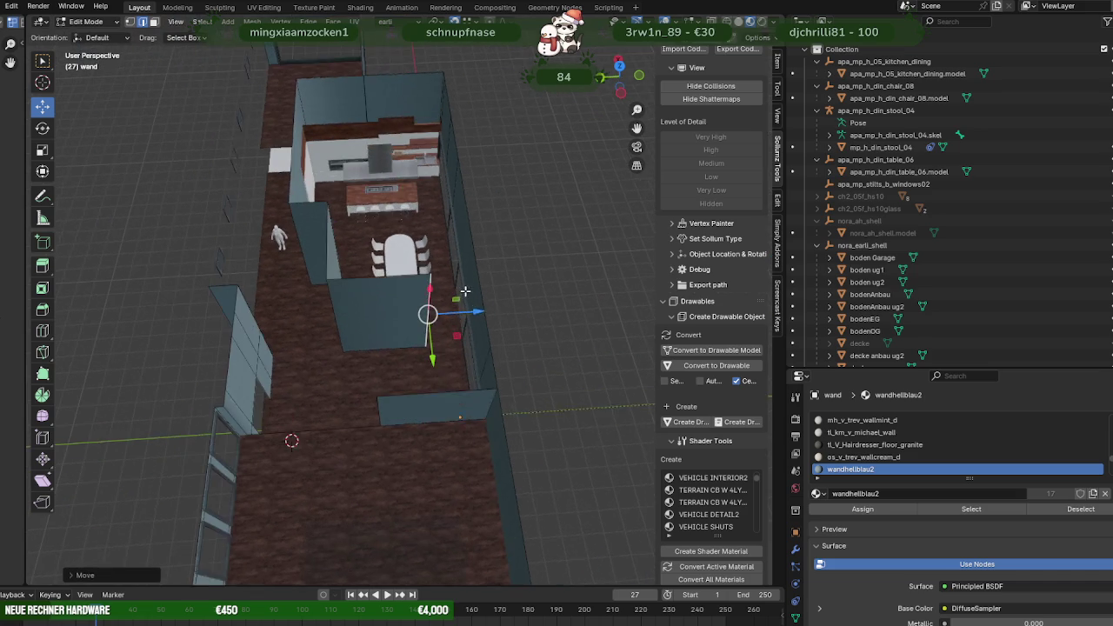
left_click_drag(477, 309, 395, 311)
middle_click_drag(396, 311, 322, 143)
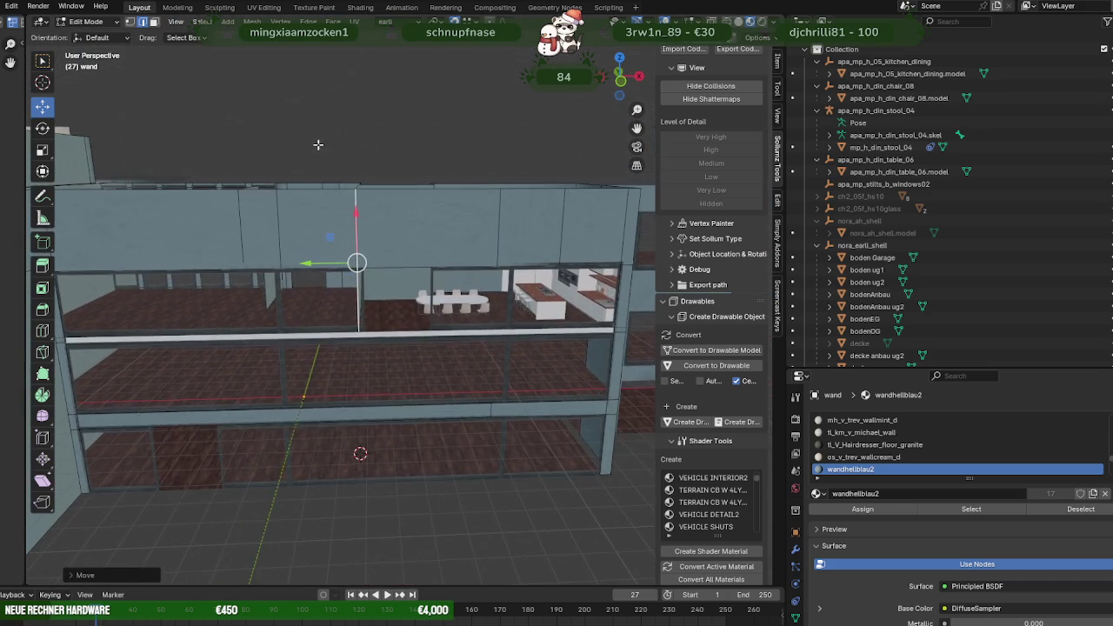
mouse_move(323, 142)
middle_mouse_down()
mouse_move(295, 143)
mouse_move(318, 149)
mouse_move(309, 148)
middle_mouse_up()
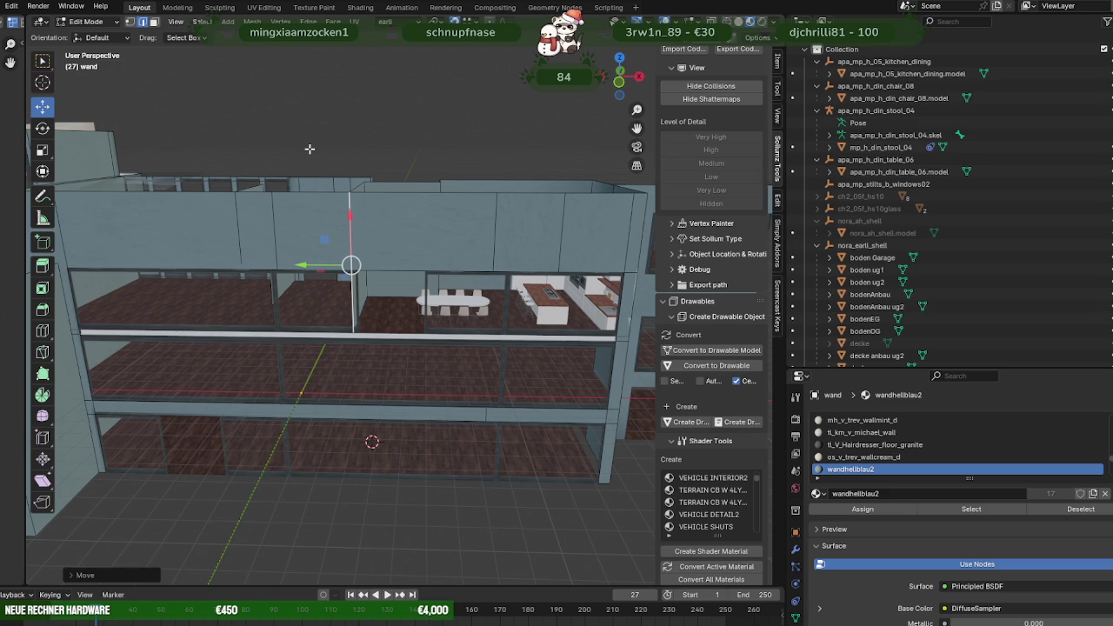
mouse_move(361, 132)
middle_mouse_down()
mouse_move(377, 365)
mouse_move(354, 310)
middle_mouse_up()
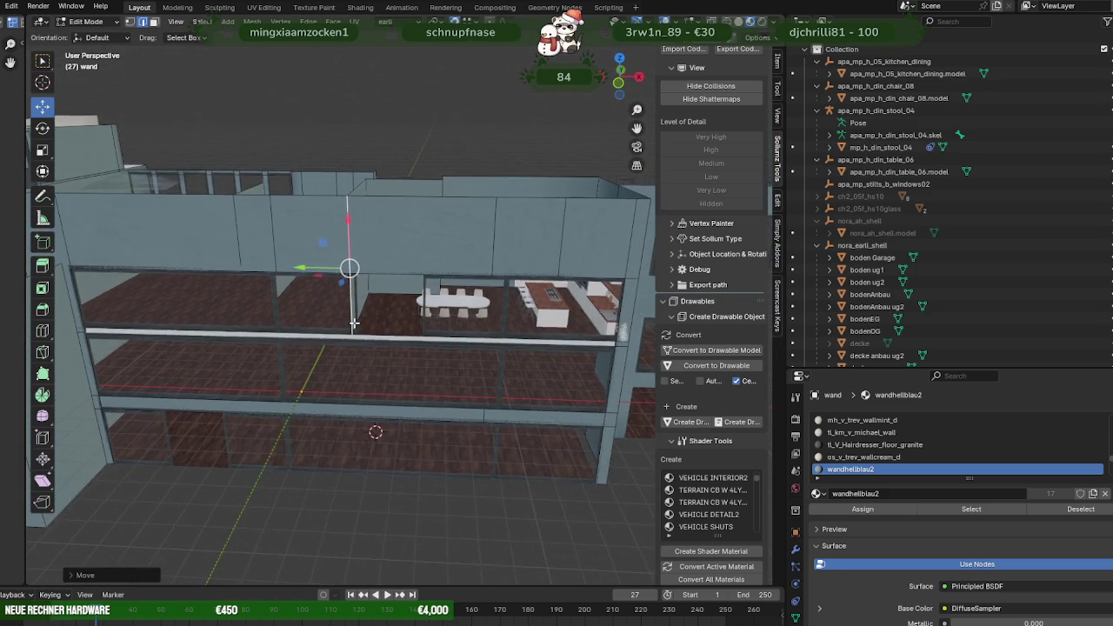
mouse_move(353, 309)
middle_mouse_down()
mouse_move(444, 331)
mouse_move(545, 381)
middle_mouse_up()
mouse_move(460, 328)
middle_mouse_down()
mouse_move(522, 345)
mouse_move(365, 313)
mouse_move(301, 314)
middle_mouse_up()
middle_click_drag(371, 345, 398, 317)
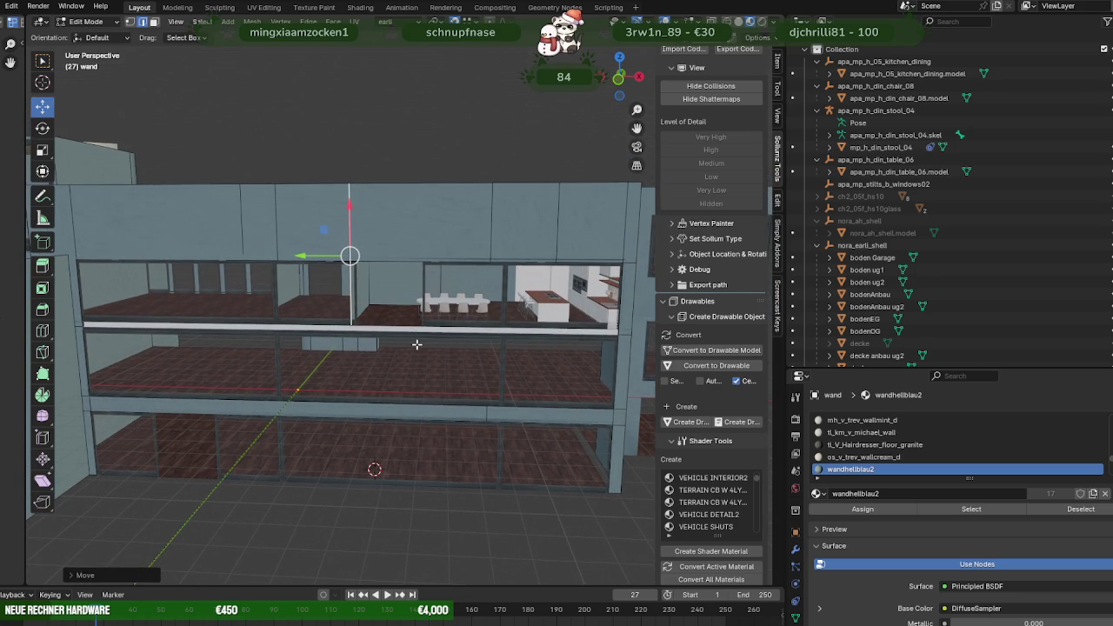
mouse_move(416, 345)
middle_mouse_down()
mouse_move(427, 424)
mouse_move(425, 413)
middle_mouse_up()
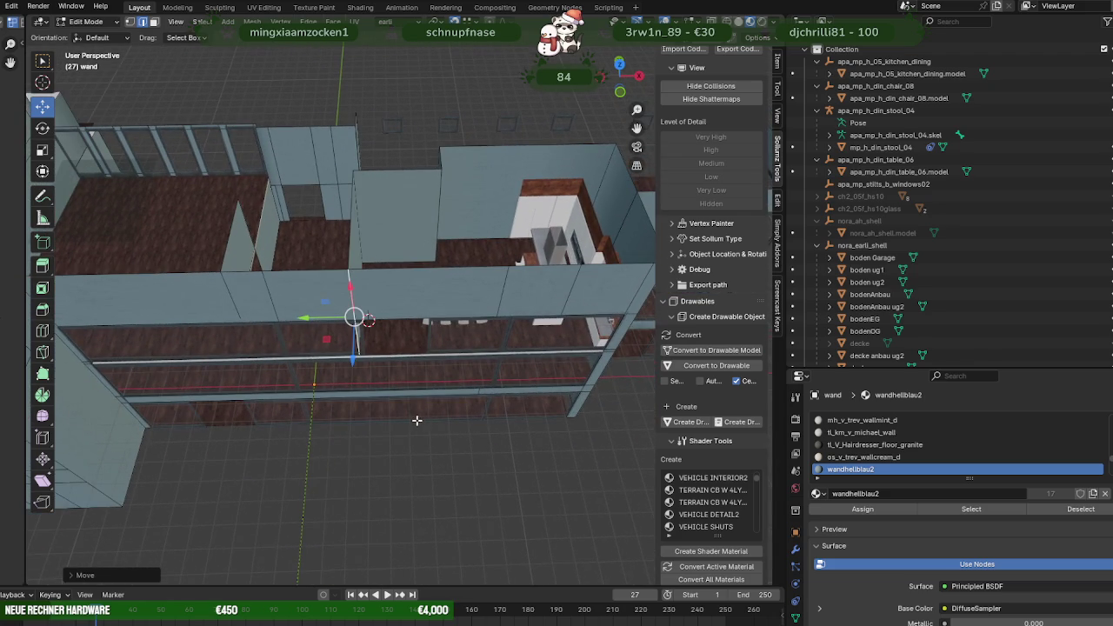
key("Tab")
Enter and exit Edit Mode on the fensterinnen window frames, returning to Object Mode.
left_click(279, 335)
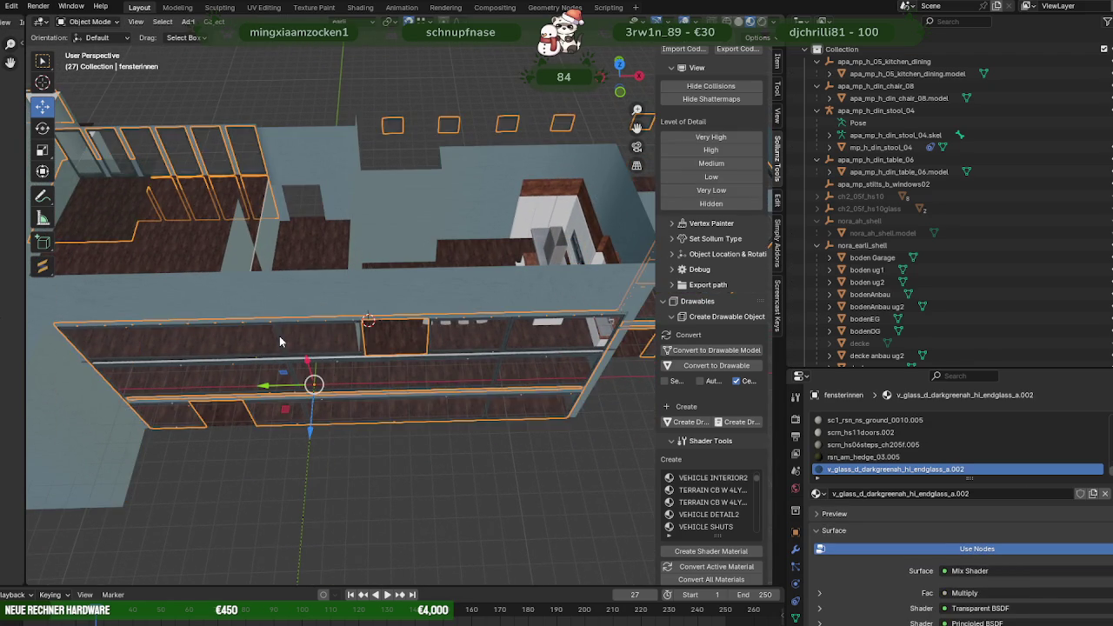
key("Tab")
middle_click_drag(280, 336, 279, 290)
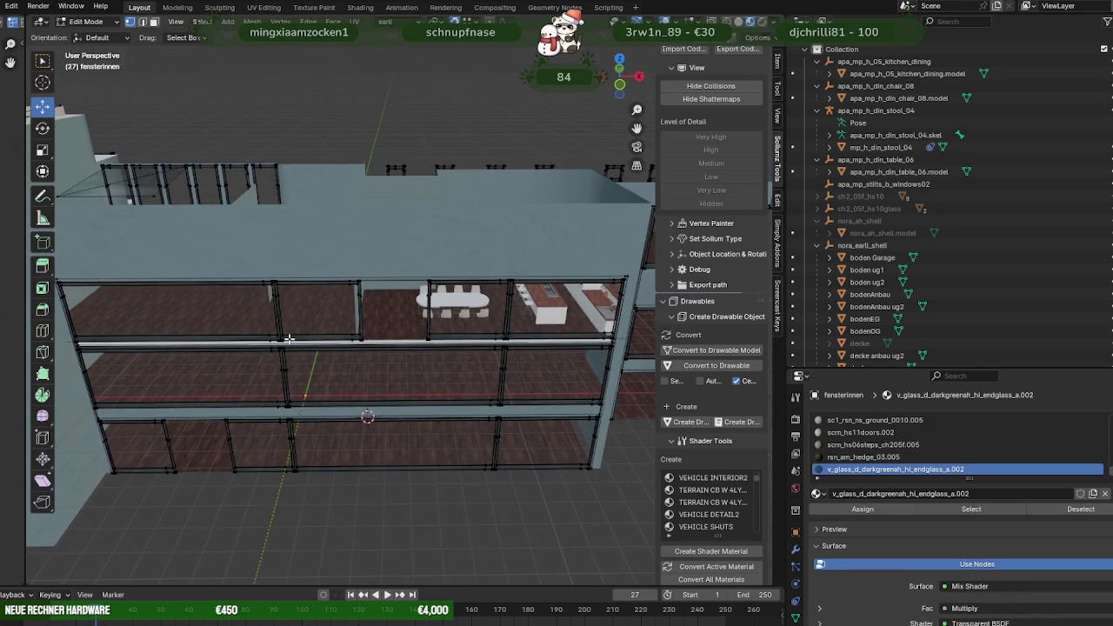
key("Tab")
Select the wand wall object from a top-down view.
mouse_move(310, 343)
middle_mouse_down()
mouse_move(375, 334)
mouse_move(284, 287)
mouse_move(301, 272)
mouse_move(310, 311)
mouse_move(293, 331)
mouse_move(254, 341)
mouse_move(493, 362)
mouse_move(455, 371)
middle_mouse_up()
left_click(374, 333)
scroll(321, 326, "up", 3)
scroll(523, 360, "down", 5)
scroll(462, 369, "up", 2)
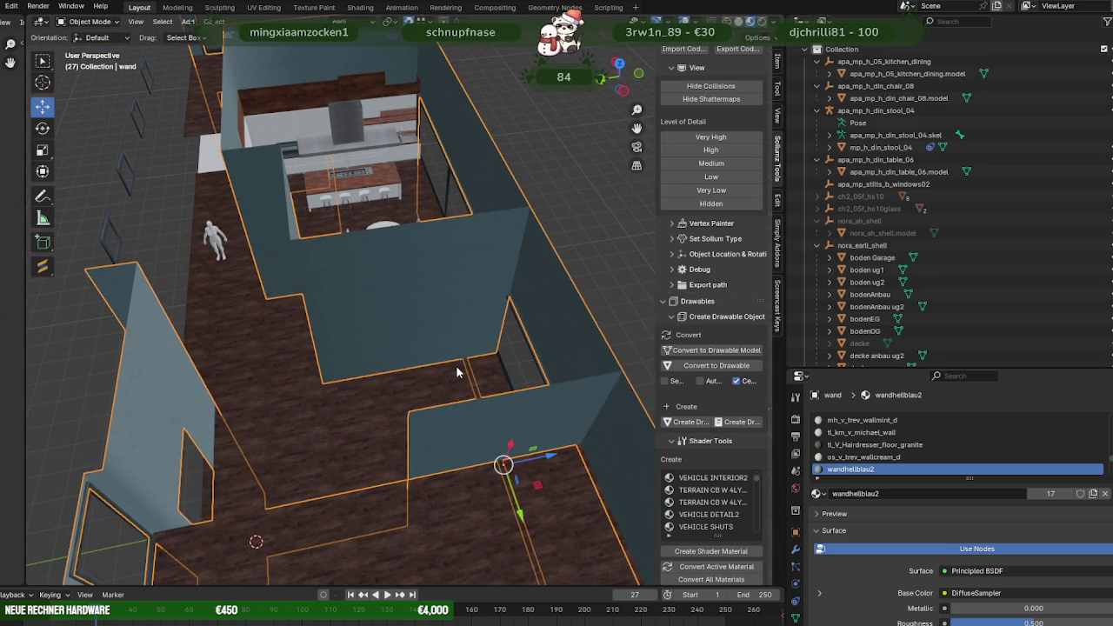
Select the dining table and chairs and shift them about 0.23 m along Y.
mouse_move(456, 365)
middle_mouse_down()
mouse_move(299, 334)
mouse_move(385, 472)
mouse_move(413, 313)
middle_mouse_up()
left_click(423, 325)
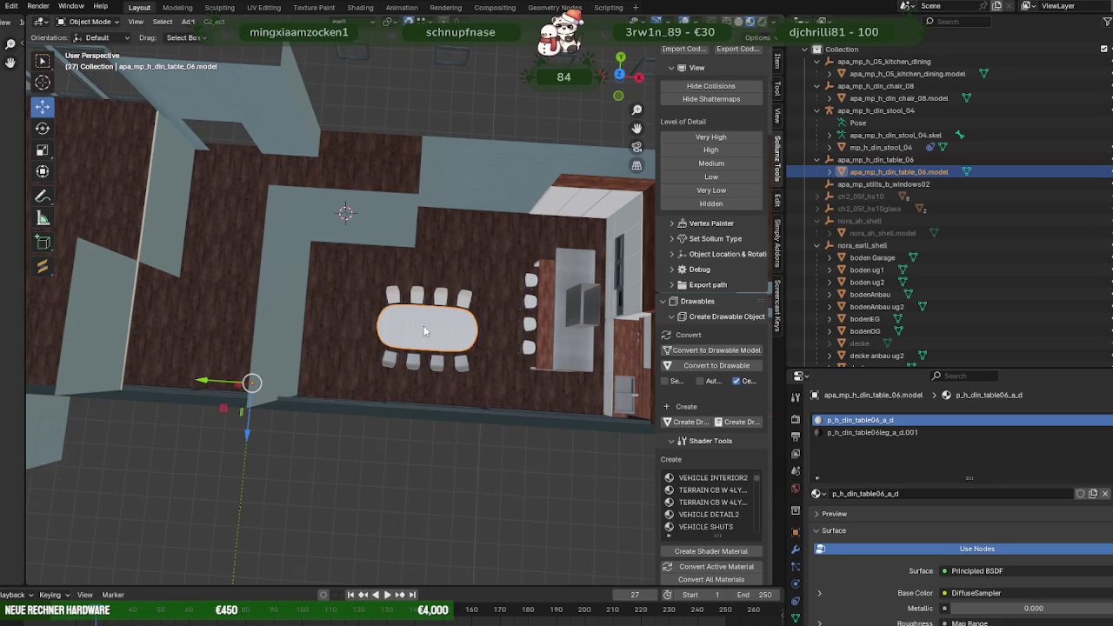
left_click(441, 301, "shift")
key("Tab")
left_click_drag(423, 376, 422, 364)
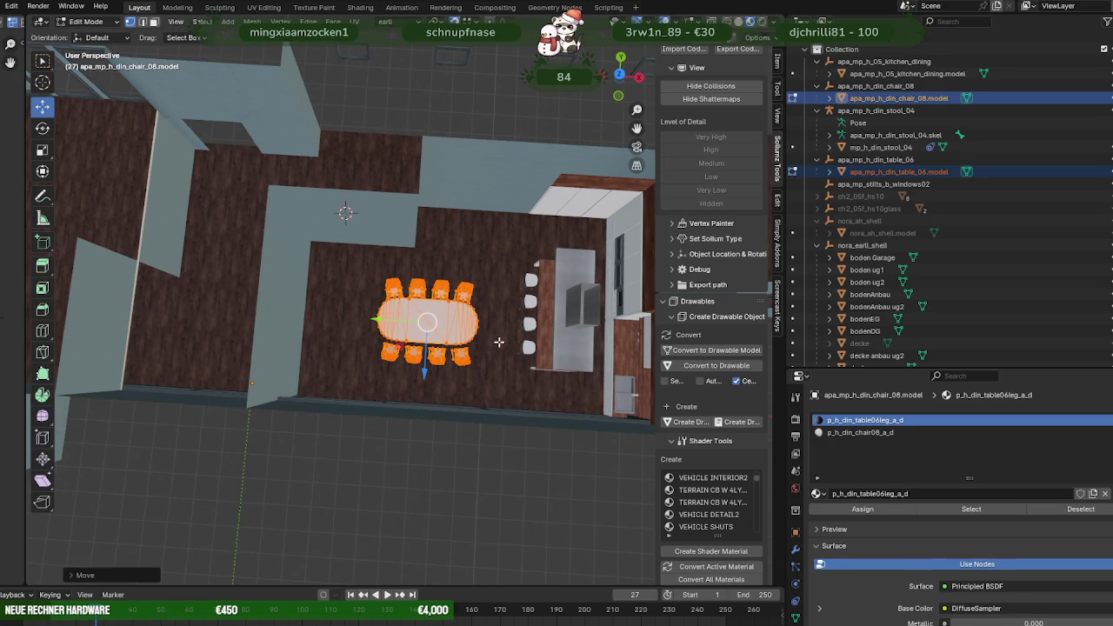
key("KP_7")
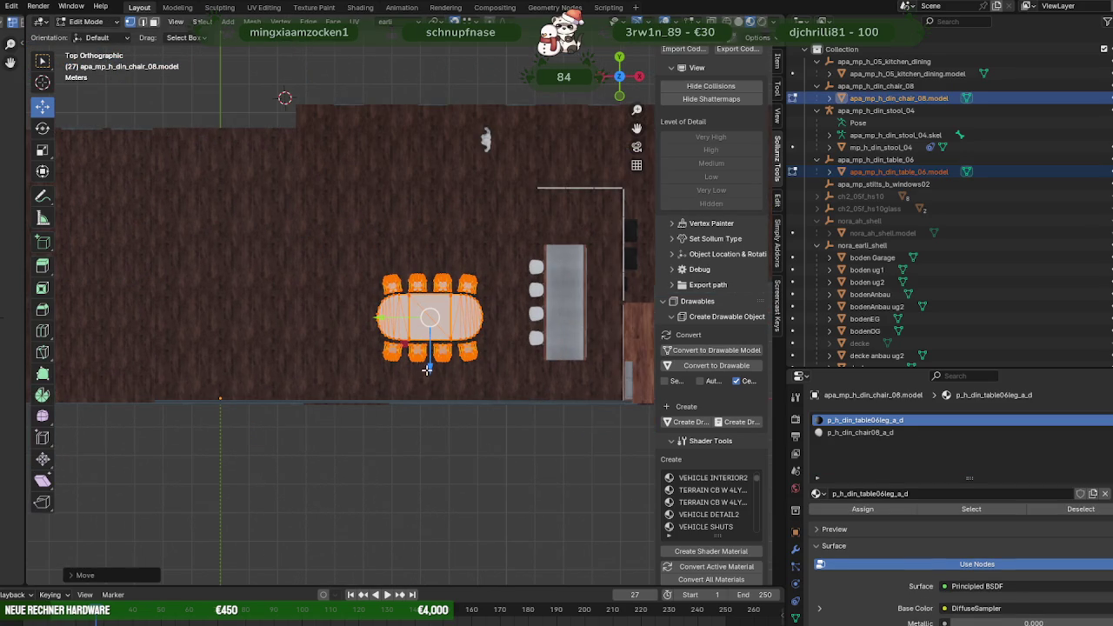
mouse_move(424, 370)
middle_mouse_down()
mouse_move(429, 324)
mouse_move(425, 364)
middle_mouse_up()
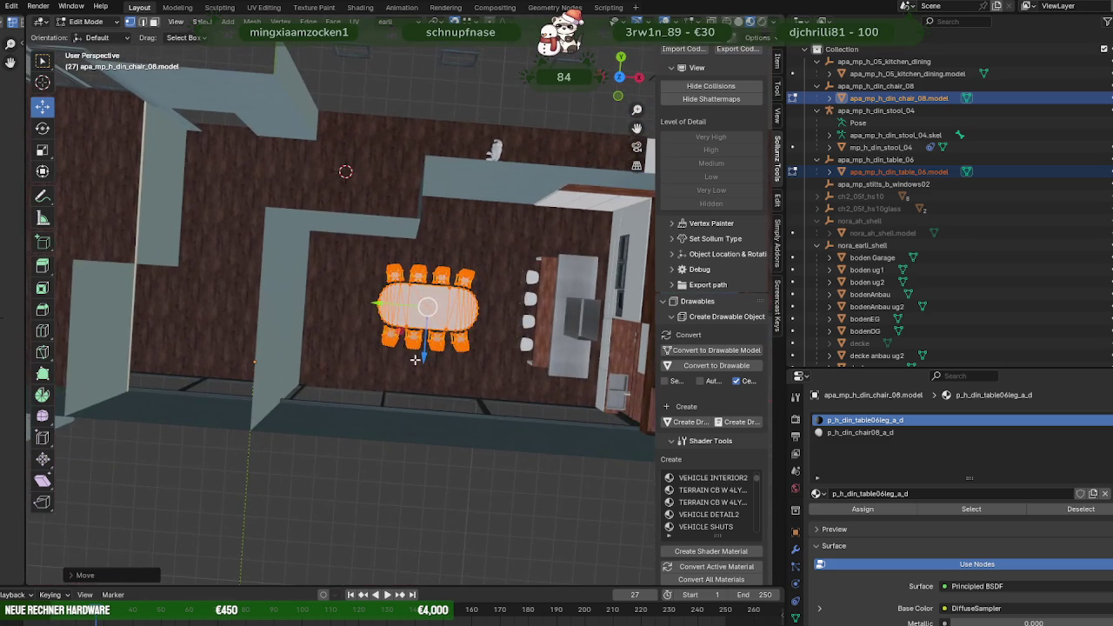
left_click_drag(380, 304, 387, 304)
left_click(282, 331)
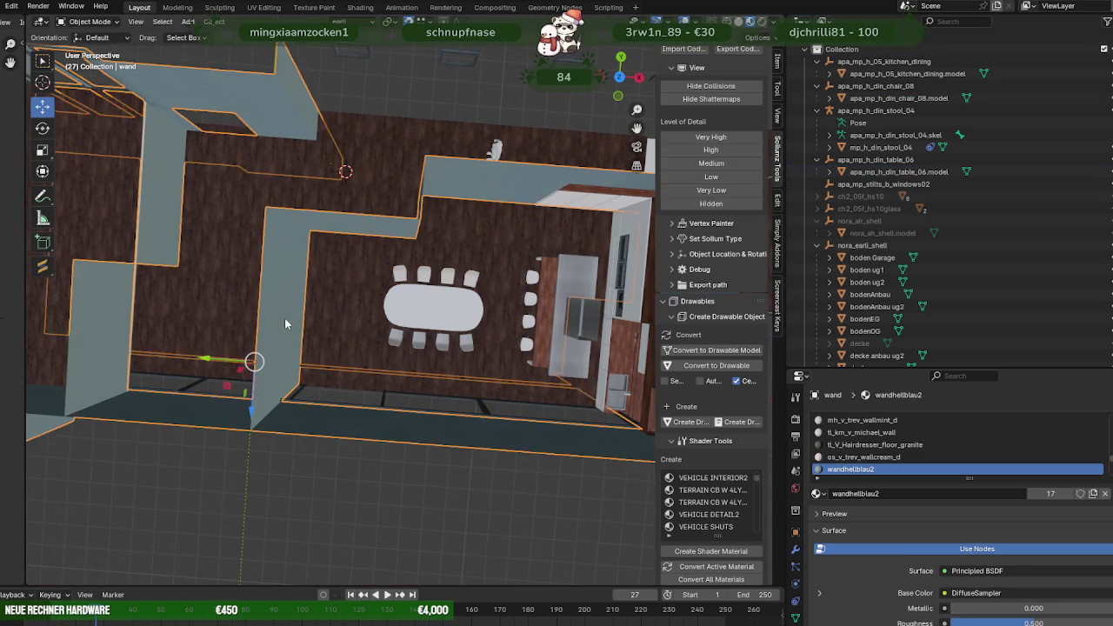
Shift the wall face left of the dining table about 0.21 m along Y.
left_click(286, 329)
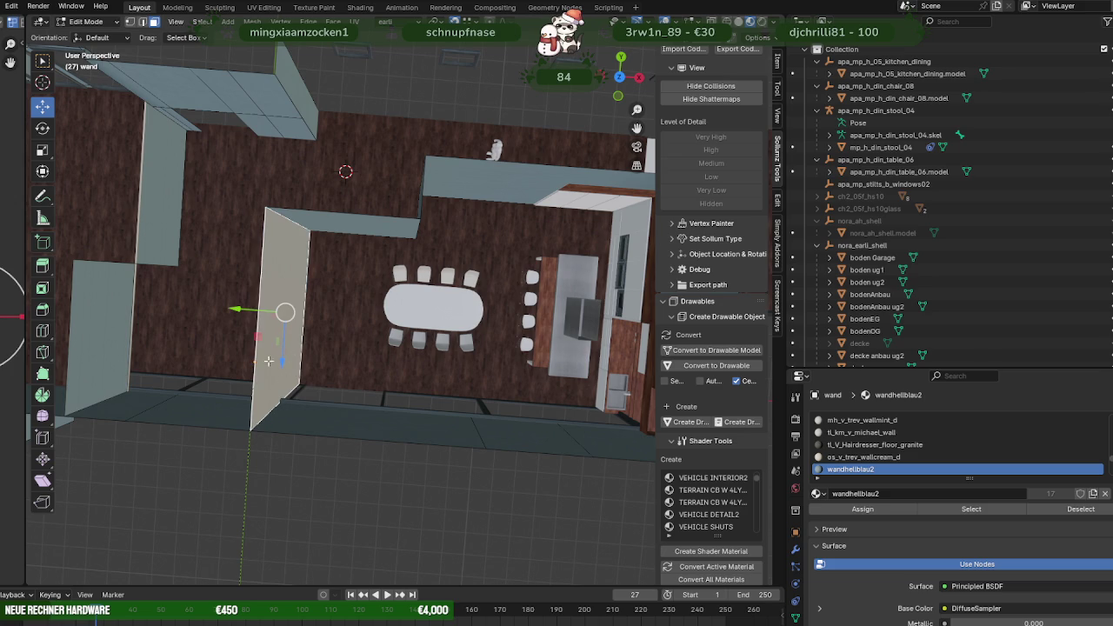
left_click_drag(255, 311, 265, 311)
mouse_move(299, 345)
middle_mouse_down()
mouse_move(417, 298)
mouse_move(377, 410)
middle_mouse_up()
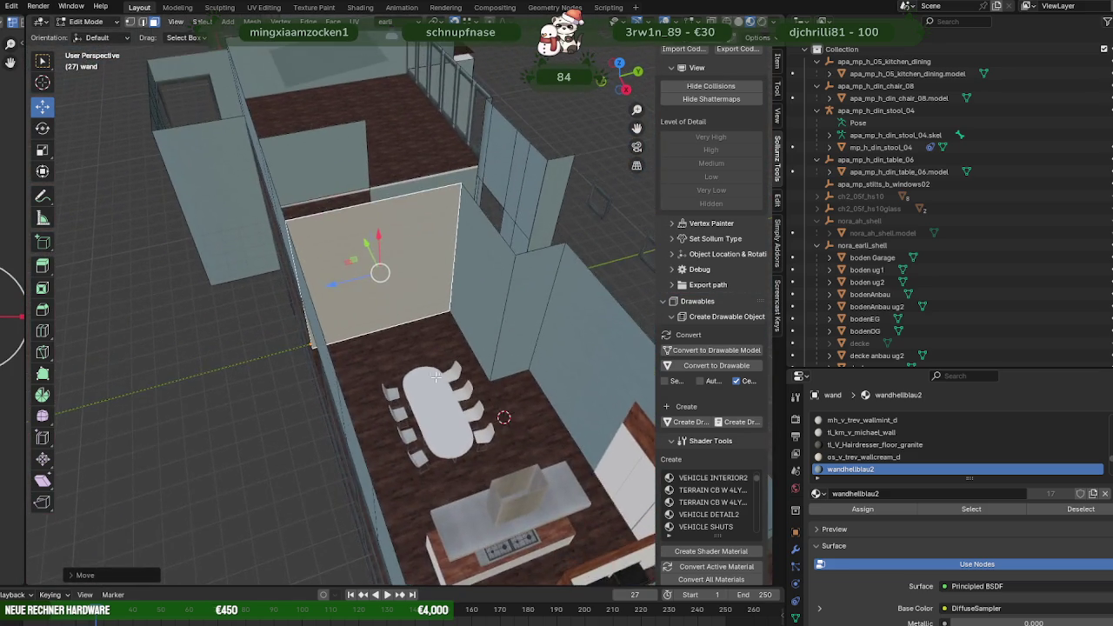
Separate that face into its own object, wand.006, and start editing it.
right_click(374, 275)
mouse_move(322, 472)
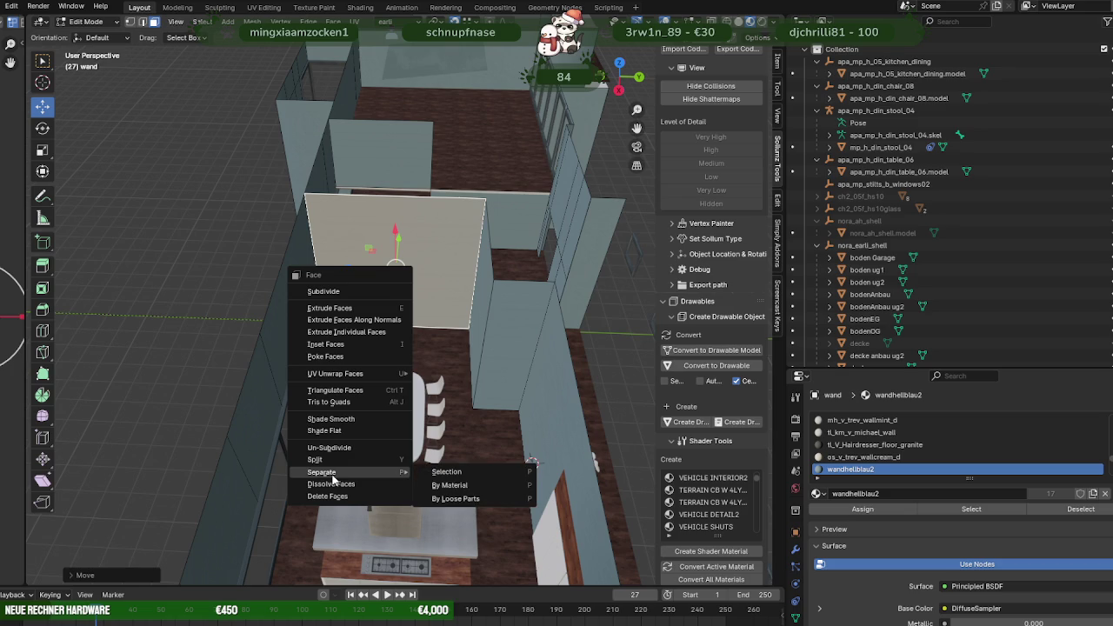
left_click(438, 477)
key("Tab")
left_click(393, 297)
key("Tab")
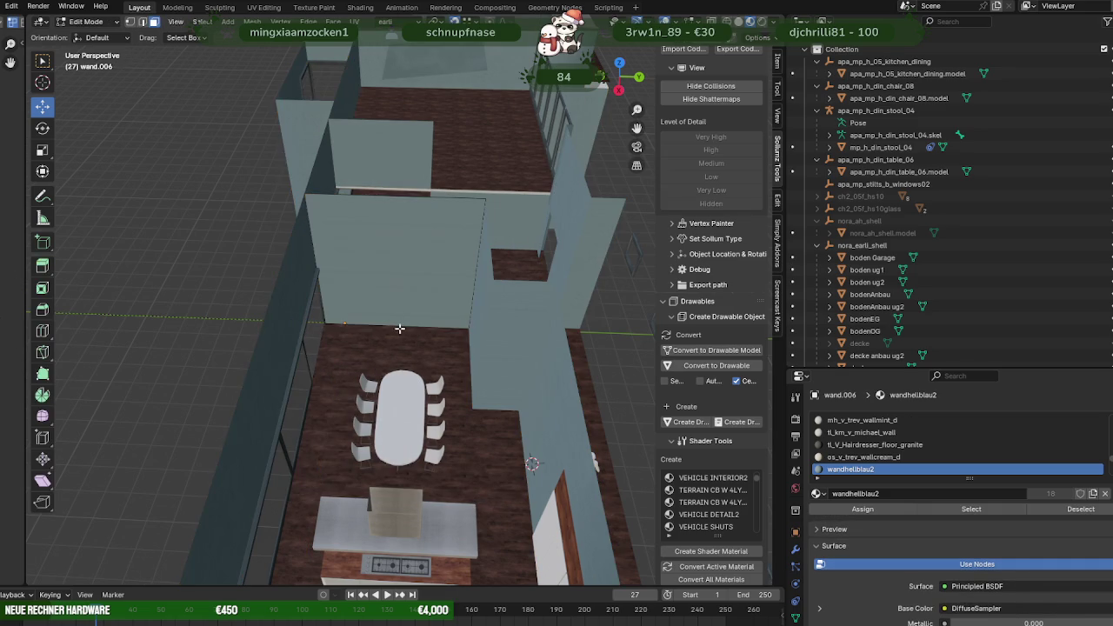
mouse_move(402, 326)
middle_mouse_down()
mouse_move(372, 333)
mouse_move(387, 333)
middle_mouse_up()
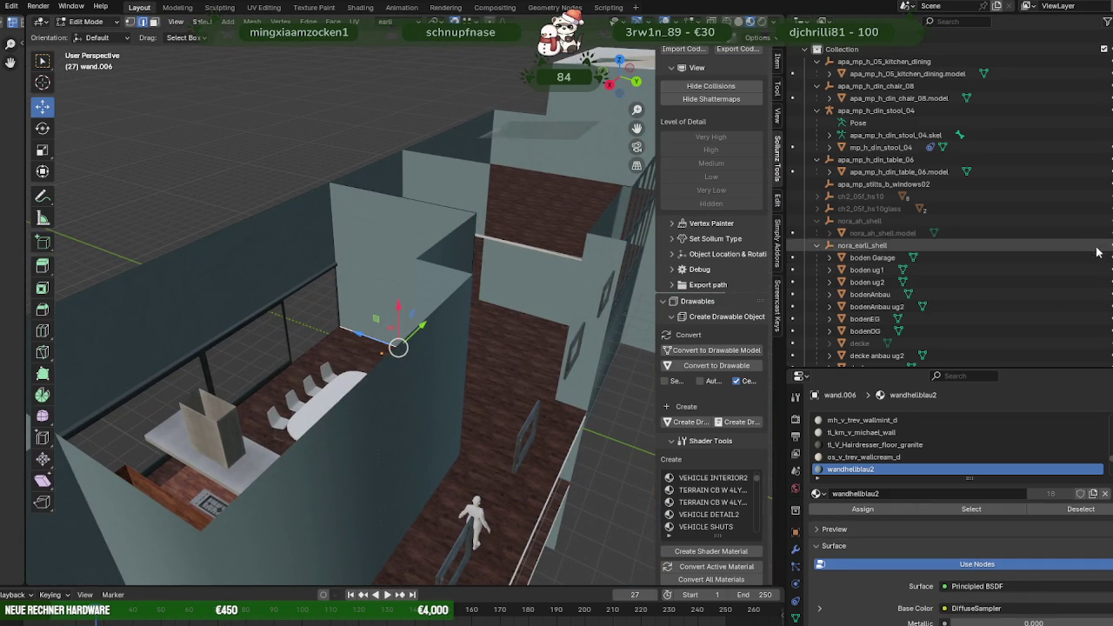
Unhide the deckeKUECHE kitchen ceiling in the Outliner.
scroll(1105, 326, "down", 1)
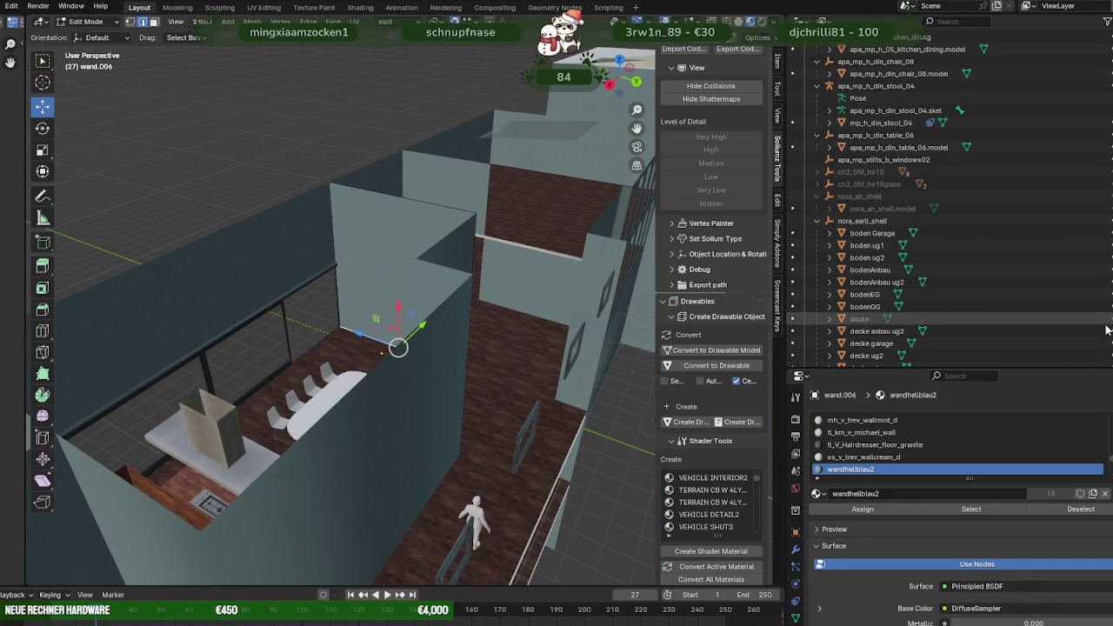
scroll(1107, 329, "down", 2)
left_click(1107, 343)
Move the separated wall piece 4.323 m along X.
mouse_move(374, 261)
middle_mouse_down()
mouse_move(348, 239)
mouse_move(398, 326)
middle_mouse_up()
scroll(334, 227, "up", 3)
mouse_move(441, 344)
left_mouse_down()
mouse_move(294, 283)
mouse_move(294, 272)
left_mouse_up()
mouse_move(294, 272)
middle_mouse_down()
mouse_move(539, 272)
mouse_move(267, 240)
mouse_move(258, 219)
mouse_move(275, 226)
mouse_move(391, 199)
mouse_move(408, 264)
mouse_move(386, 273)
mouse_move(397, 303)
mouse_move(371, 288)
mouse_move(431, 296)
middle_mouse_up()
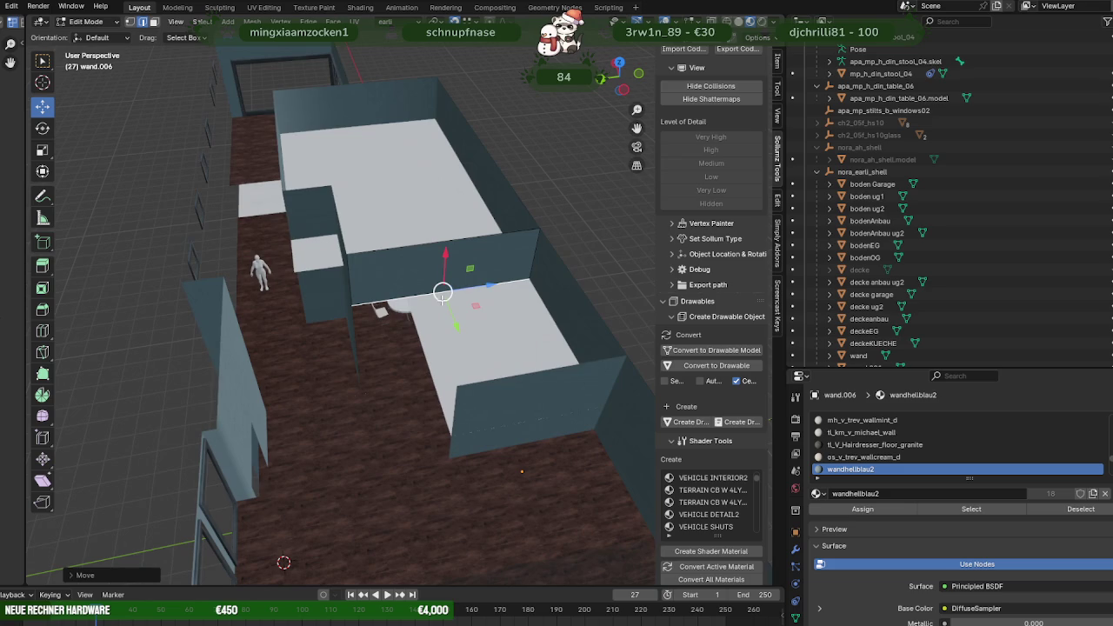
Separate another wall face into its own piece and slide it along Z, then back about 1.39 m.
left_click(433, 278)
right_click(406, 277)
left_click(474, 275)
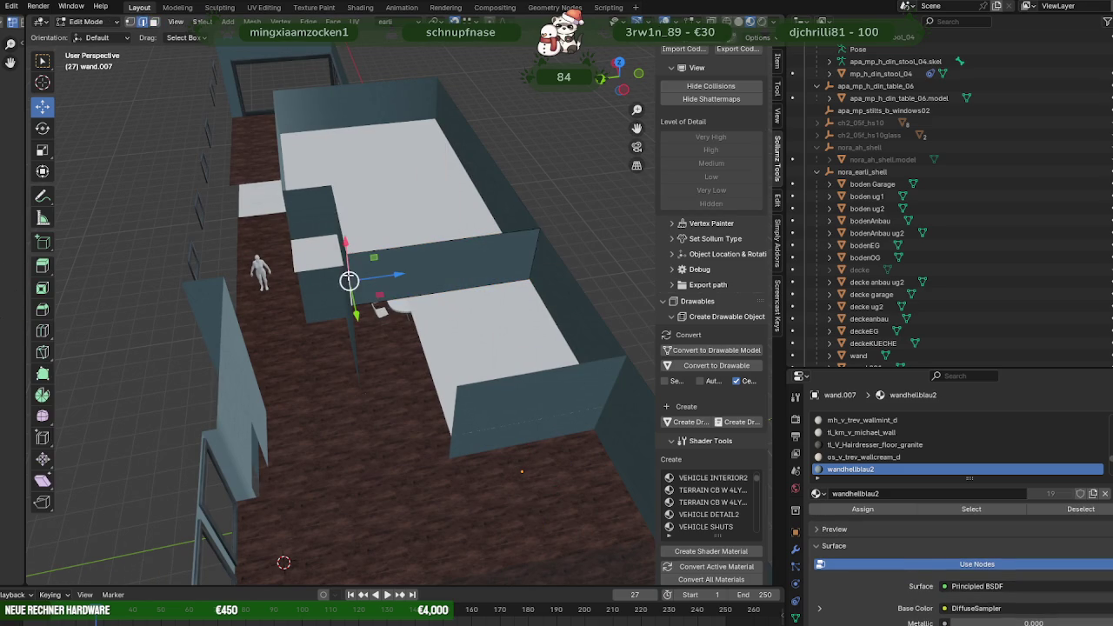
middle_click_drag(374, 277, 367, 289)
mouse_move(375, 275)
left_mouse_down()
mouse_move(383, 286)
mouse_move(381, 254)
mouse_move(407, 273)
left_mouse_up()
left_click(402, 273)
mouse_move(402, 272)
middle_mouse_down()
mouse_move(471, 274)
mouse_move(422, 266)
middle_mouse_up()
mouse_move(422, 266)
left_mouse_down()
mouse_move(359, 252)
mouse_move(375, 282)
left_mouse_up()
left_click(336, 186)
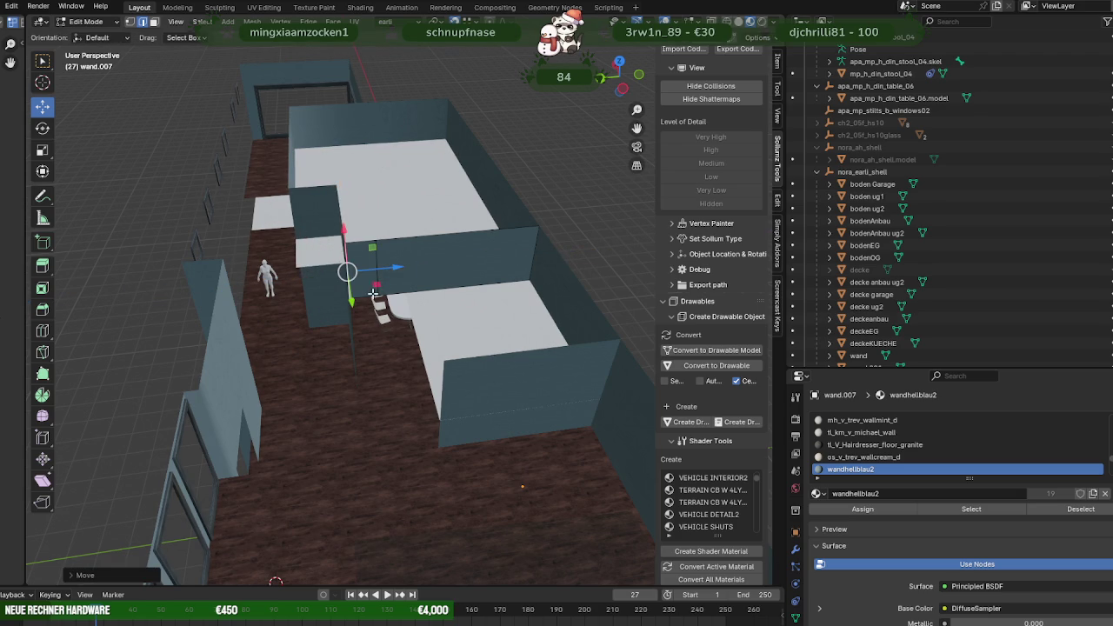
Extrude a face of the wall piece to form a new wall section.
middle_click_drag(373, 294, 354, 267)
scroll(355, 266, "up", 5)
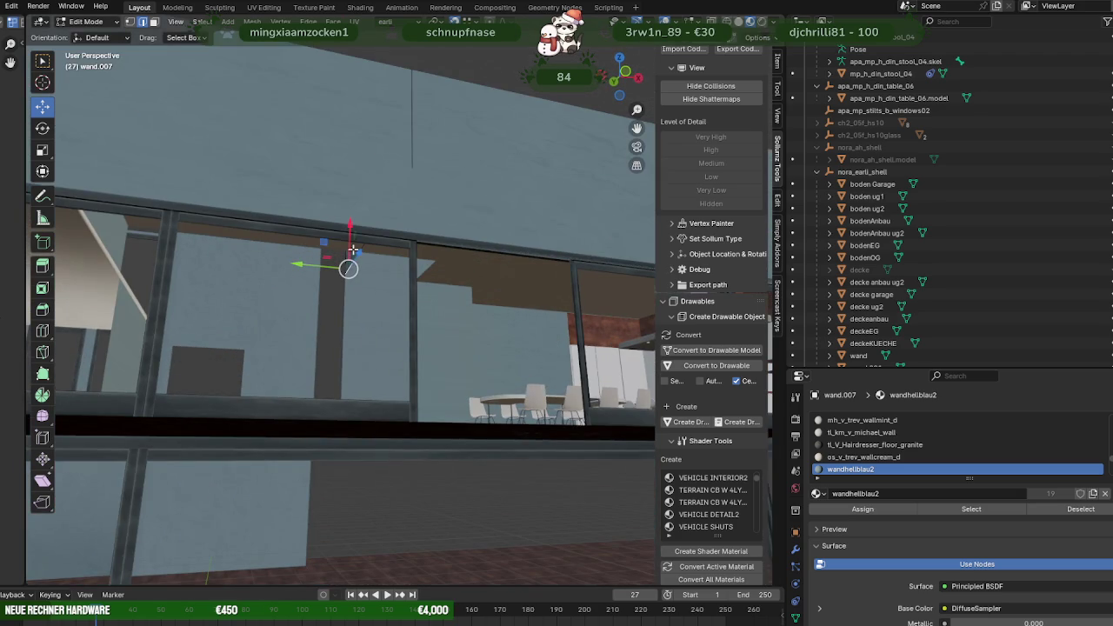
key("e")
left_click(380, 310)
mouse_move(380, 310)
middle_mouse_down()
mouse_move(334, 331)
mouse_move(363, 254)
middle_mouse_up()
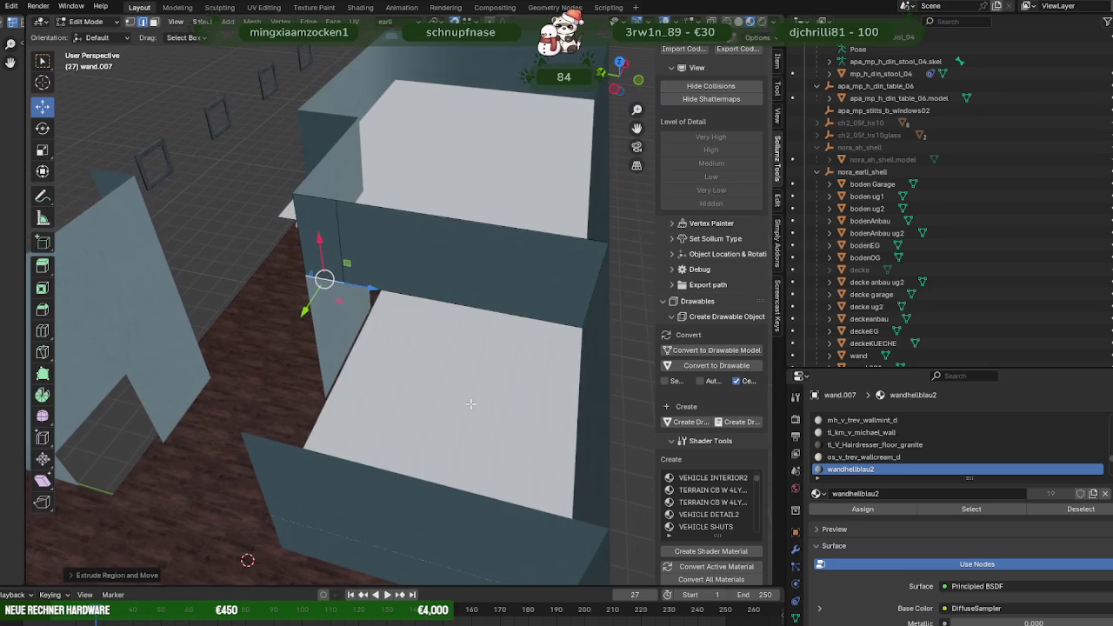
left_click_drag(318, 241, 214, 371)
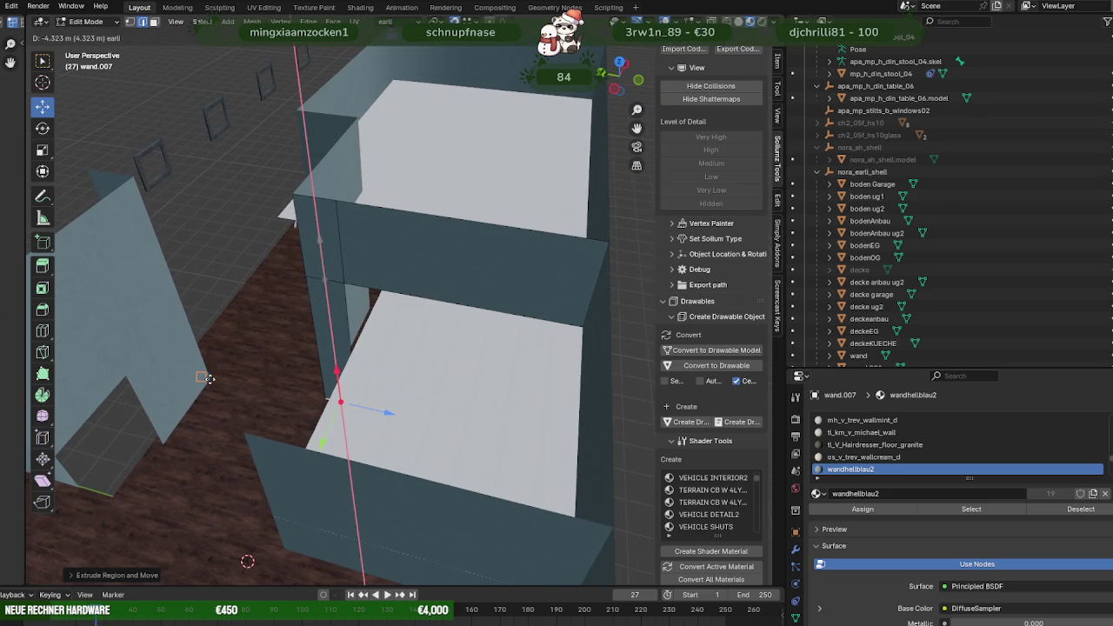
right_click(213, 374)
mouse_move(214, 374)
middle_mouse_down()
mouse_move(299, 313)
mouse_move(396, 360)
mouse_move(418, 340)
mouse_move(450, 353)
mouse_move(423, 372)
mouse_move(487, 454)
middle_mouse_up()
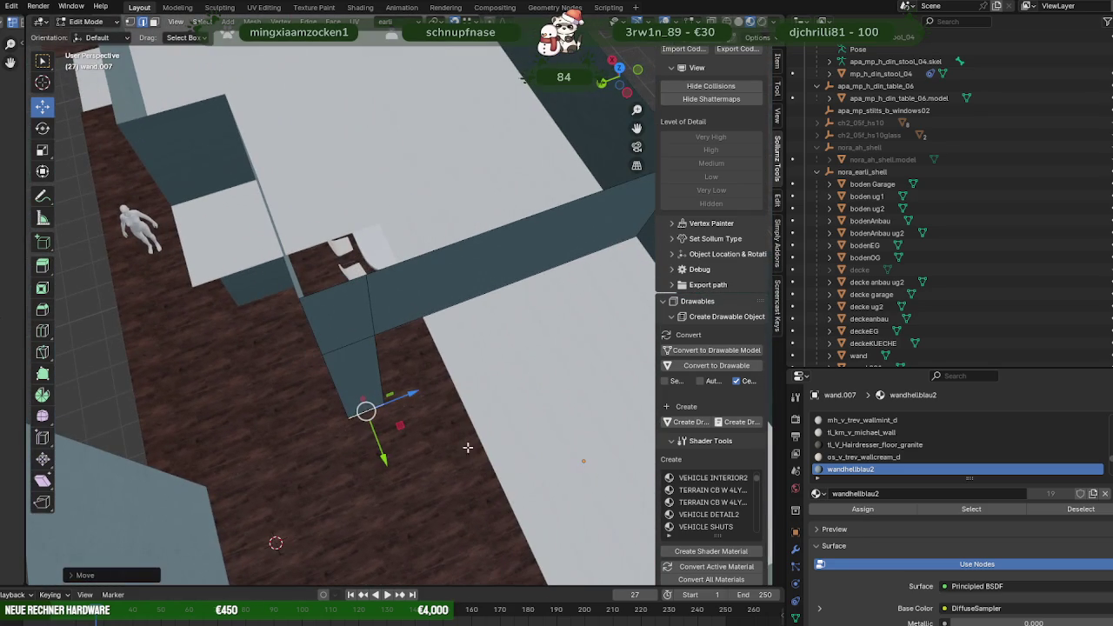
Return to Object Mode and select the loose wall piece wand.007.
key("Tab")
left_click(434, 290)
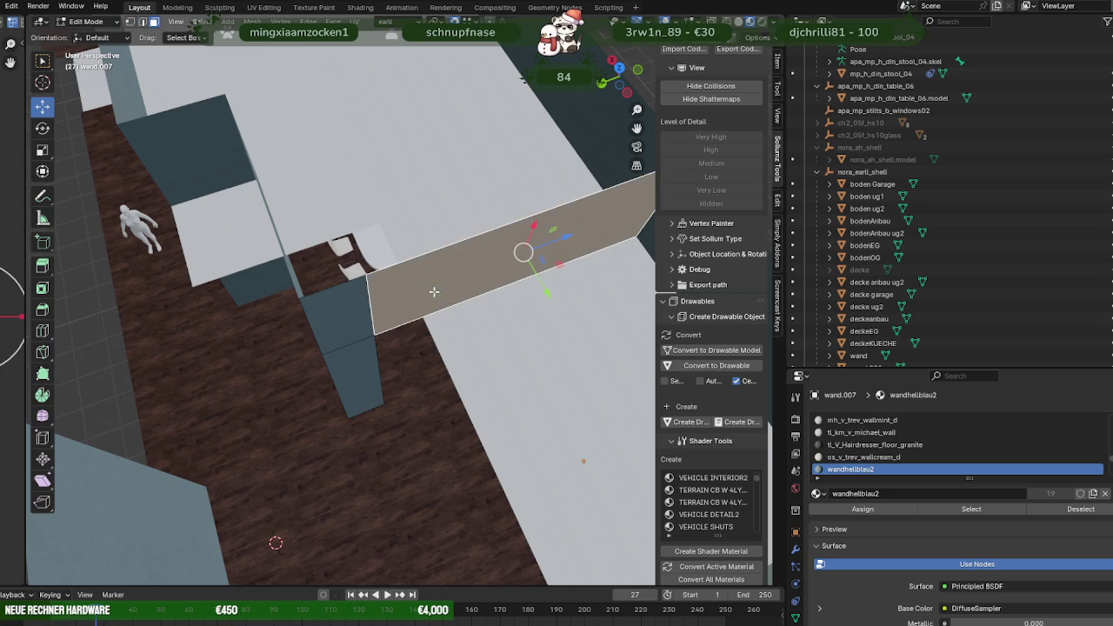
left_click(433, 295)
middle_click_drag(388, 312, 383, 330)
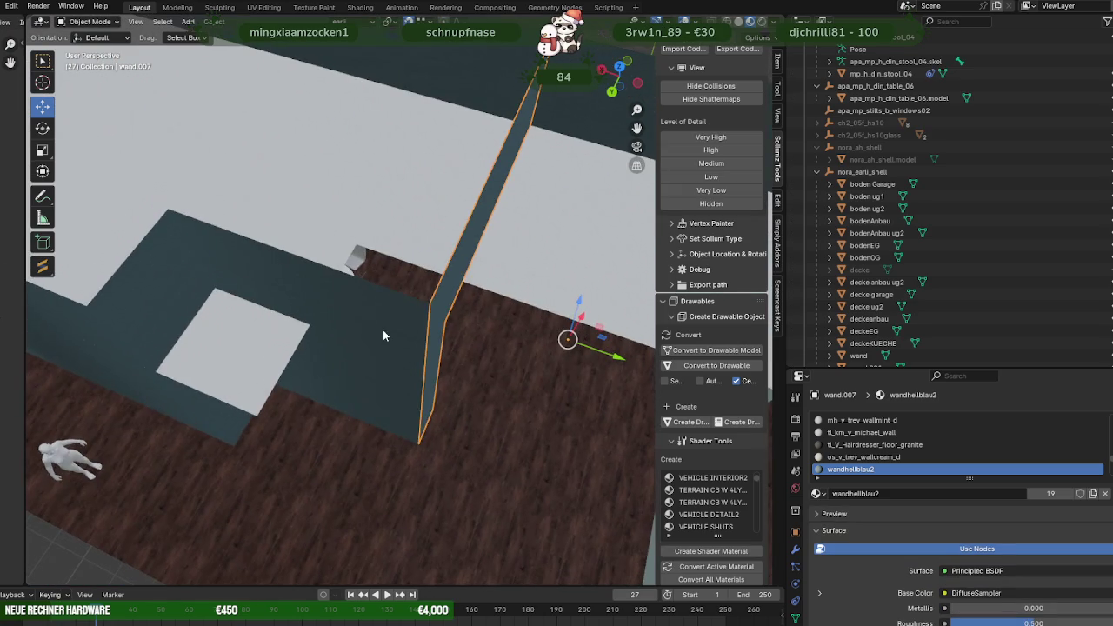
Join wand.007 into the main wand wall object.
left_click(383, 330)
middle_click_drag(463, 360, 443, 370)
right_click(443, 370)
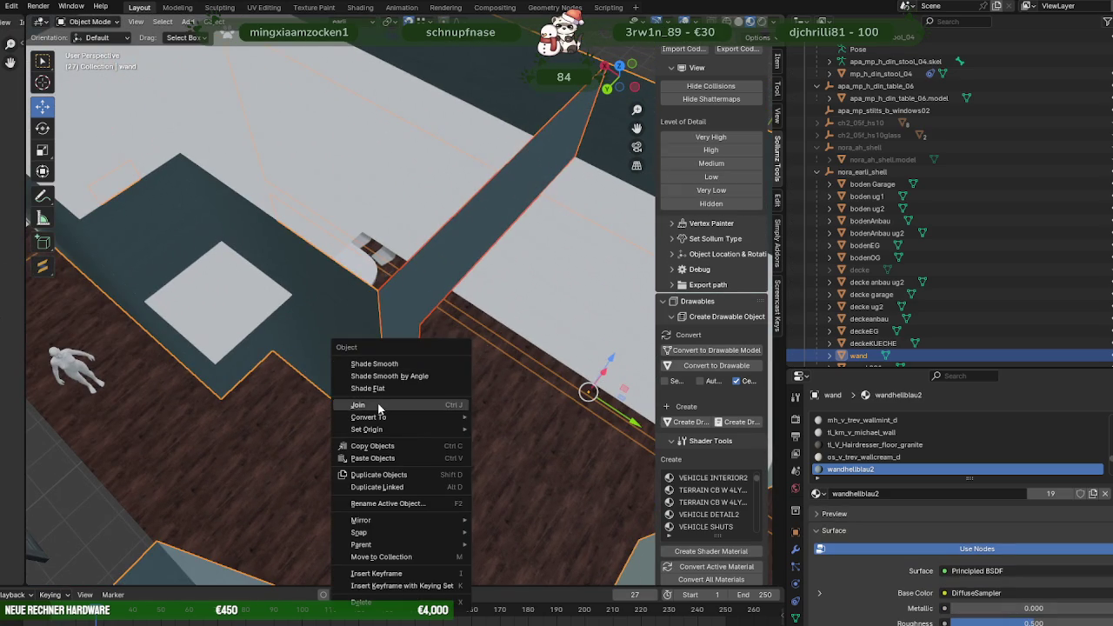
left_click(379, 407)
Select the wall's two end faces and slide them about 0.13 m along Y.
key("Tab")
left_click(408, 299, "shift")
left_click(410, 360, "shift")
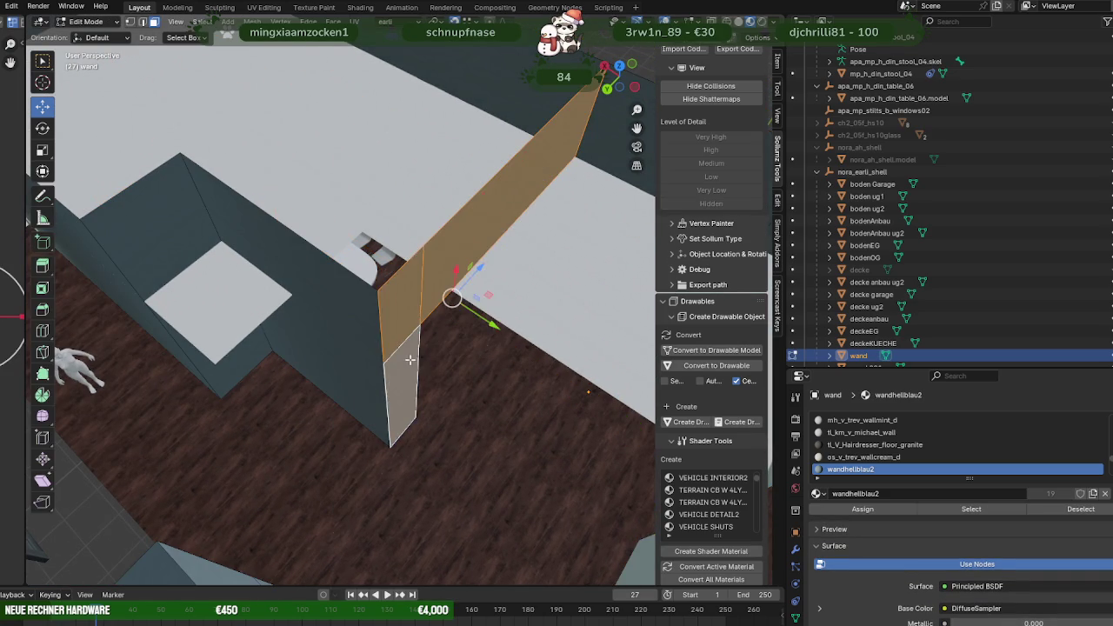
mouse_move(441, 357)
middle_mouse_down()
mouse_move(423, 335)
mouse_move(477, 368)
mouse_move(486, 300)
middle_mouse_up()
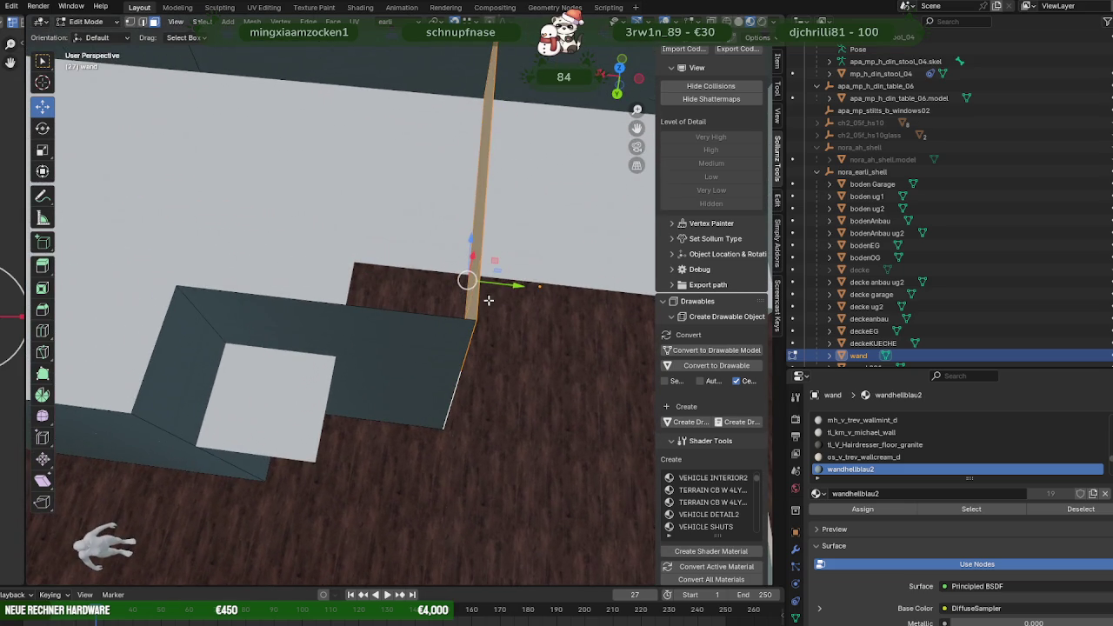
left_click_drag(512, 285, 492, 281)
mouse_move(493, 282)
middle_mouse_down()
mouse_move(447, 252)
mouse_move(297, 222)
mouse_move(465, 296)
middle_mouse_up()
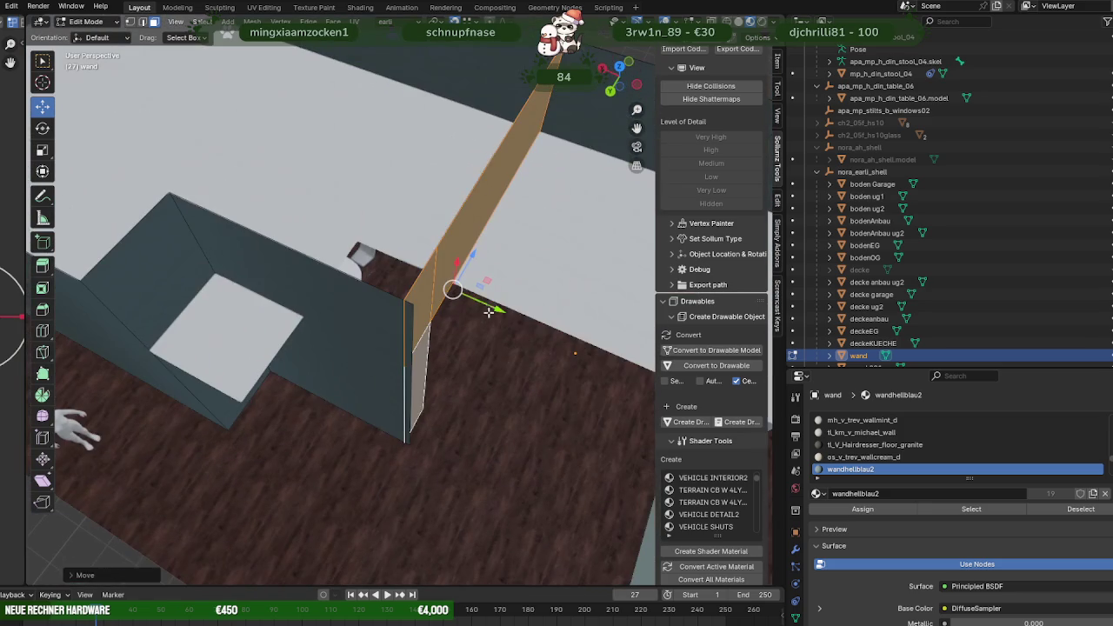
left_click_drag(470, 300, 467, 300)
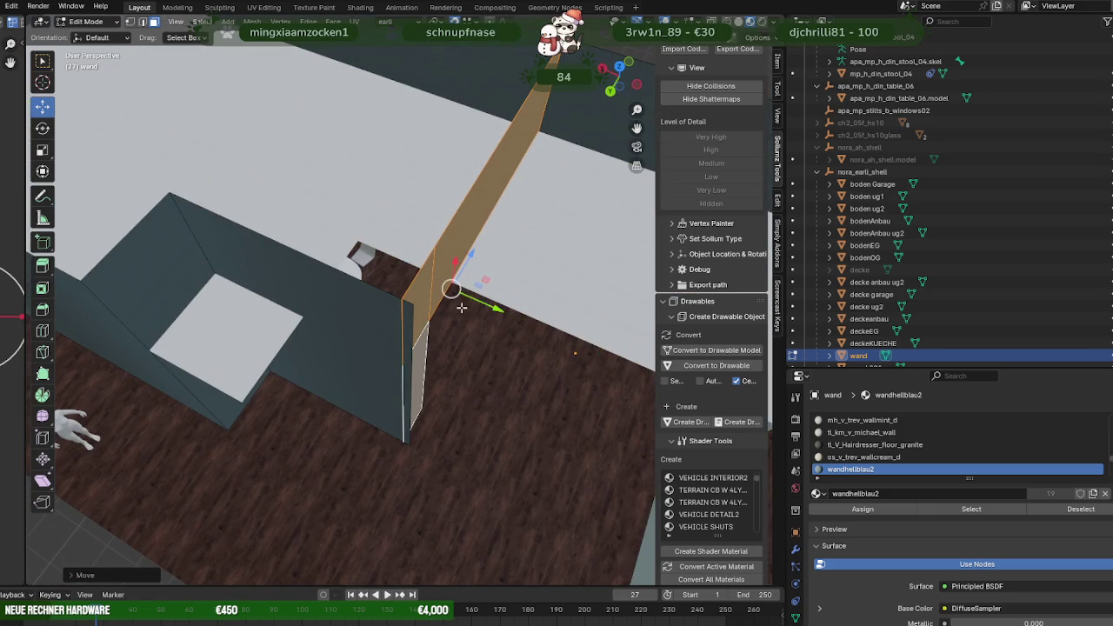
Slide the vertical edge at the wall end along Y until the gap closes.
key("2")
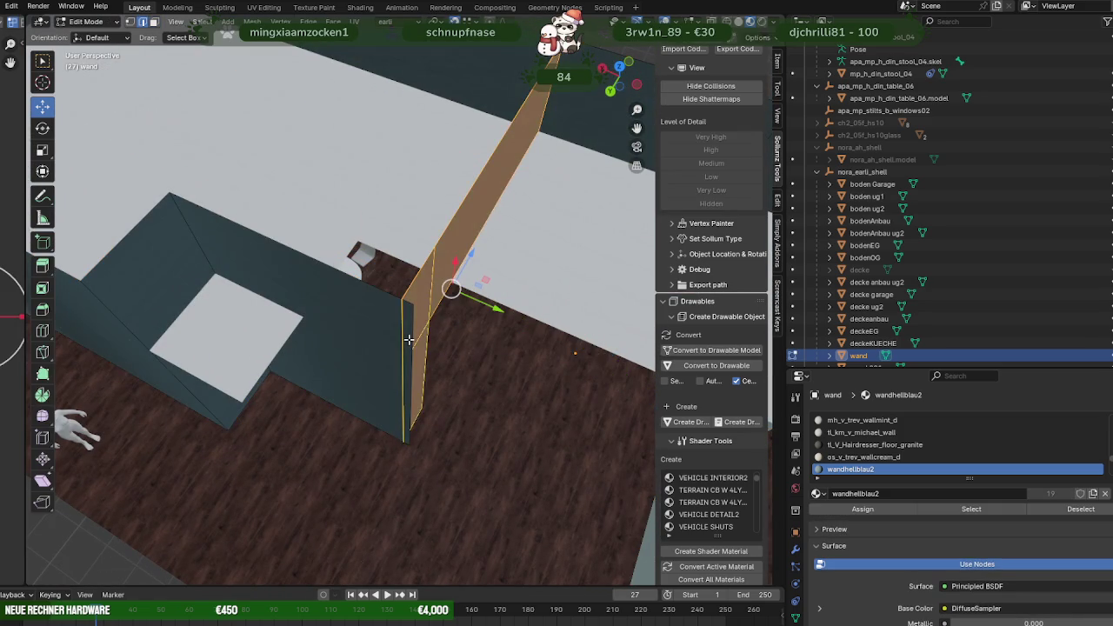
left_click(409, 339)
left_click_drag(449, 407, 435, 382)
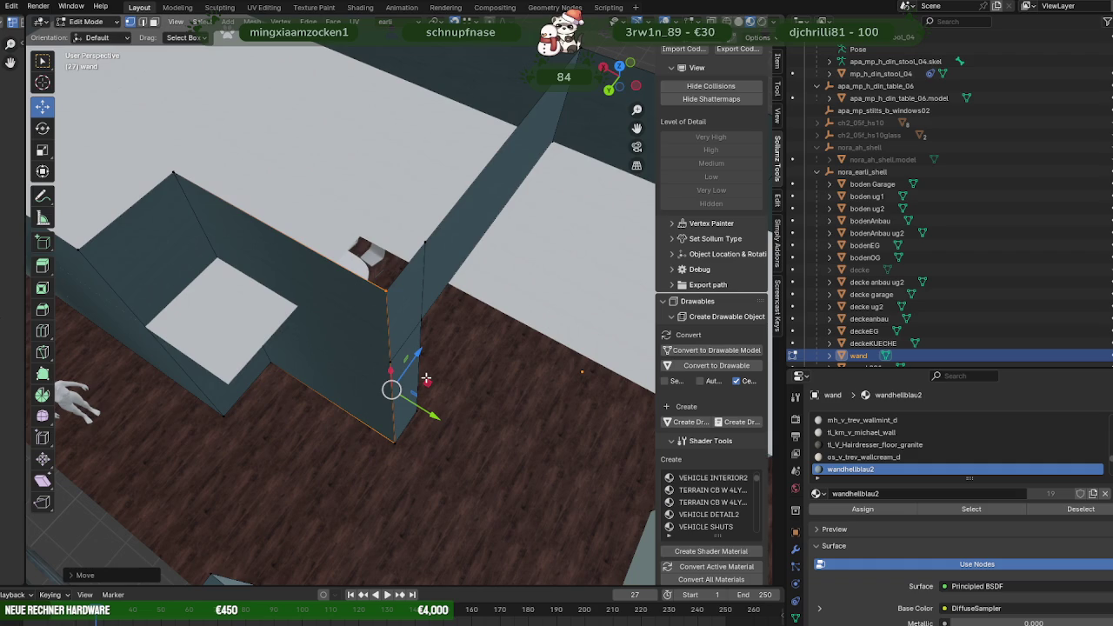
left_click_drag(426, 377, 423, 394)
middle_click_drag(432, 417, 477, 405)
mouse_move(483, 400)
left_mouse_down()
mouse_move(447, 385)
mouse_move(442, 291)
mouse_move(454, 305)
left_mouse_up()
key("g")
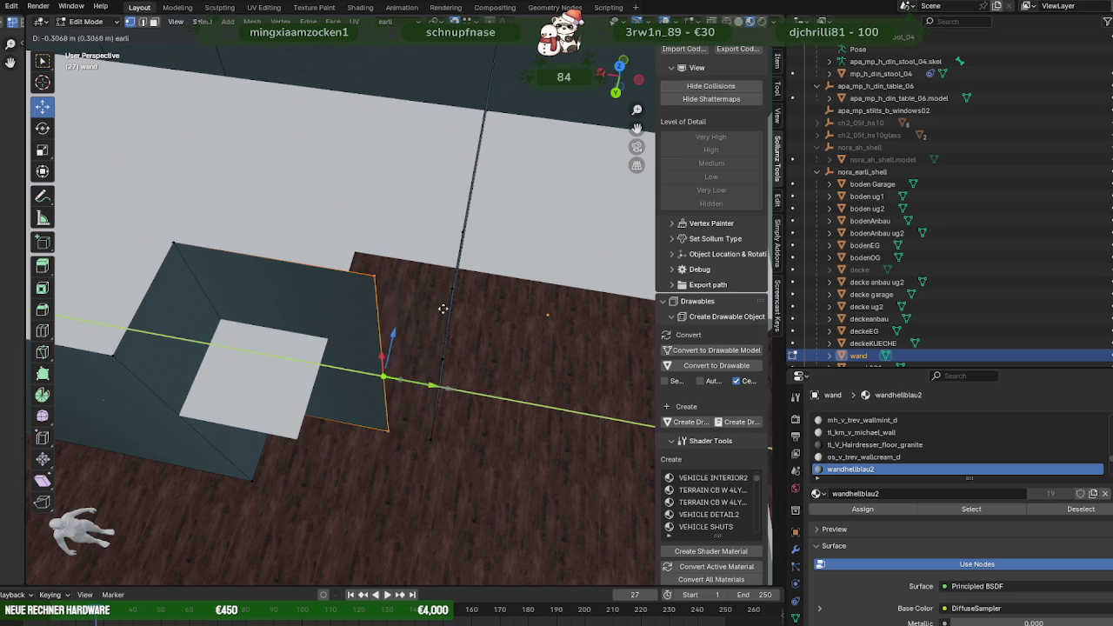
left_click(447, 290)
Leave the walls and open the deckeKUECHE kitchen ceiling in Edit Mode.
mouse_move(447, 290)
middle_mouse_down()
mouse_move(425, 316)
mouse_move(286, 231)
mouse_move(469, 396)
middle_mouse_up()
key("Tab")
left_click(470, 397)
key("Tab")
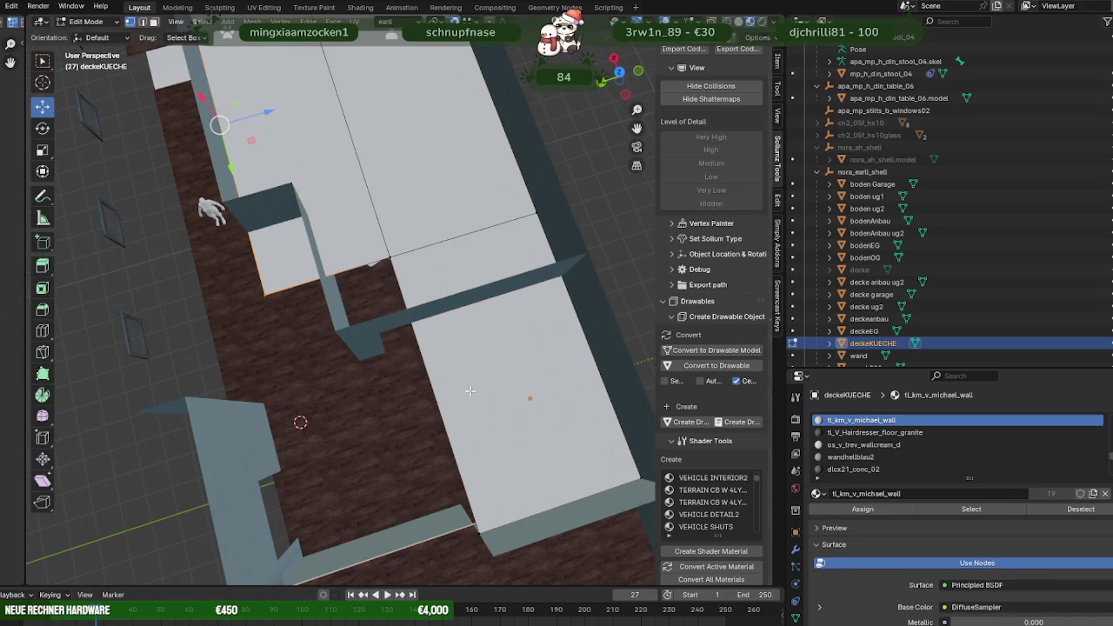
Pull three deckeKUECHE slab edges along Y (about 1.809 m) and X to meet the walls.
left_click(573, 503)
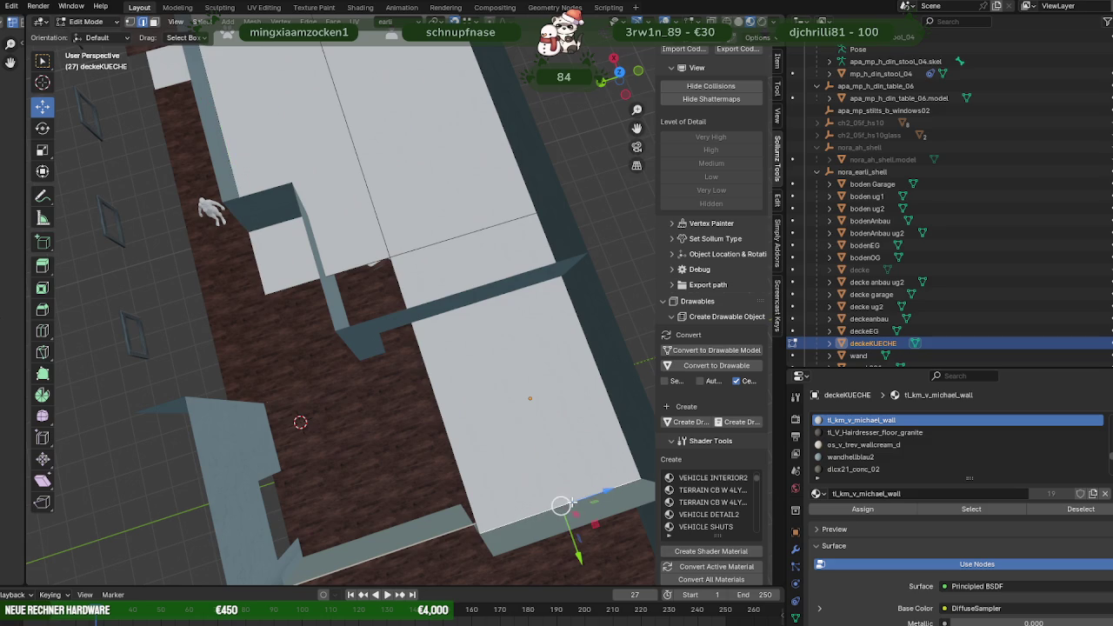
left_click_drag(569, 531, 481, 277)
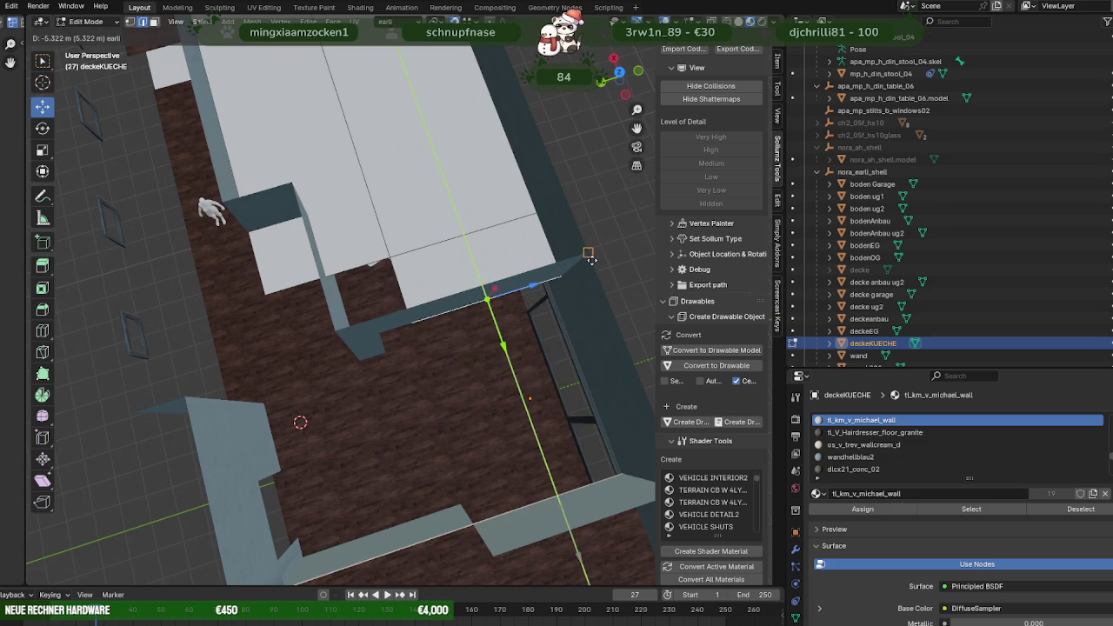
middle_click_drag(481, 277, 442, 231)
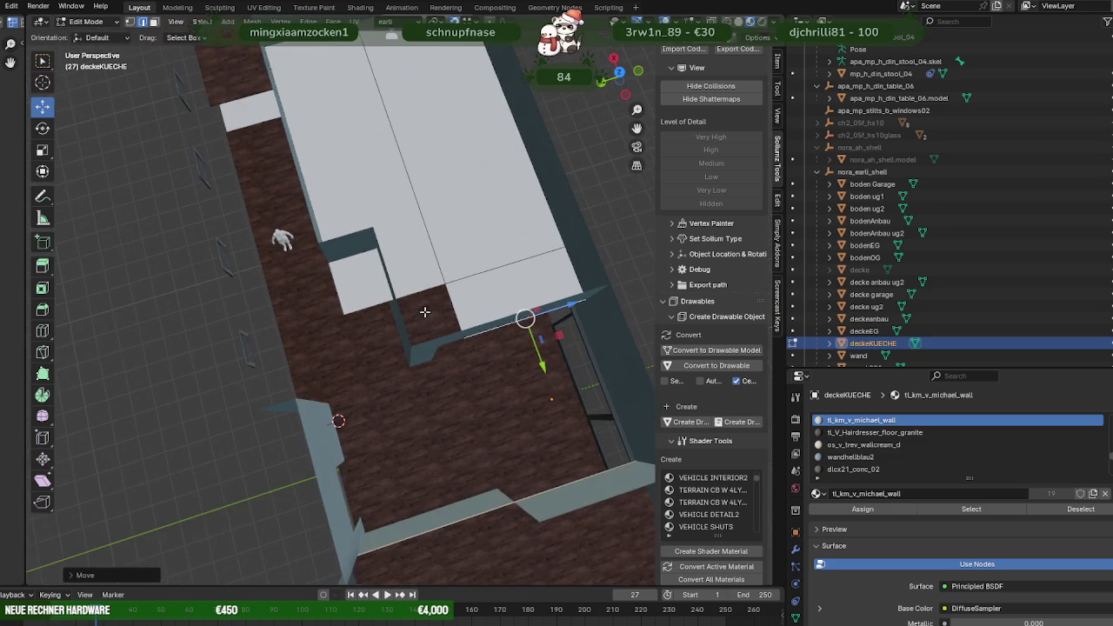
left_click(423, 203)
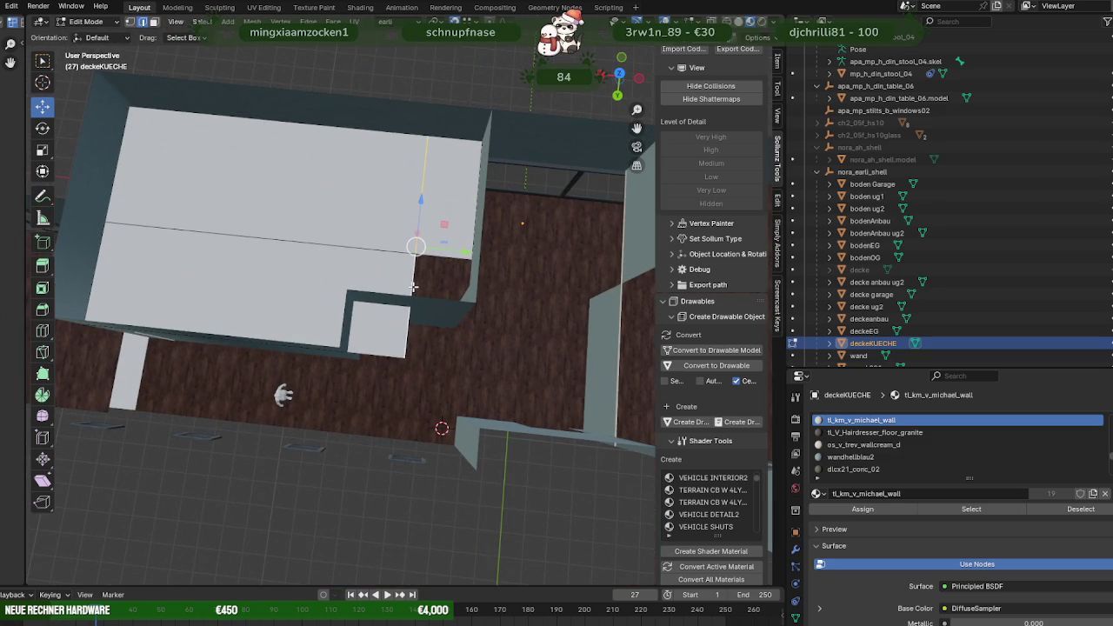
left_click_drag(467, 252, 351, 287)
mouse_move(352, 287)
middle_mouse_down()
mouse_move(419, 301)
mouse_move(454, 262)
middle_mouse_up()
left_click(454, 262)
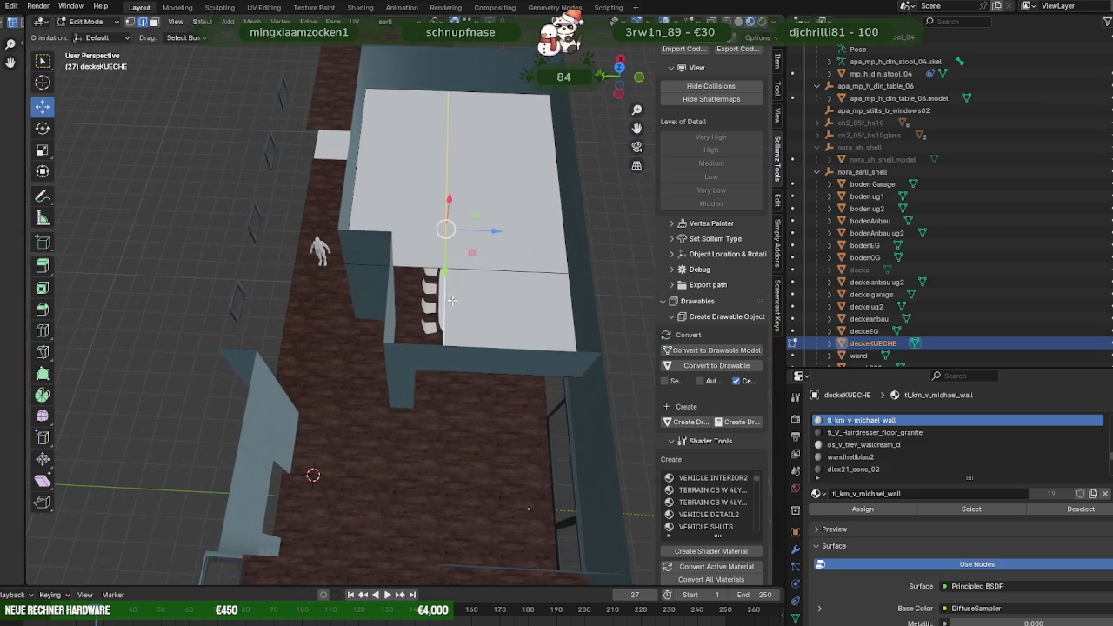
left_click_drag(496, 232, 396, 226)
mouse_move(396, 225)
middle_mouse_down()
mouse_move(365, 218)
mouse_move(397, 224)
mouse_move(479, 303)
mouse_move(356, 346)
middle_mouse_up()
Switch to editing the wand walls and select the large left wall face.
key("Tab")
left_click(381, 348)
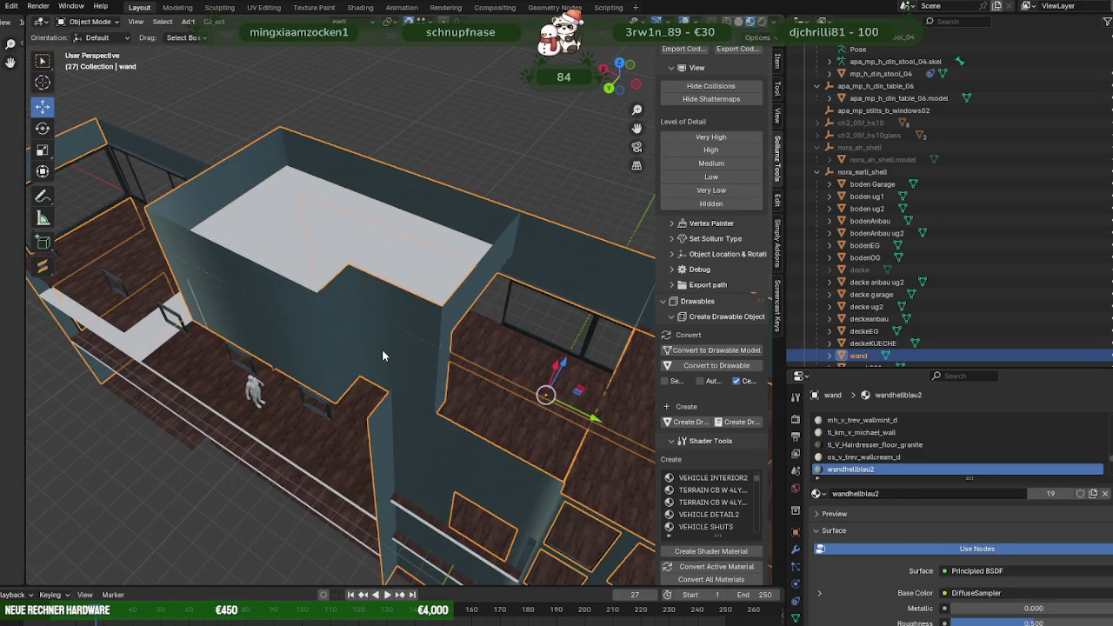
key("Tab")
left_click(380, 320)
left_click(313, 320, "shift")
left_click(275, 321, "shift")
middle_click_drag(275, 321, 279, 323)
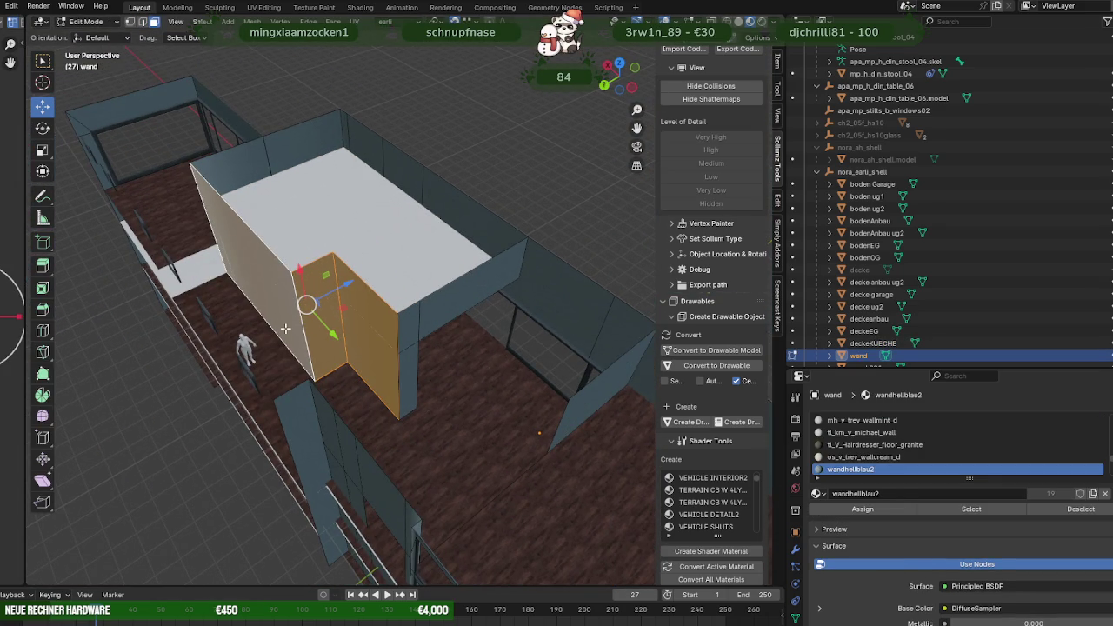
left_click(282, 305)
Duplicate that face, offset the copy along Z and flip its normals.
key("shift+d")
right_click(277, 307)
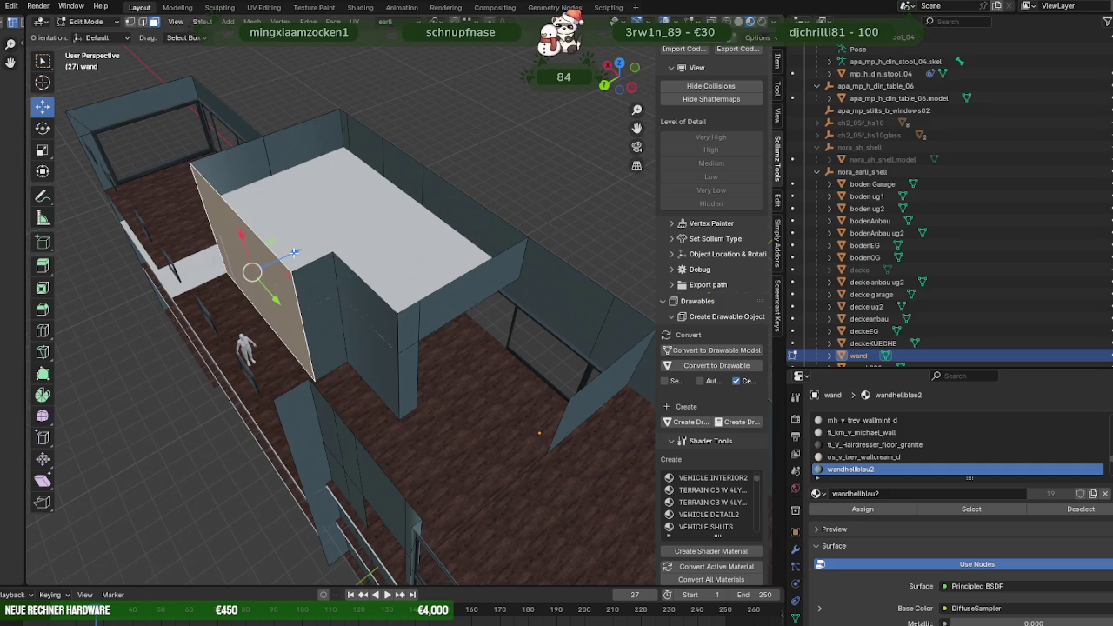
left_click_drag(289, 252, 287, 256)
right_click(306, 236)
right_click(335, 261)
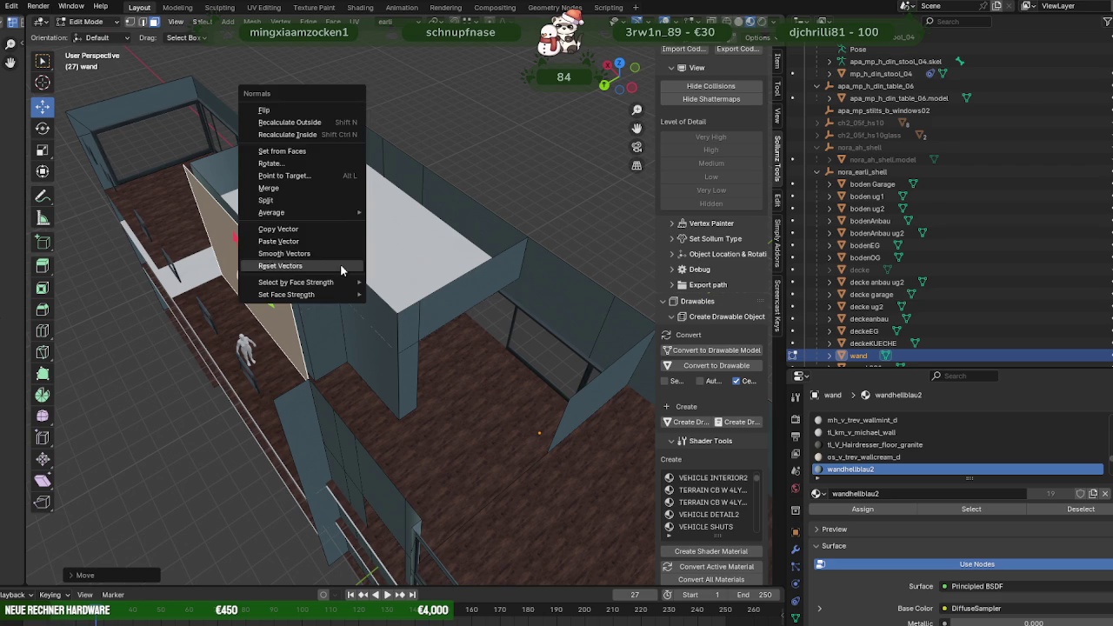
left_click(284, 114)
Extrude the vertical corner edge along X to extend the wall into the corner.
mouse_move(307, 307)
middle_mouse_down()
mouse_move(336, 374)
mouse_move(399, 403)
middle_mouse_up()
left_click(336, 374)
left_click_drag(399, 403, 409, 403)
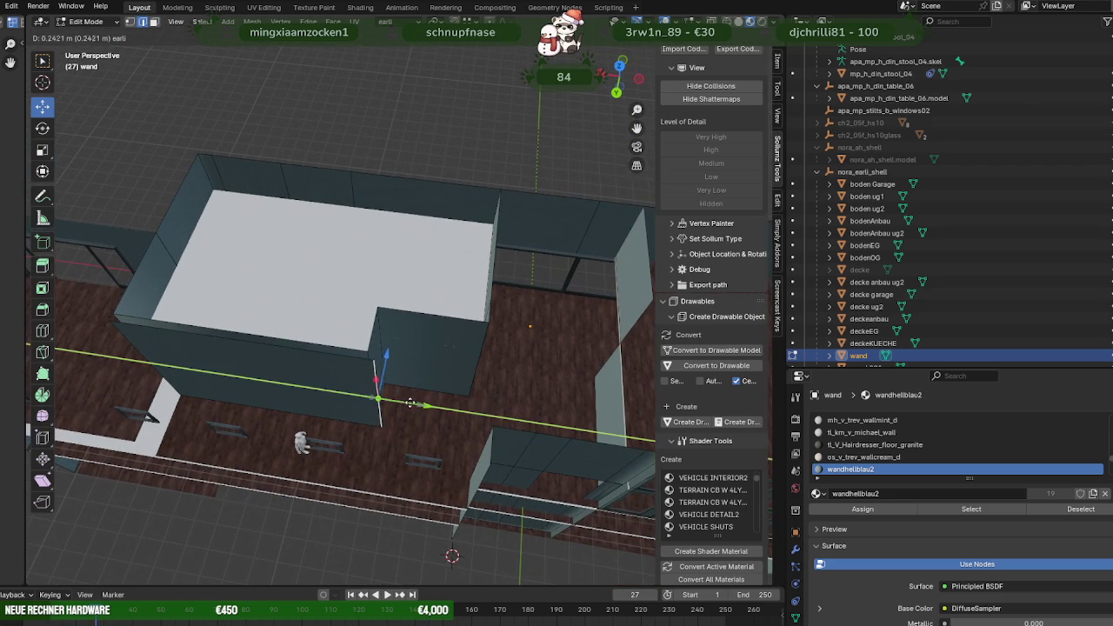
left_click(412, 403)
middle_click_drag(412, 402, 314, 311)
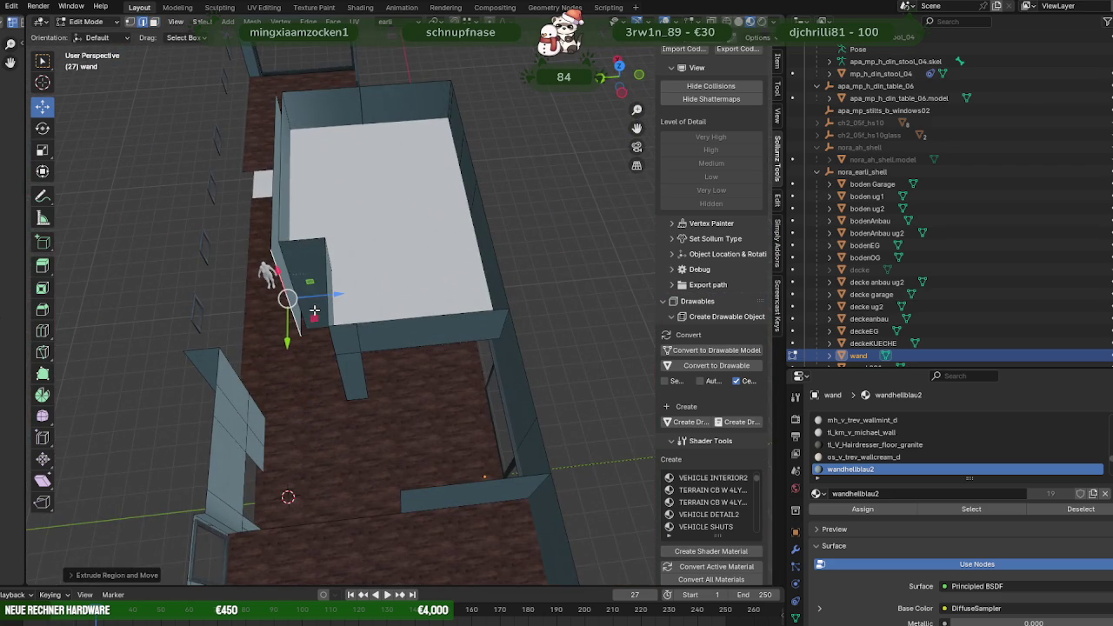
left_click_drag(323, 292, 367, 289)
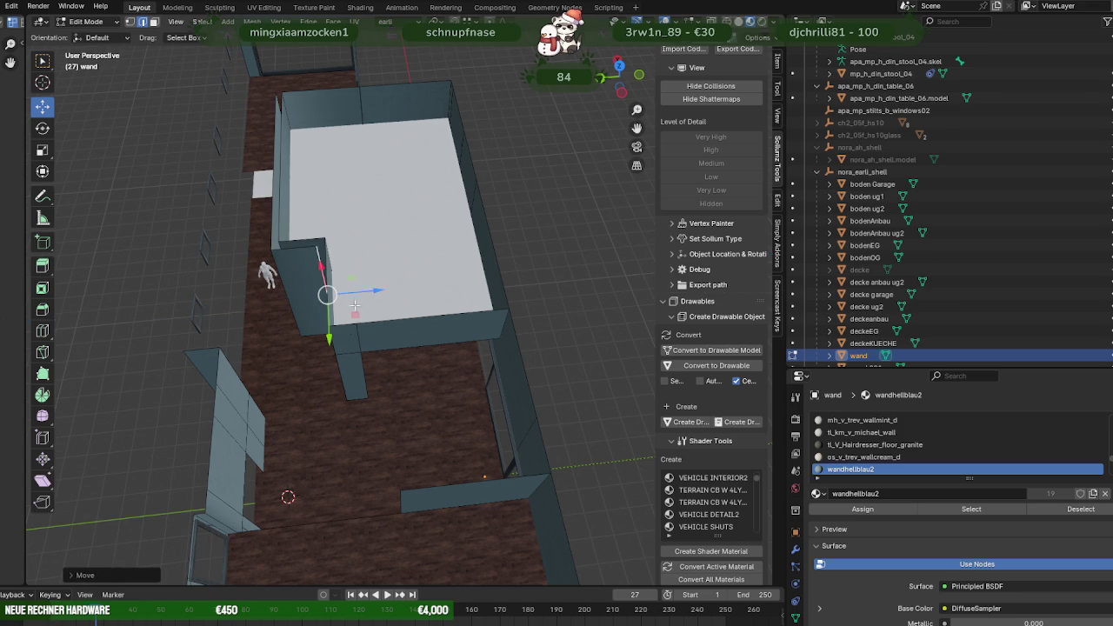
Nudge a wall face about 0.083 m along Y, checking it from top view.
key("KP_7")
scroll(342, 342, "up", 3)
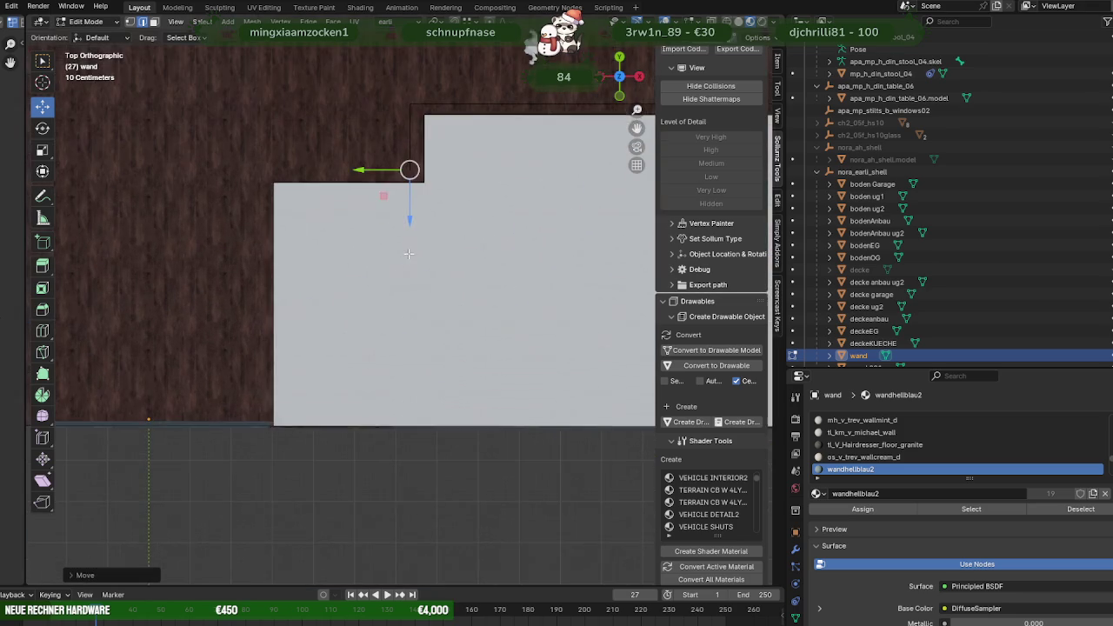
mouse_move(394, 231)
middle_mouse_down()
mouse_move(319, 206)
mouse_move(409, 382)
mouse_move(447, 390)
middle_mouse_up()
left_click(319, 206)
left_click_drag(435, 404, 429, 403)
middle_click_drag(429, 402, 387, 380)
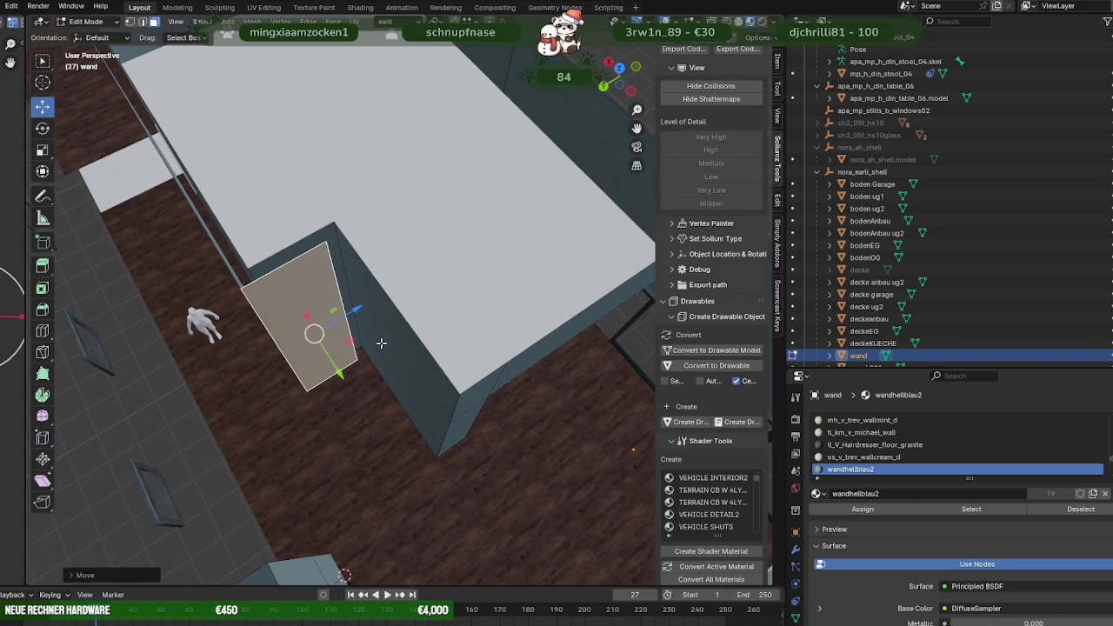
Extrude the wall's corner edge along Y into a new wall section.
key("2")
left_click(352, 357)
middle_click_drag(385, 400, 405, 404)
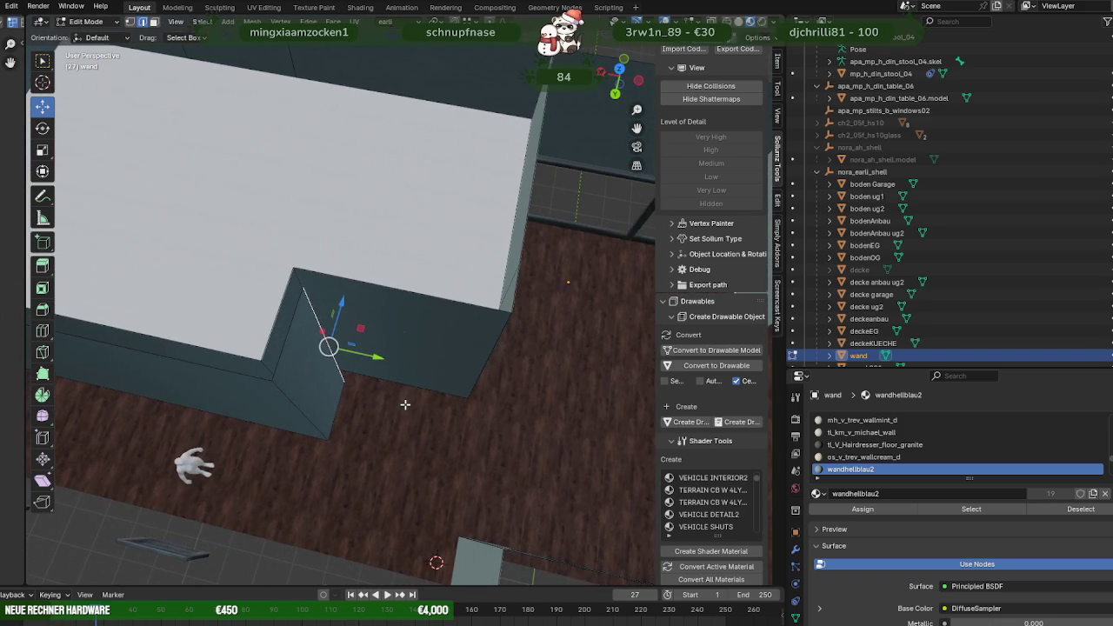
key("e")
right_click(415, 397)
left_click_drag(377, 363, 550, 350)
left_click(557, 350)
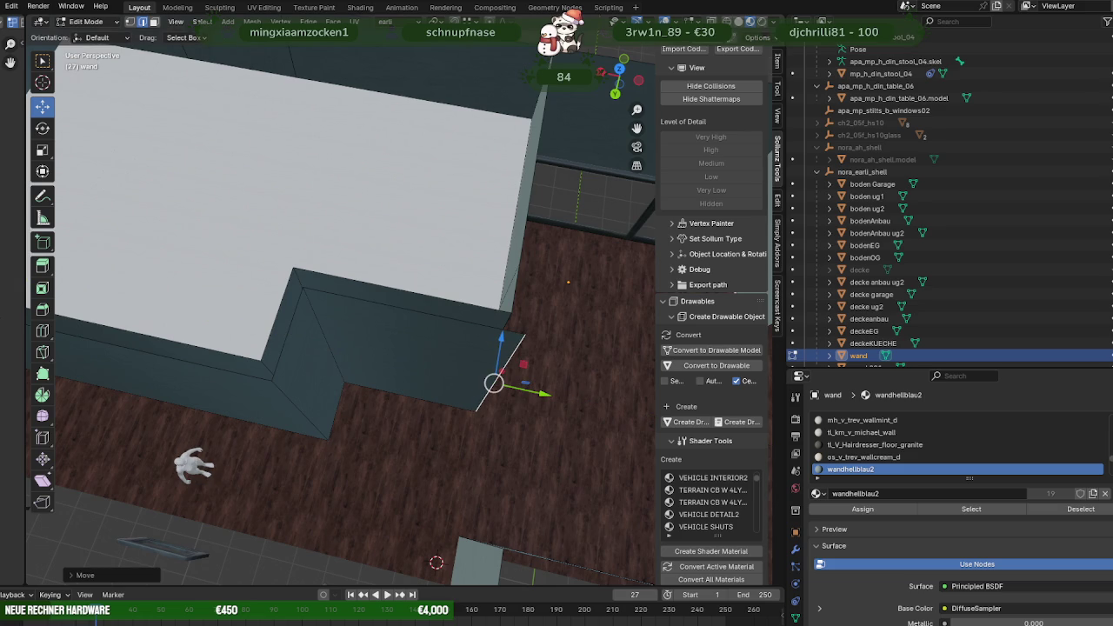
Shift the new edge along Y and extrude it again in place.
mouse_move(209, 392)
middle_mouse_down()
mouse_move(324, 398)
mouse_move(290, 367)
middle_mouse_up()
key("g")
key("y")
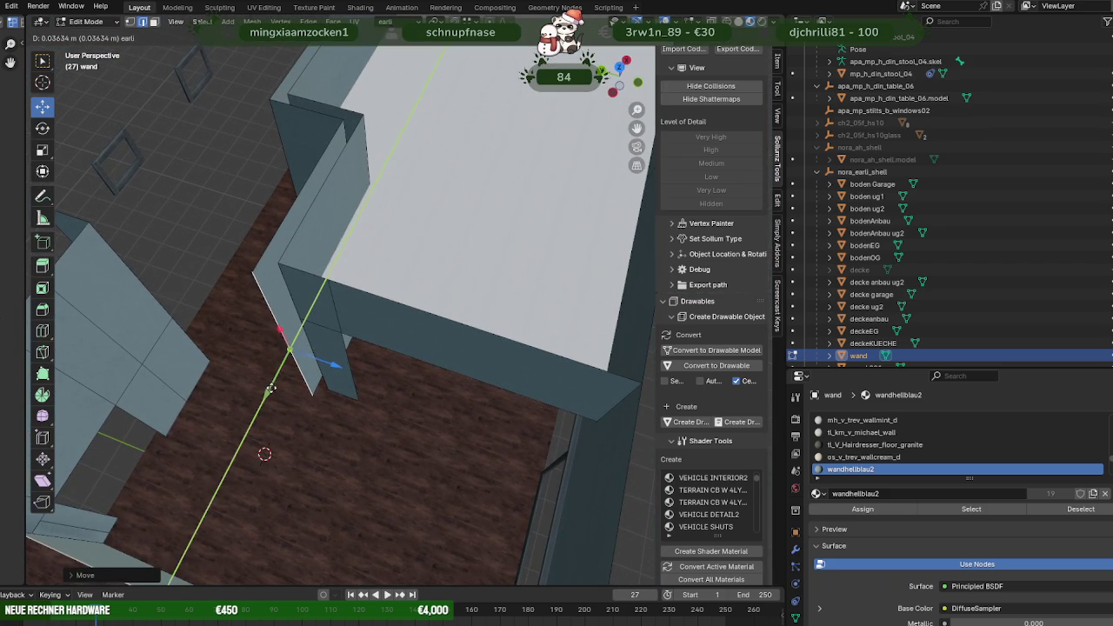
left_click(269, 390)
key("e")
left_click(275, 390)
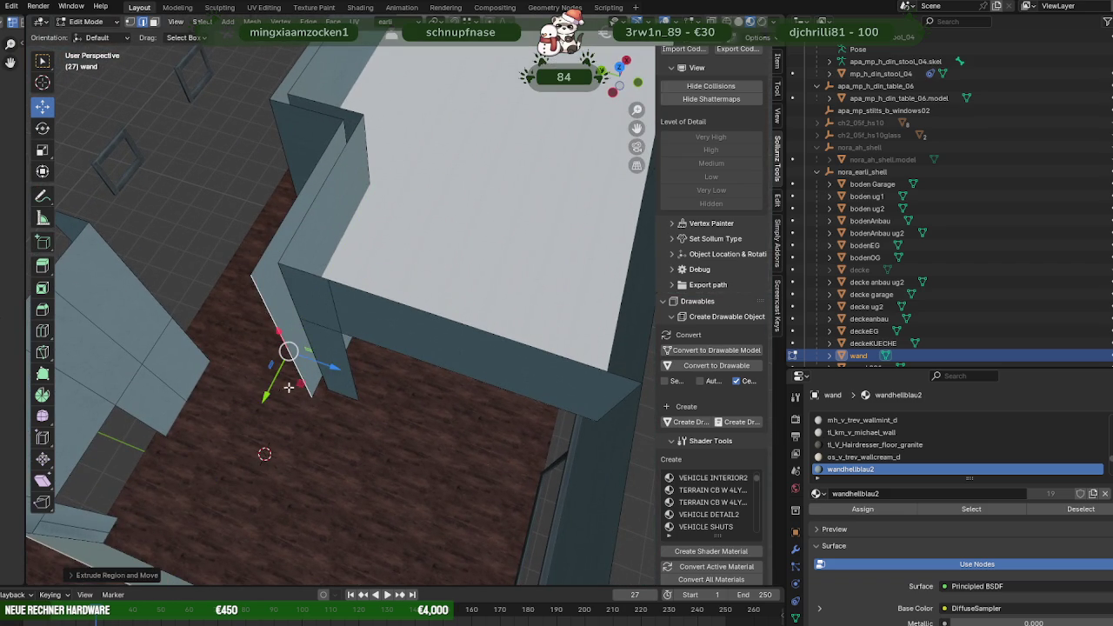
Move the extruded edge vertically about 0.11 m to set the corner's height.
key("g")
key("z")
left_click(386, 362)
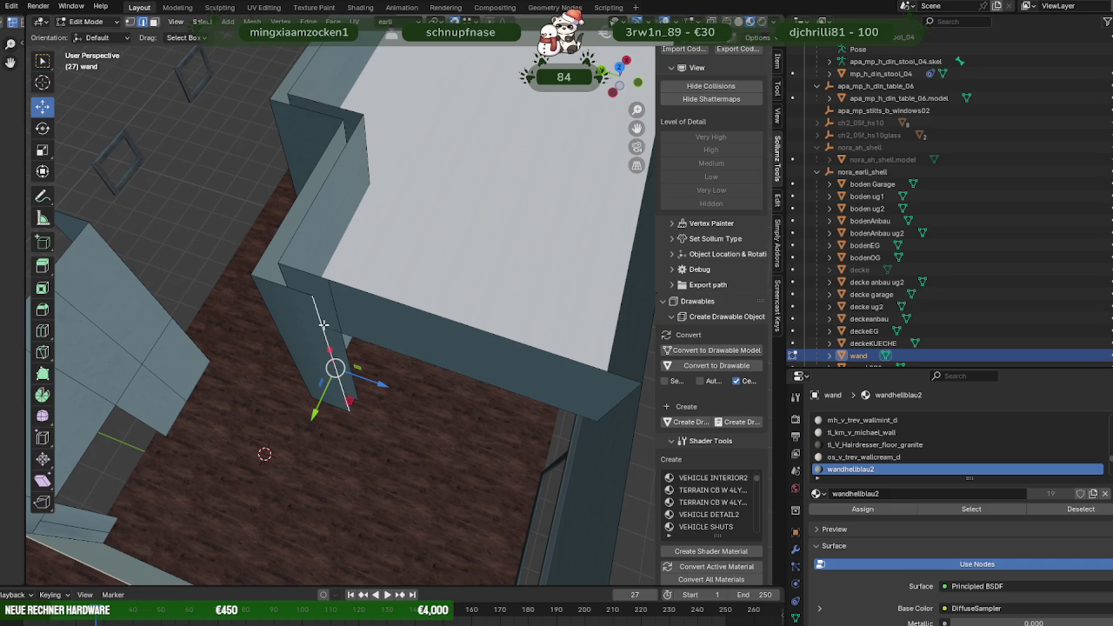
key("g")
key("z")
left_click(344, 356)
mouse_move(343, 357)
middle_mouse_down()
mouse_move(310, 323)
mouse_move(391, 381)
mouse_move(513, 398)
mouse_move(418, 392)
mouse_move(411, 410)
middle_mouse_up()
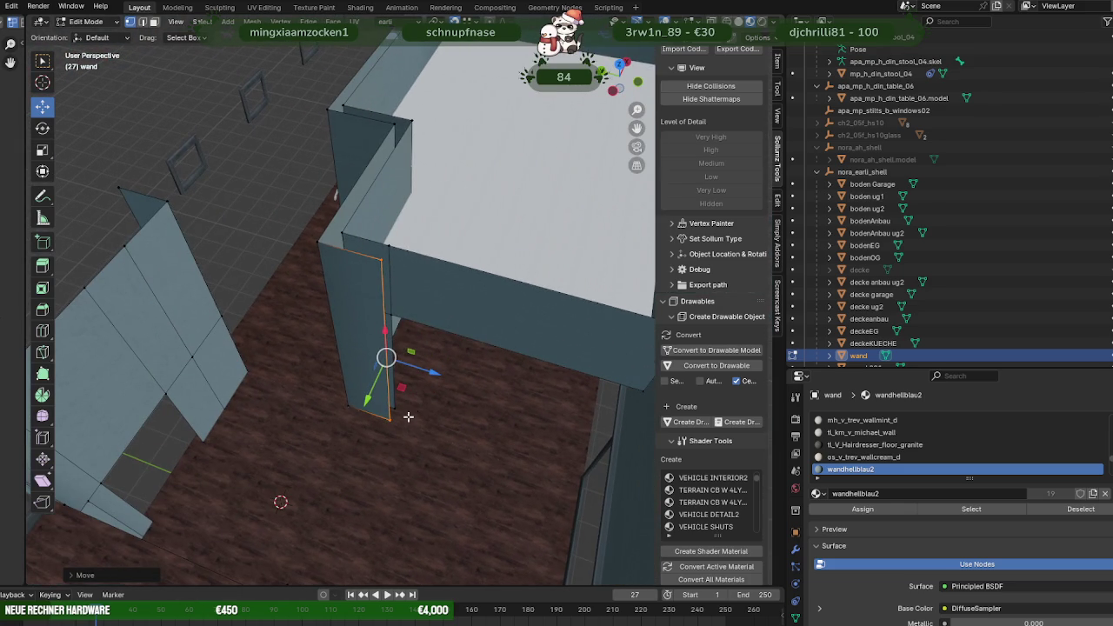
Extrude a new wall section from the edge and lengthen it along its axis.
key("e")
right_click(411, 419)
left_click_drag(415, 375, 472, 402)
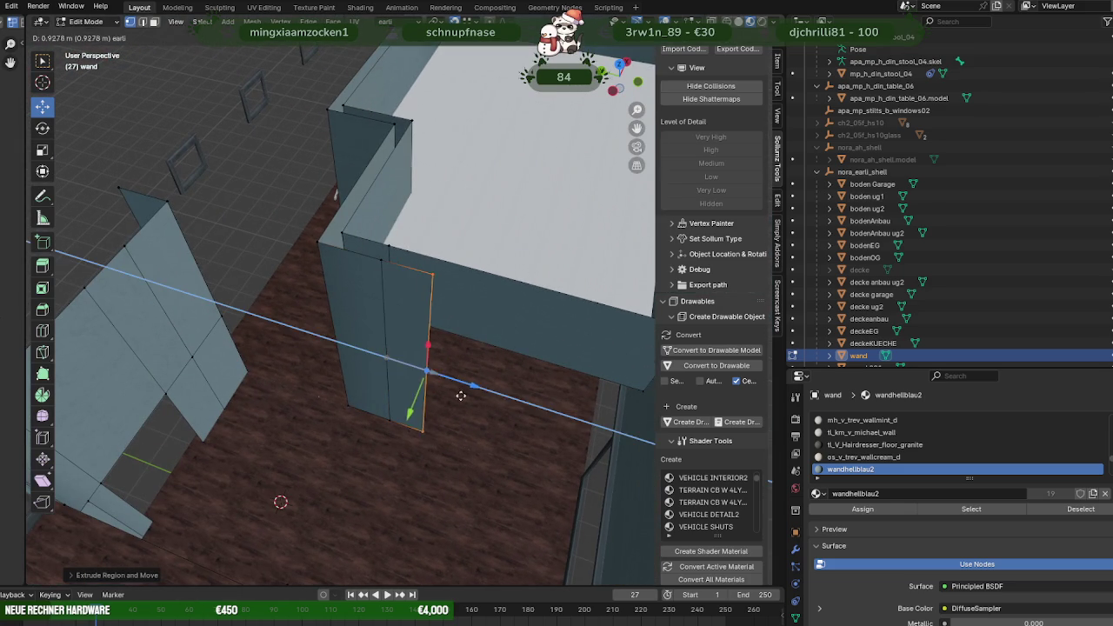
mouse_move(470, 405)
middle_mouse_down()
mouse_move(435, 398)
mouse_move(445, 393)
middle_mouse_up()
key("e")
right_click(505, 409)
Delete a wall face to leave a doorway opening.
key("3")
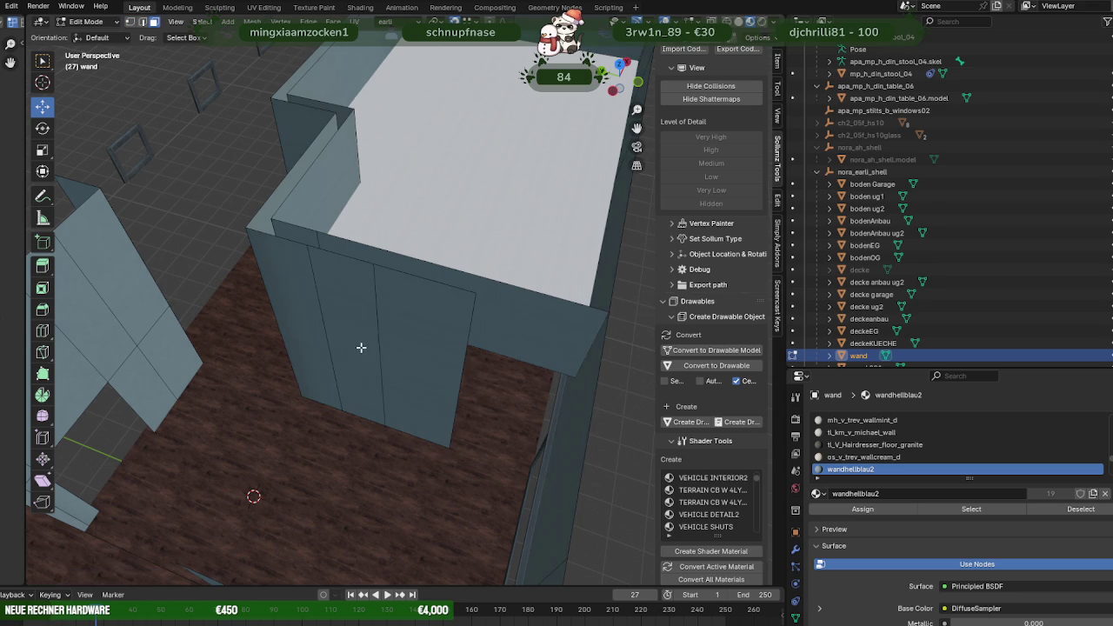
left_click(356, 350)
key("x")
left_click(362, 350)
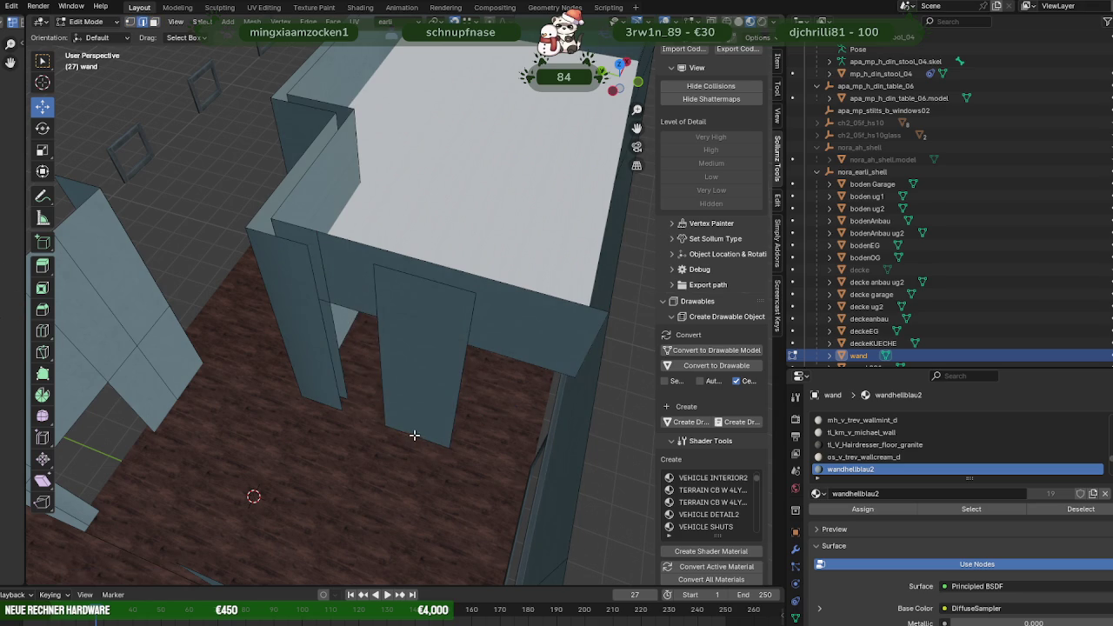
middle_click_drag(401, 442, 441, 381)
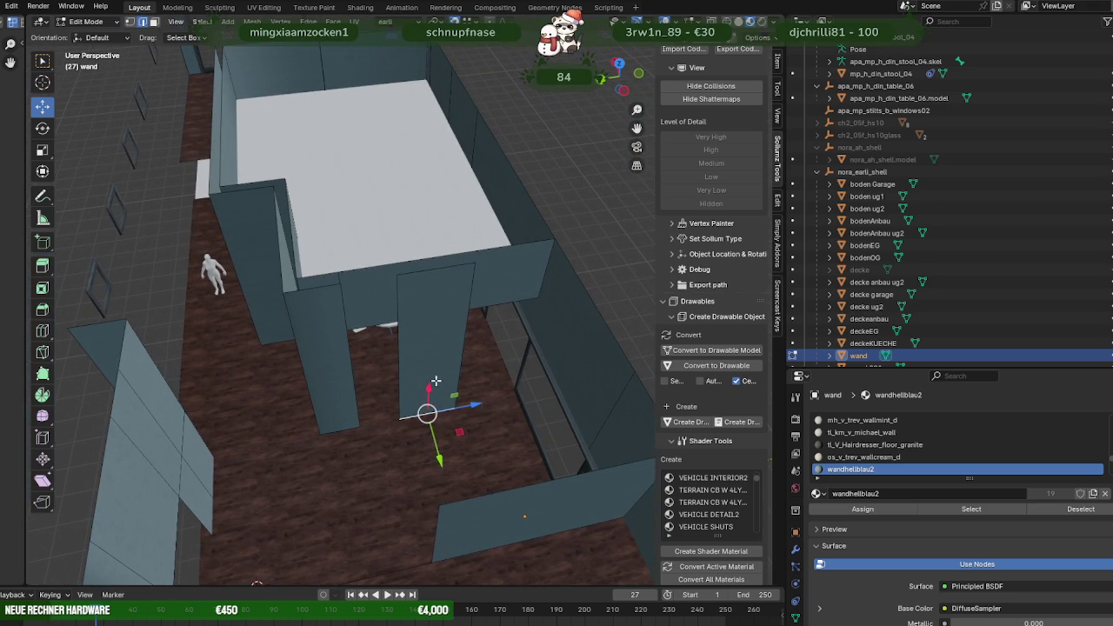
Raise the wall piece above the doorway and slide another wall piece left along the wall.
left_click_drag(433, 387, 479, 295)
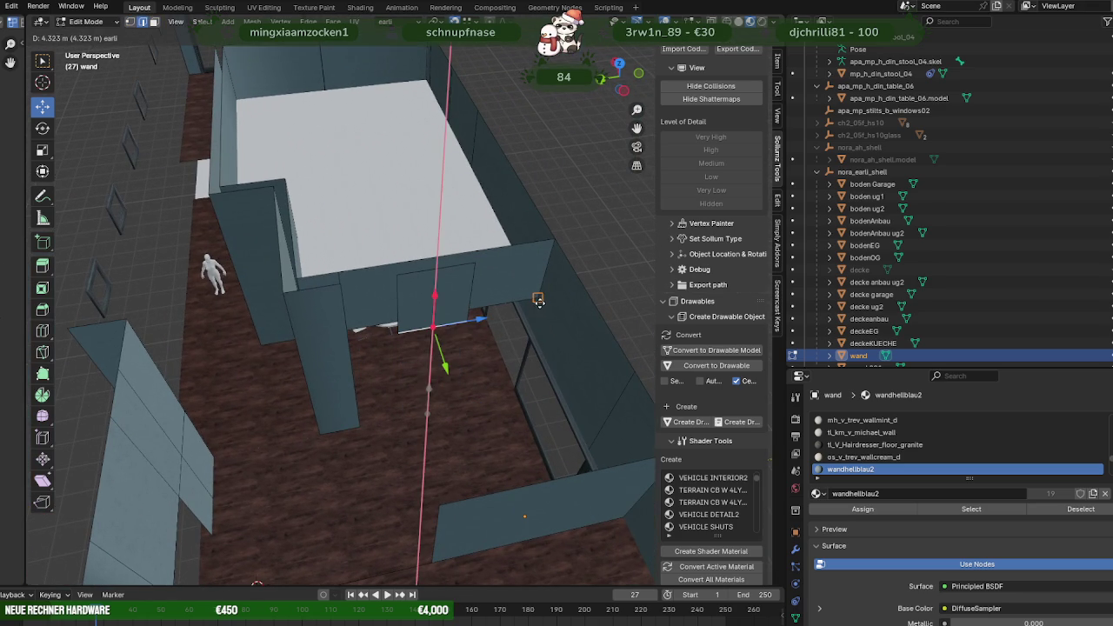
left_click(470, 294)
left_click(548, 244, "alt")
left_click(552, 265)
left_click(396, 305)
left_click_drag(442, 300, 382, 315)
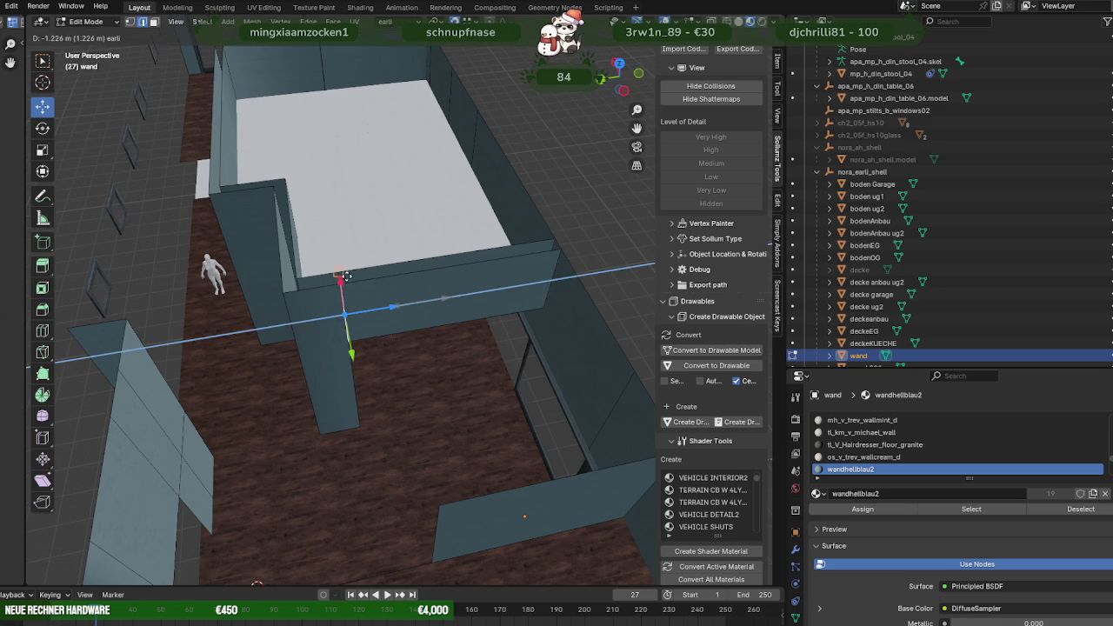
scroll(374, 337, "up", 3)
scroll(374, 340, "up", 2)
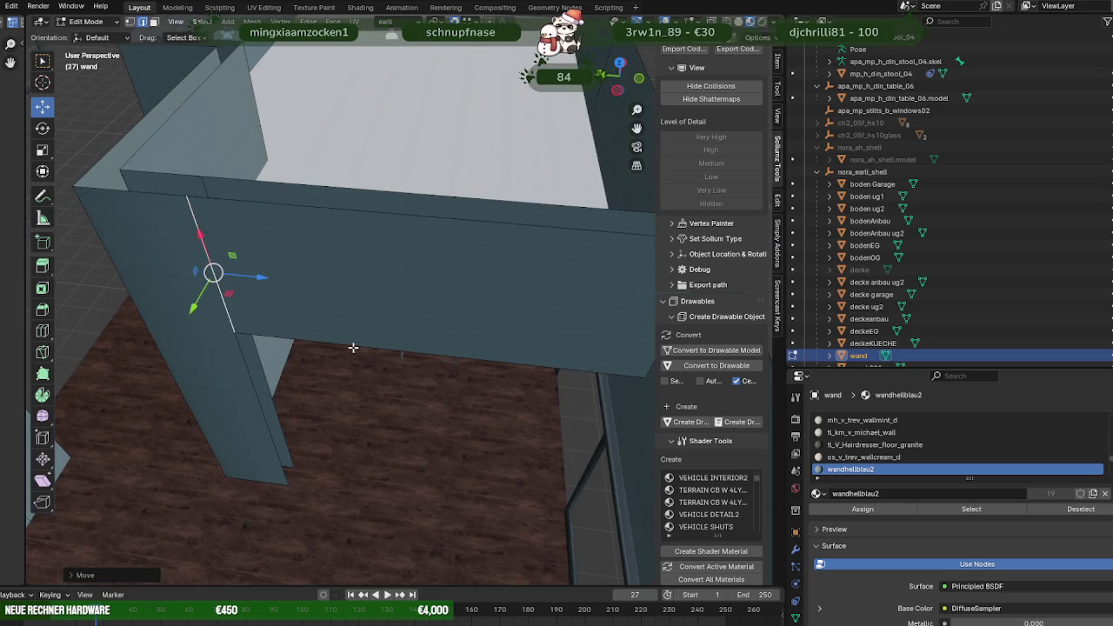
Select the corner edges, extrude them in place and move them along Y.
left_click(362, 353)
mouse_move(380, 370)
middle_mouse_down()
mouse_move(380, 348)
mouse_move(318, 380)
mouse_move(283, 358)
mouse_move(284, 394)
middle_mouse_up()
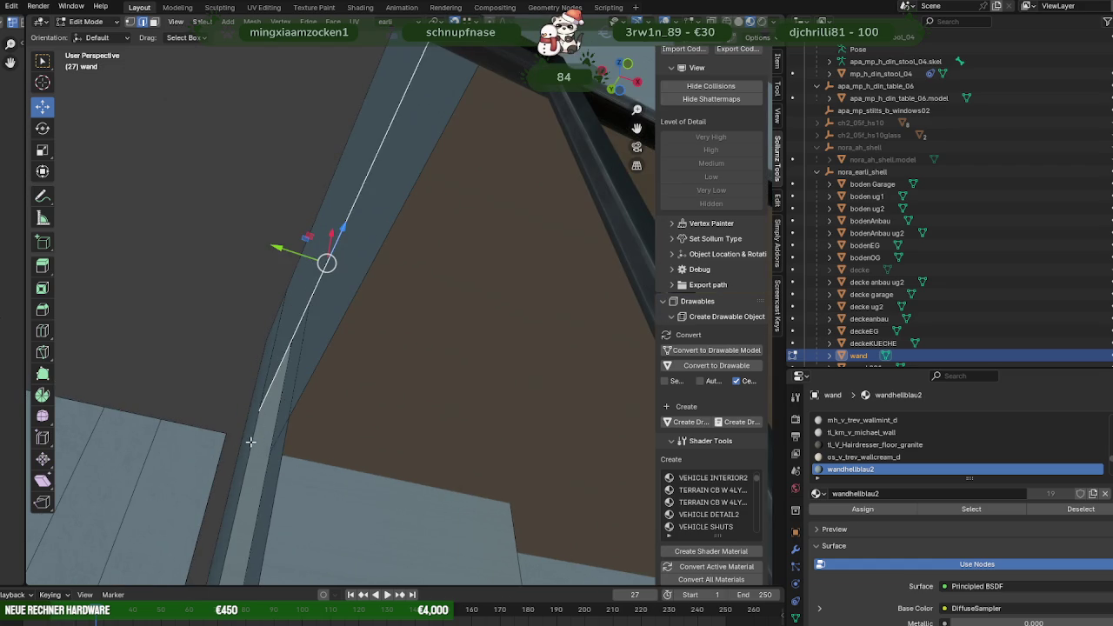
left_click(282, 444)
left_click(298, 403, "shift")
key("e")
right_click(293, 437)
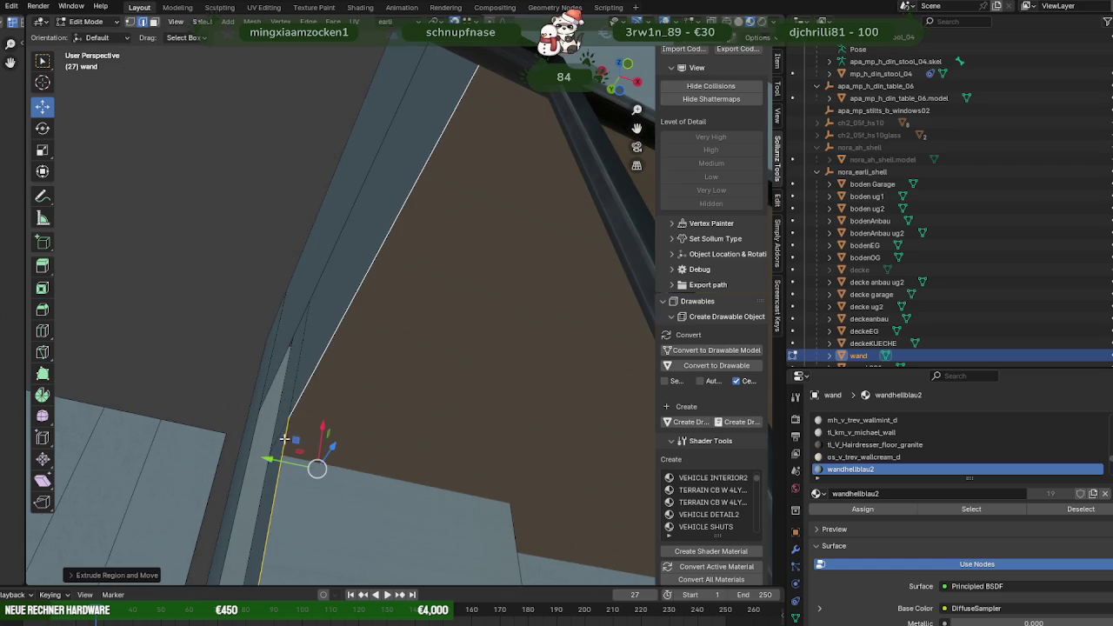
key("g")
key("y")
left_click(267, 419)
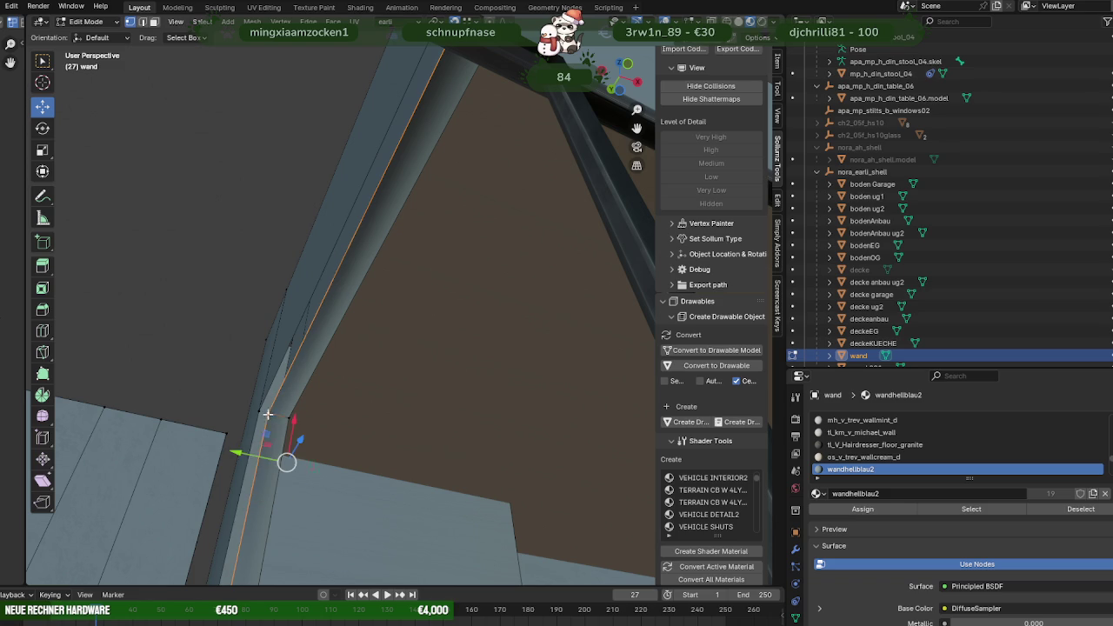
Nudge the corner edge about 0.36 m along Y to line up the corner, then return to Object Mode.
key("g")
key("y")
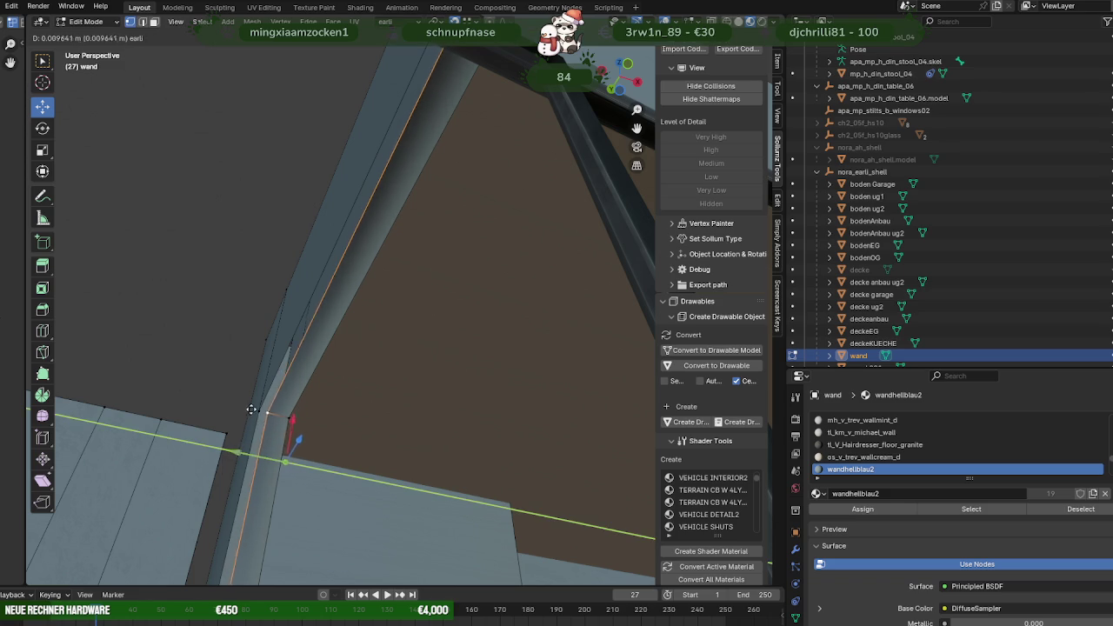
left_click(264, 407)
middle_click_drag(264, 407, 294, 413)
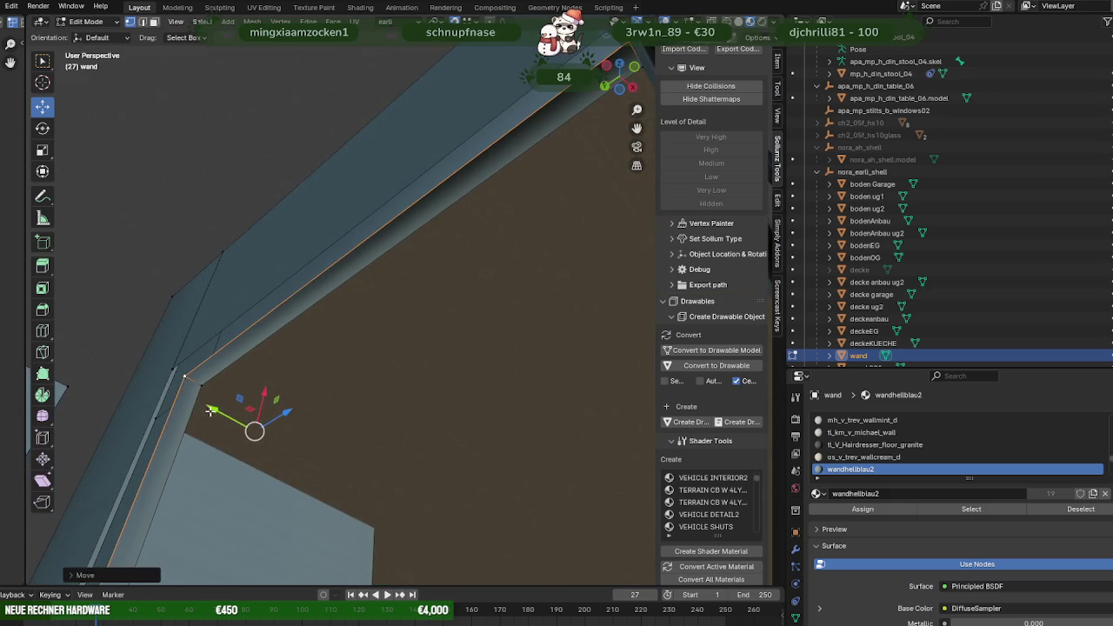
key("g")
key("y")
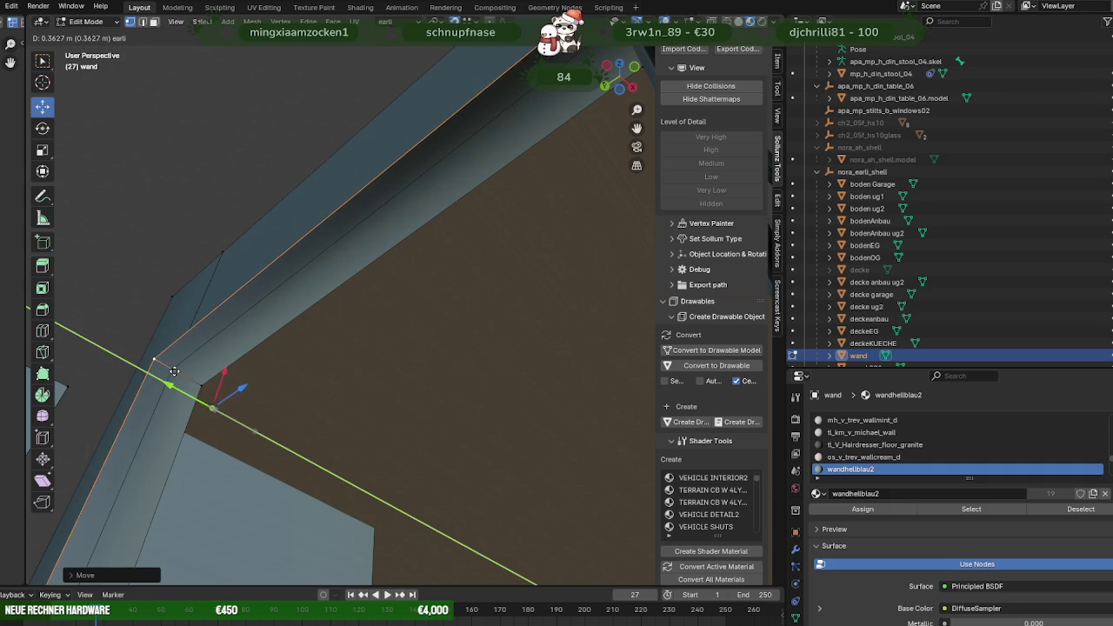
left_click(190, 372)
mouse_move(190, 372)
middle_mouse_down()
mouse_move(338, 405)
mouse_move(359, 430)
mouse_move(318, 405)
middle_mouse_up()
key("Tab")
mouse_move(410, 395)
middle_mouse_down()
mouse_move(349, 407)
mouse_move(311, 432)
mouse_move(363, 477)
mouse_move(303, 526)
middle_mouse_up()
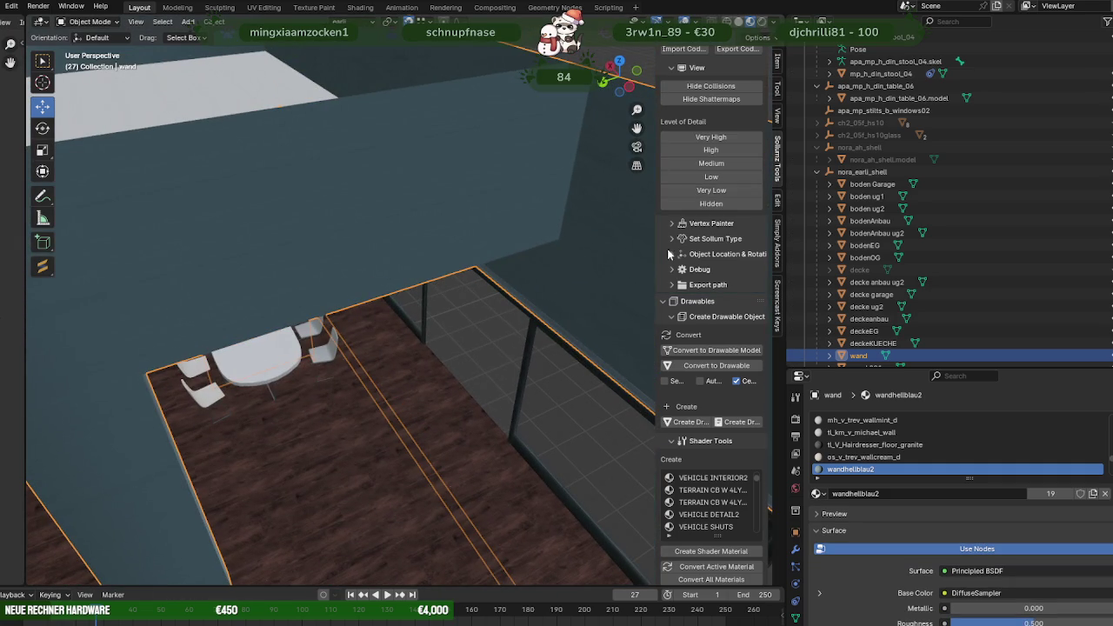
Widen the Sollumz side panel and enlarge the 3D view against the outliner.
left_click_drag(654, 250, 617, 254)
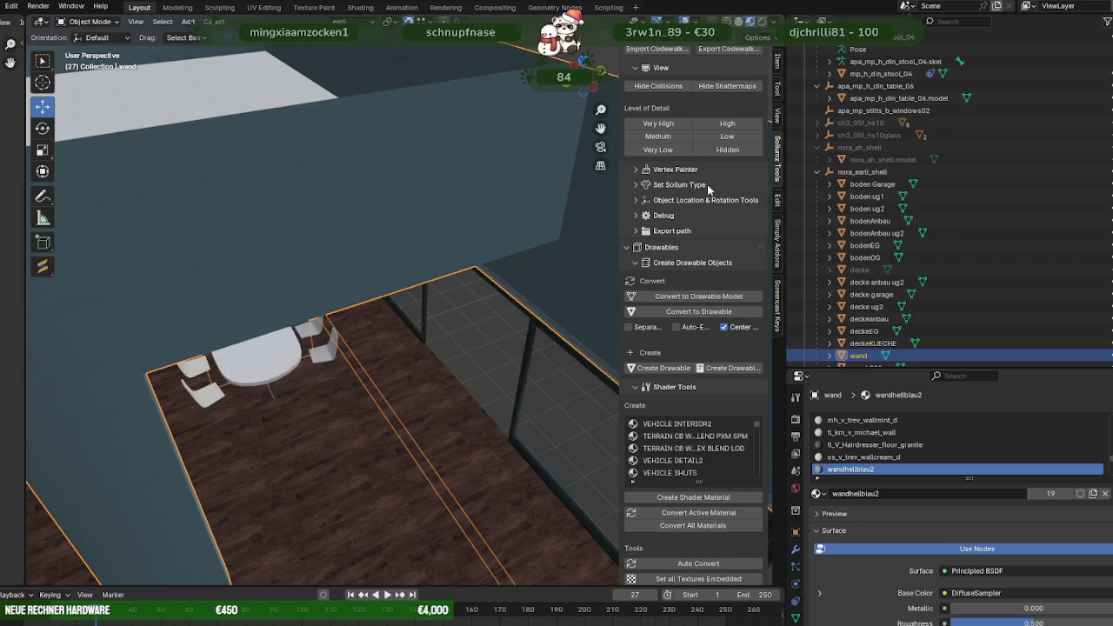
scroll(690, 190, "up", 1)
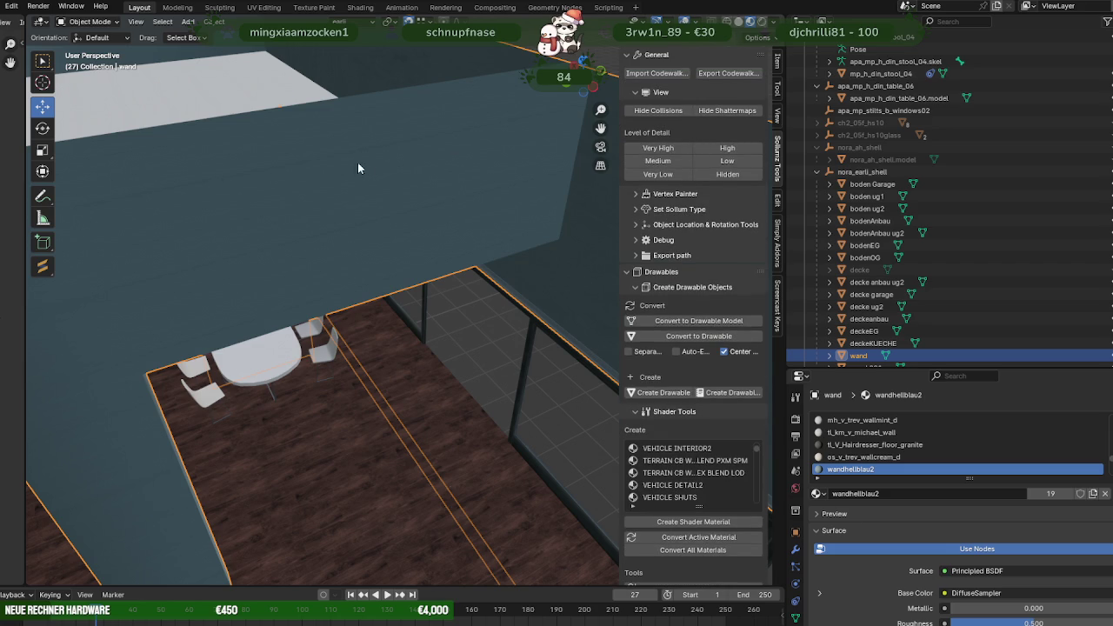
left_click_drag(787, 176, 913, 166)
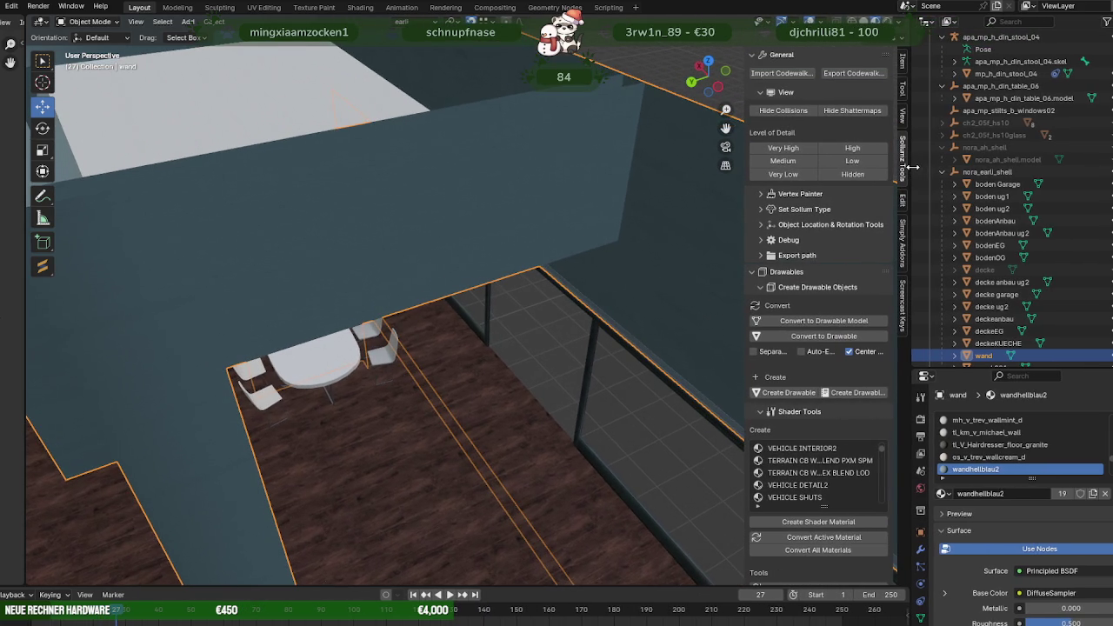
scroll(801, 188, "down", 2)
scroll(801, 188, "up", 2)
middle_click_drag(681, 101, 509, 212)
Check the Overlays and Transform Options popovers, then enter Edit Mode on the wall mesh.
left_click(820, 21)
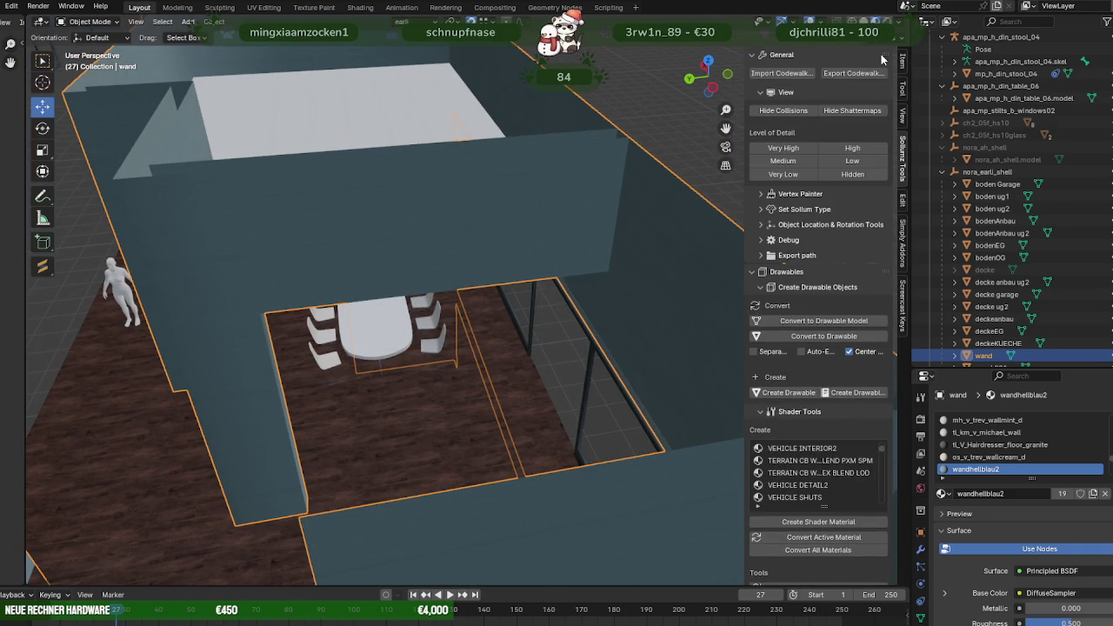
left_click(905, 41)
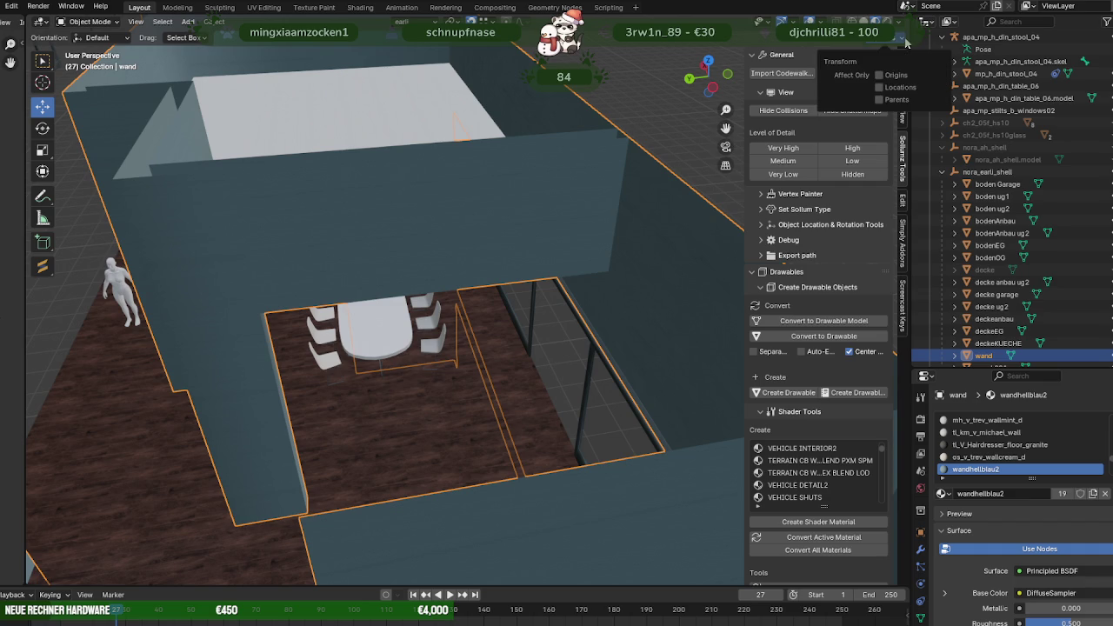
left_click(905, 41)
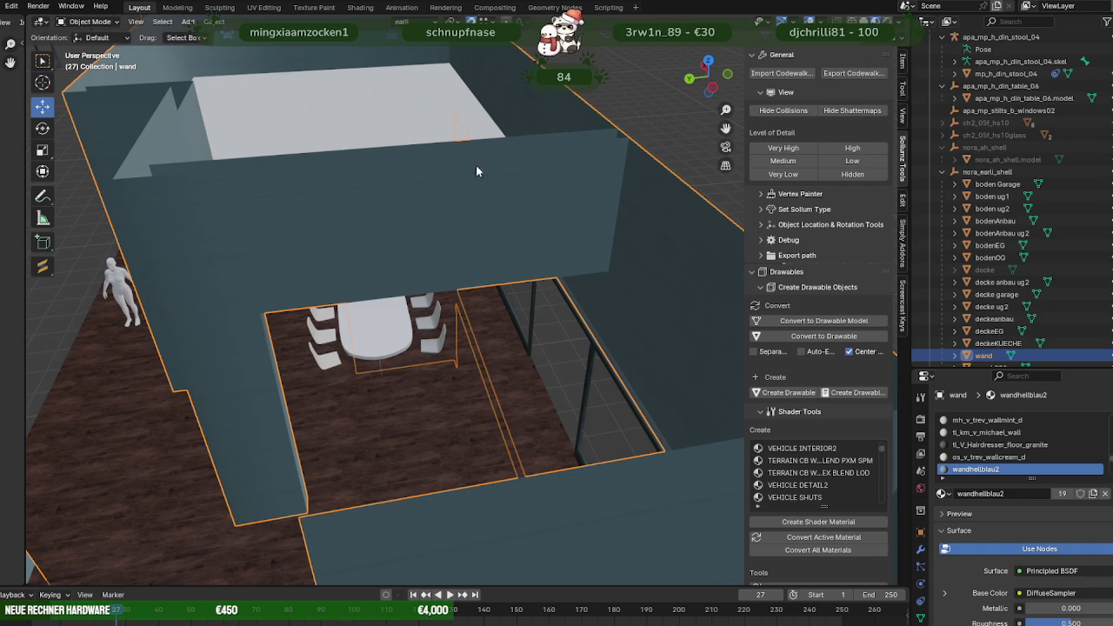
middle_click_drag(476, 157, 496, 215)
scroll(495, 215, "up", 4)
key("Tab")
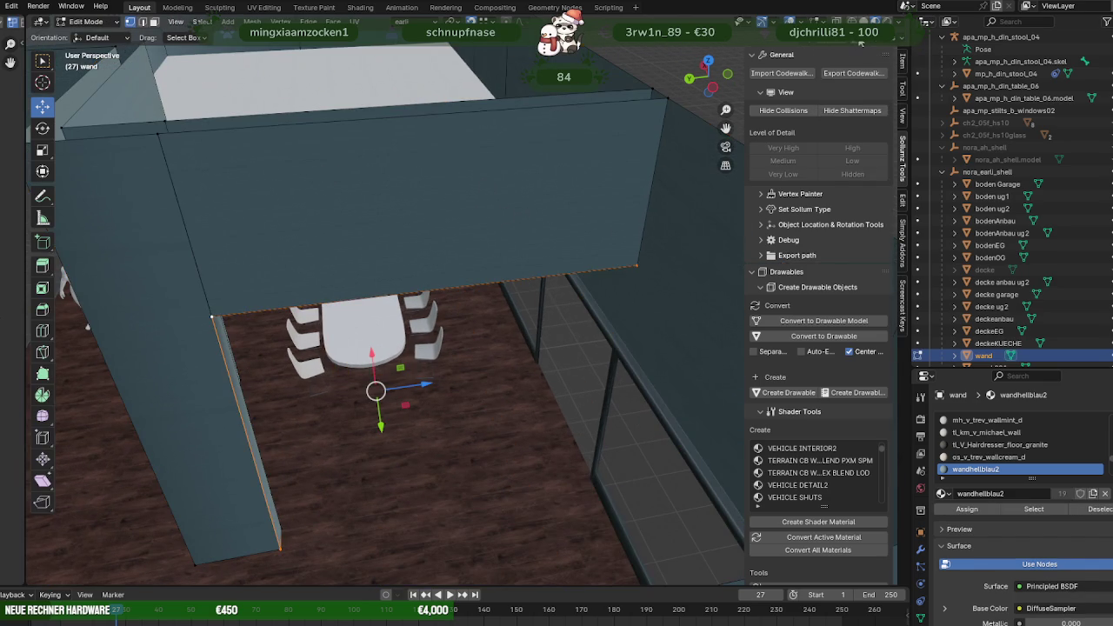
Select all of the wall mesh, Reset Vectors via Alt+N, and return to Object Mode.
scroll(484, 249, "down", 2)
key("a")
scroll(483, 249, "down", 2)
scroll(482, 249, "down", 1)
key("alt+n")
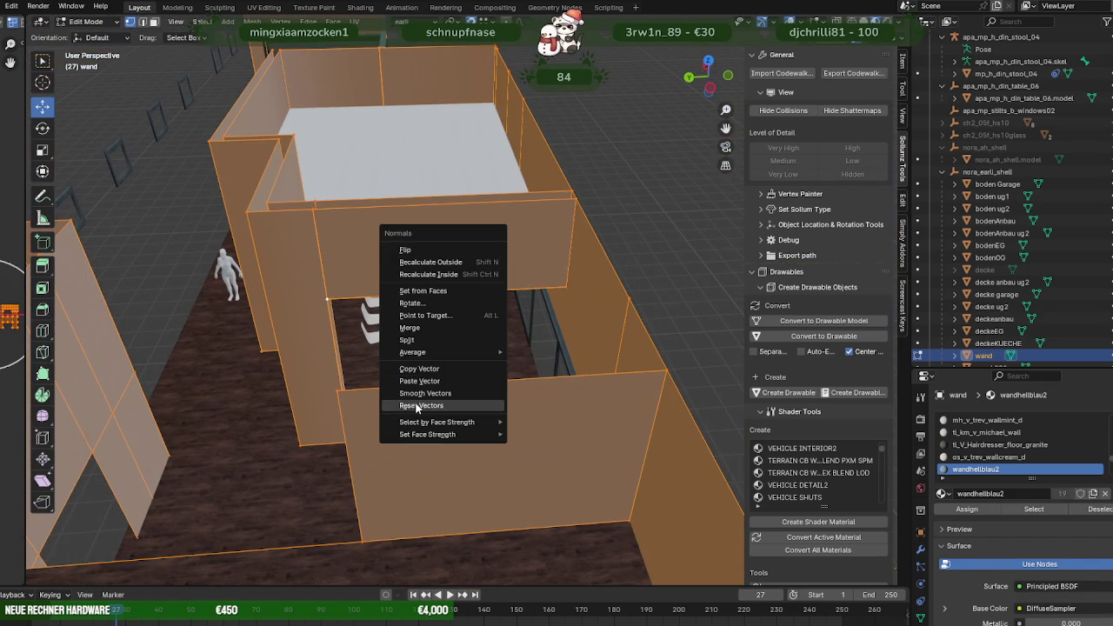
left_click(417, 407)
middle_click_drag(487, 323, 397, 318)
key("Tab")
scroll(427, 312, "up", 3)
mouse_move(380, 251)
middle_mouse_down()
mouse_move(515, 315)
mouse_move(497, 344)
mouse_move(446, 346)
mouse_move(339, 335)
mouse_move(269, 309)
mouse_move(389, 342)
mouse_move(446, 388)
mouse_move(544, 429)
mouse_move(386, 381)
mouse_move(479, 405)
mouse_move(484, 342)
mouse_move(566, 360)
mouse_move(439, 335)
middle_mouse_up()
scroll(459, 339, "up", 3)
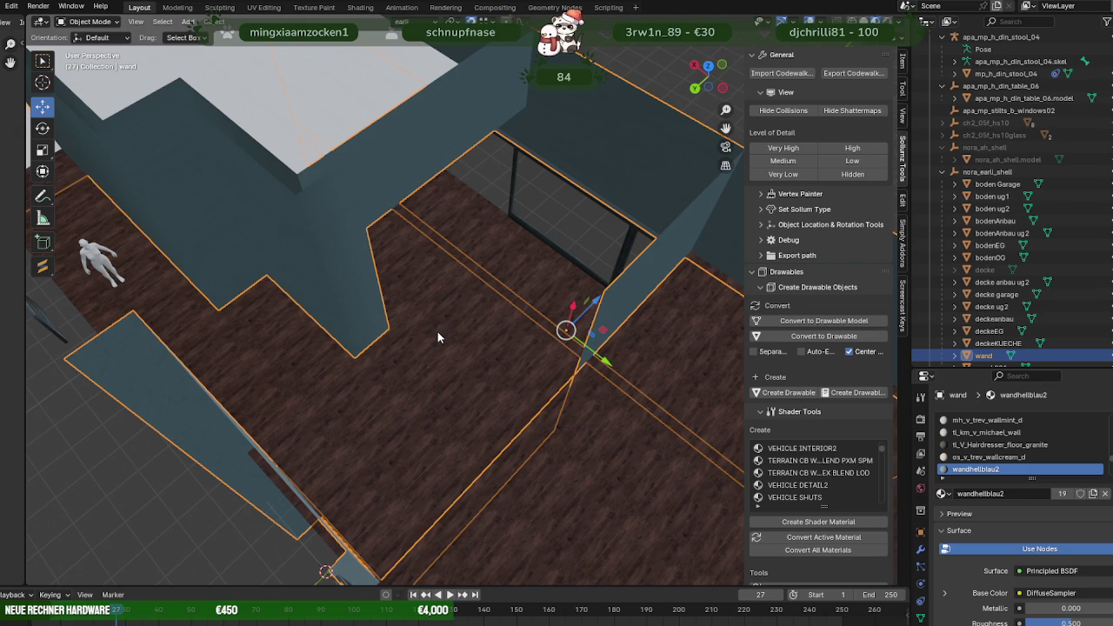
Orbit the view to look straight down onto the apartment's room floors.
mouse_move(437, 337)
middle_mouse_down()
mouse_move(566, 322)
mouse_move(493, 328)
mouse_move(430, 294)
mouse_move(454, 297)
mouse_move(516, 347)
middle_mouse_up()
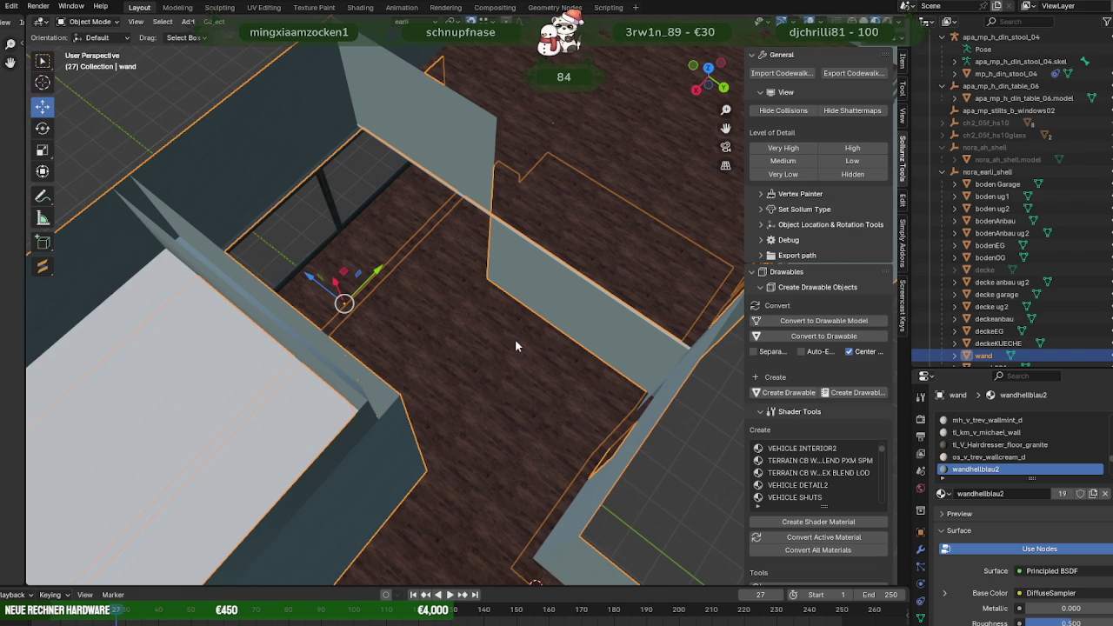
mouse_move(515, 346)
middle_mouse_down()
mouse_move(498, 312)
mouse_move(442, 259)
mouse_move(419, 287)
mouse_move(390, 282)
mouse_move(495, 283)
mouse_move(406, 289)
mouse_move(364, 255)
middle_mouse_up()
mouse_move(334, 249)
middle_mouse_down()
mouse_move(375, 270)
mouse_move(449, 276)
mouse_move(489, 299)
mouse_move(411, 299)
middle_mouse_up()
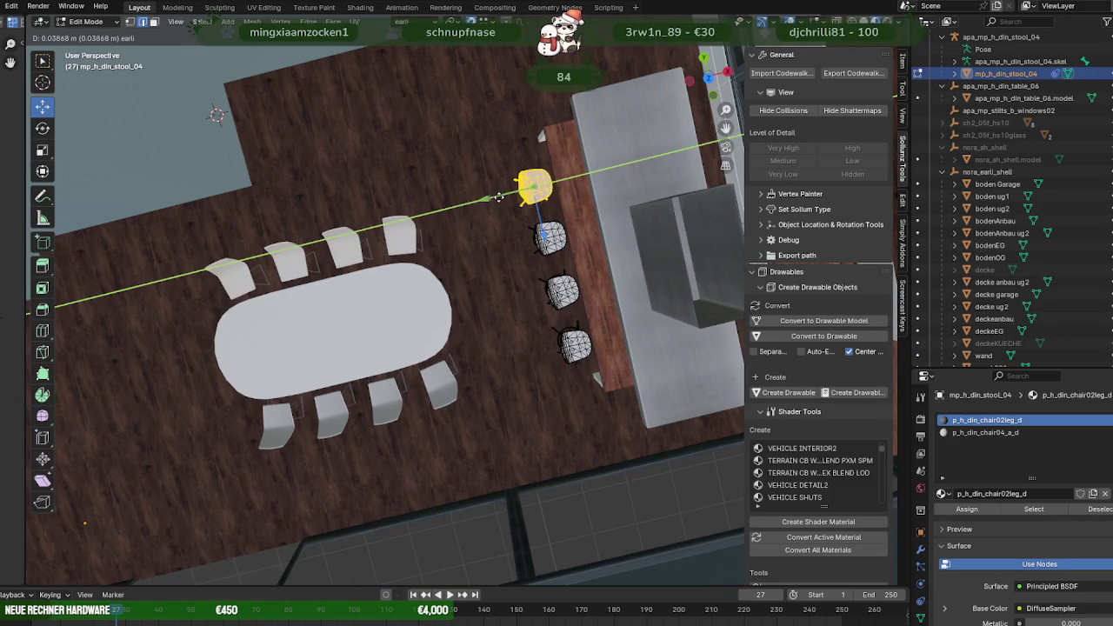
Rotate the bar stool slightly into line with the counter and return to Object Mode.
left_click(500, 202)
key("shift+space")
left_click(500, 209)
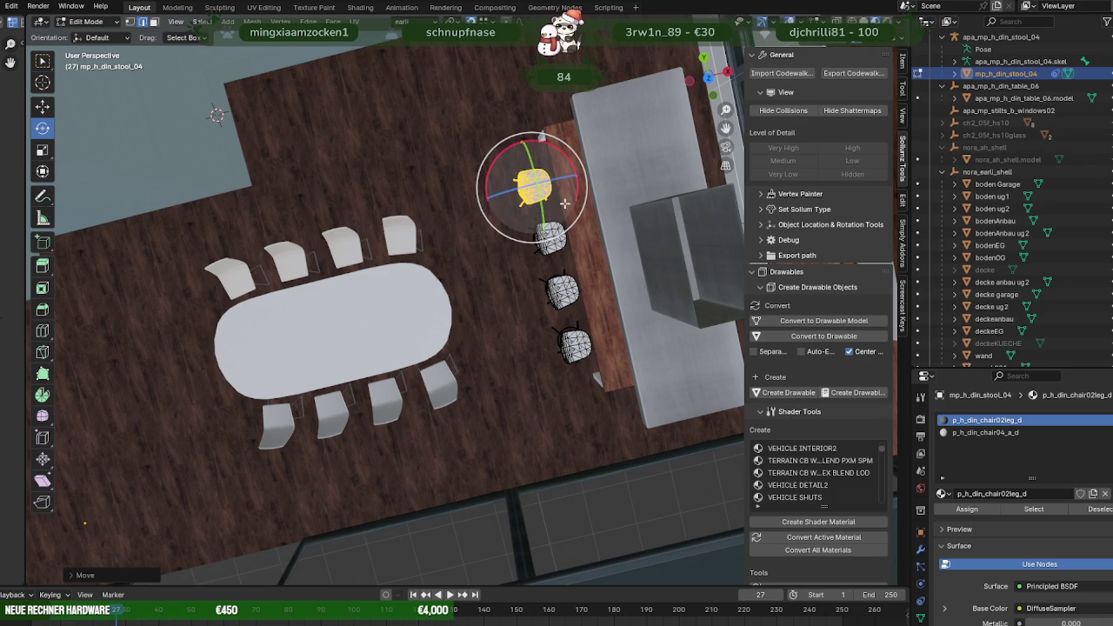
left_click_drag(563, 165, 567, 170)
key("Tab")
mouse_move(503, 239)
middle_mouse_down()
mouse_move(527, 211)
mouse_move(434, 293)
mouse_move(421, 326)
middle_mouse_up()
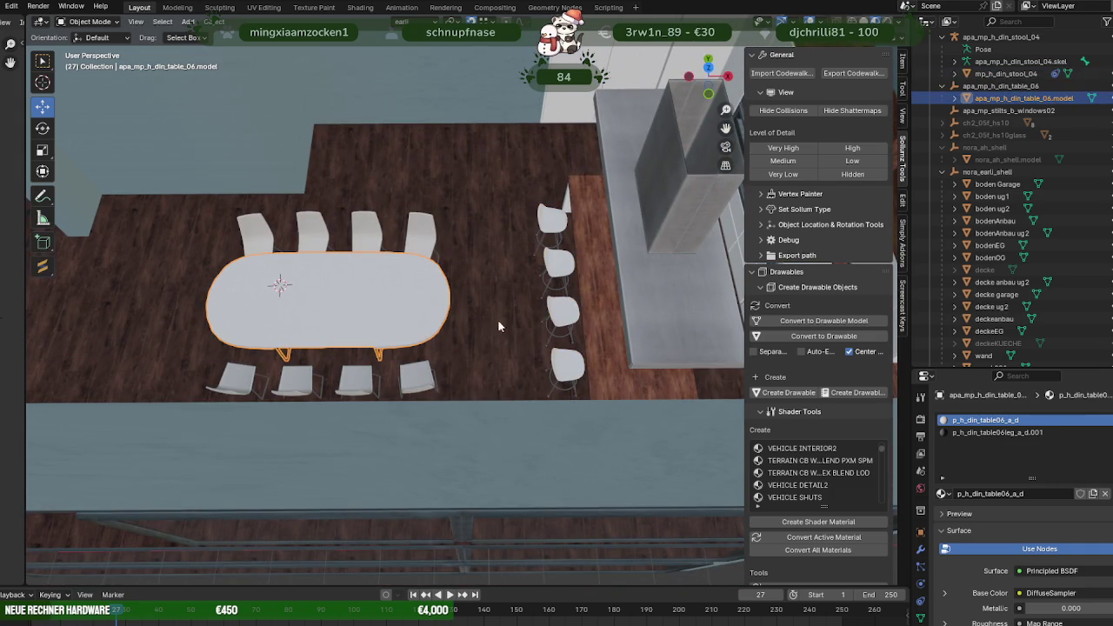
Rename the dining table's collection to 'nora_earli_kueche'.
double_click(987, 86)
type("nora_earli_keu")
key("BackSpace")
key("BackSpace")
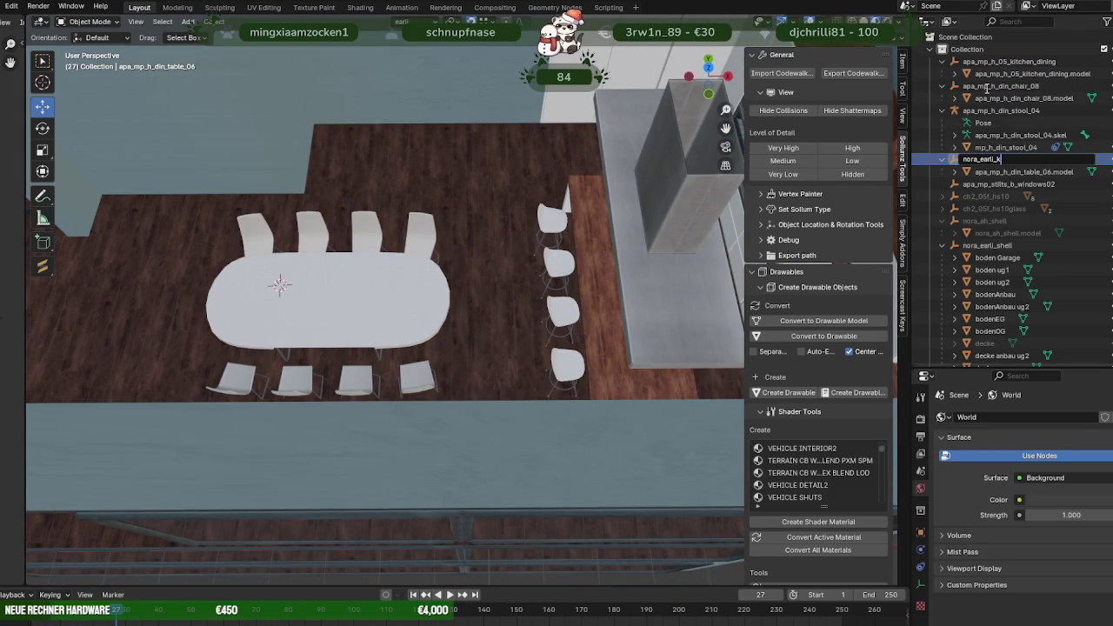
type("ueche")
key("Return")
Select the kitchen model together with the bar stools.
scroll(672, 245, "down", 3)
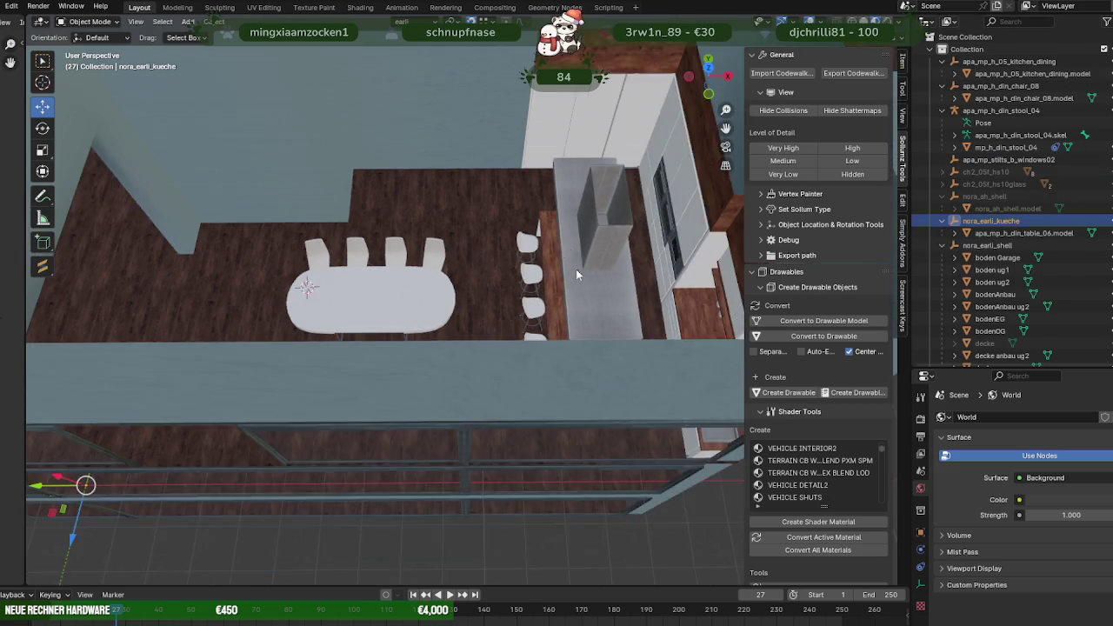
middle_click_drag(571, 266, 588, 262)
left_click(546, 280)
left_click(531, 280, "shift")
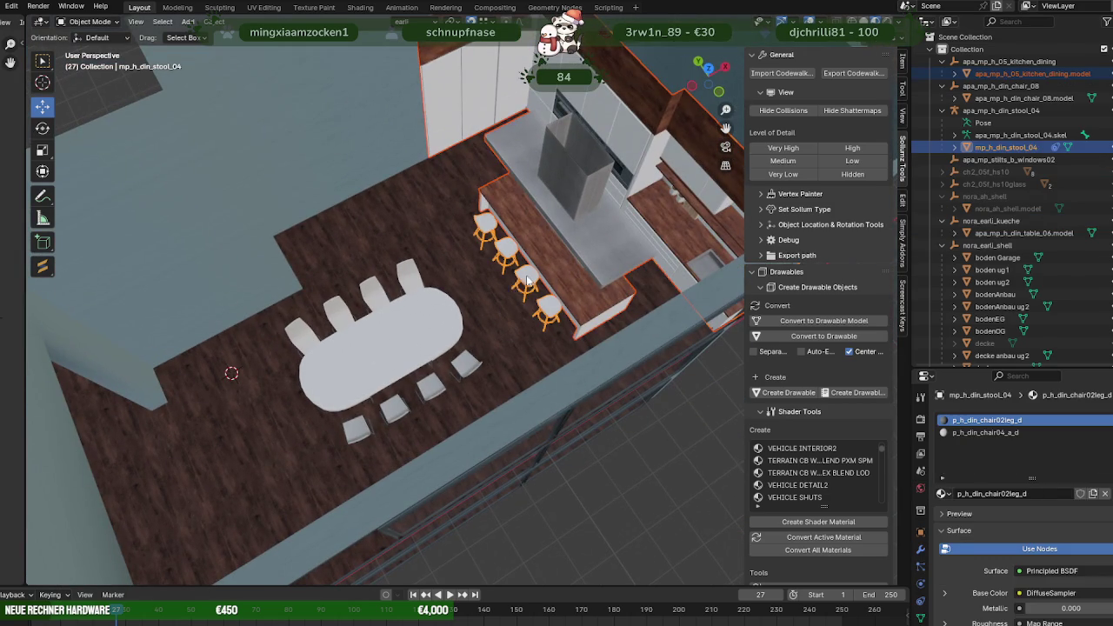
Join the dining chairs, table and bar stools into one table model.
left_click(420, 282, "shift")
left_click(432, 323, "shift")
right_click(437, 230)
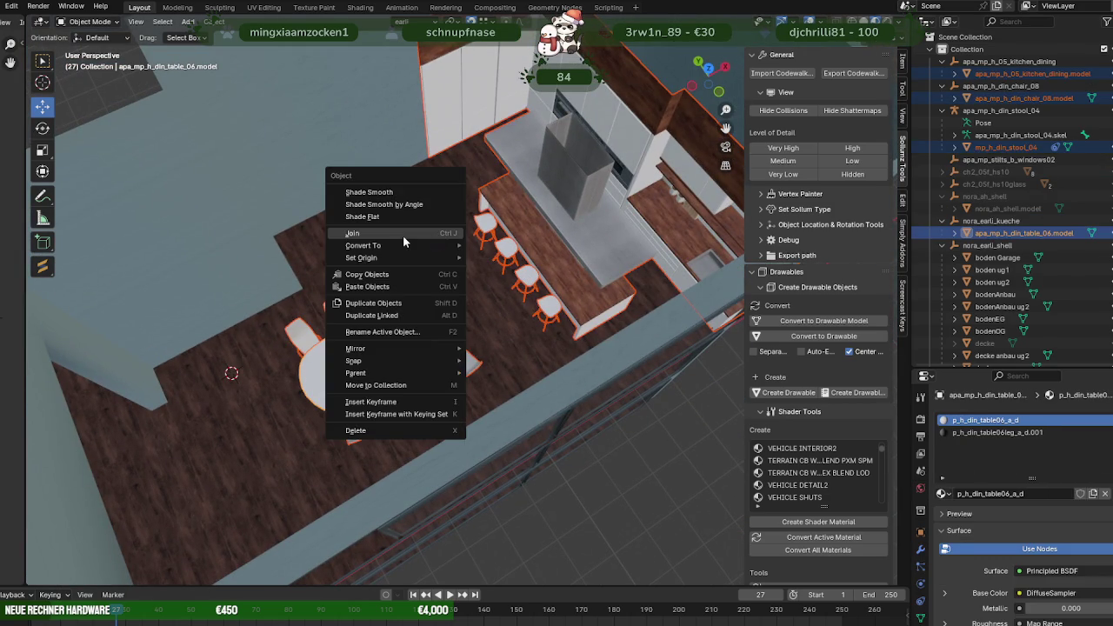
left_click(403, 233)
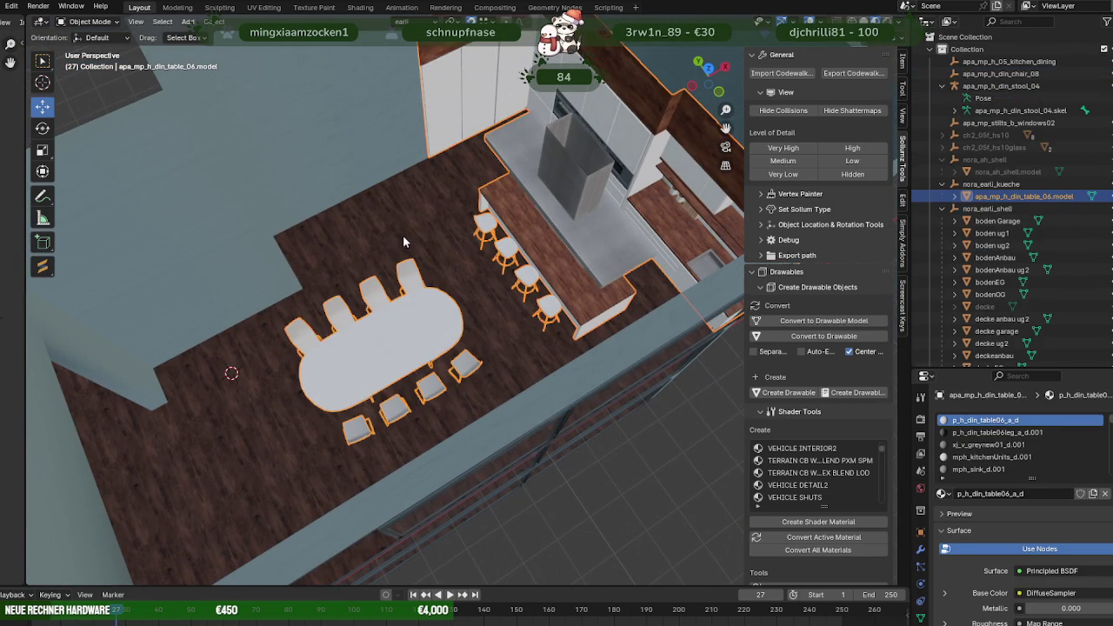
Delete the kitchen_dining, chair_08 and stool_04 hierarchies, then frame apa_mp_stilts_b_windows02.
left_click(942, 185)
left_click(1009, 111)
left_click(1000, 86)
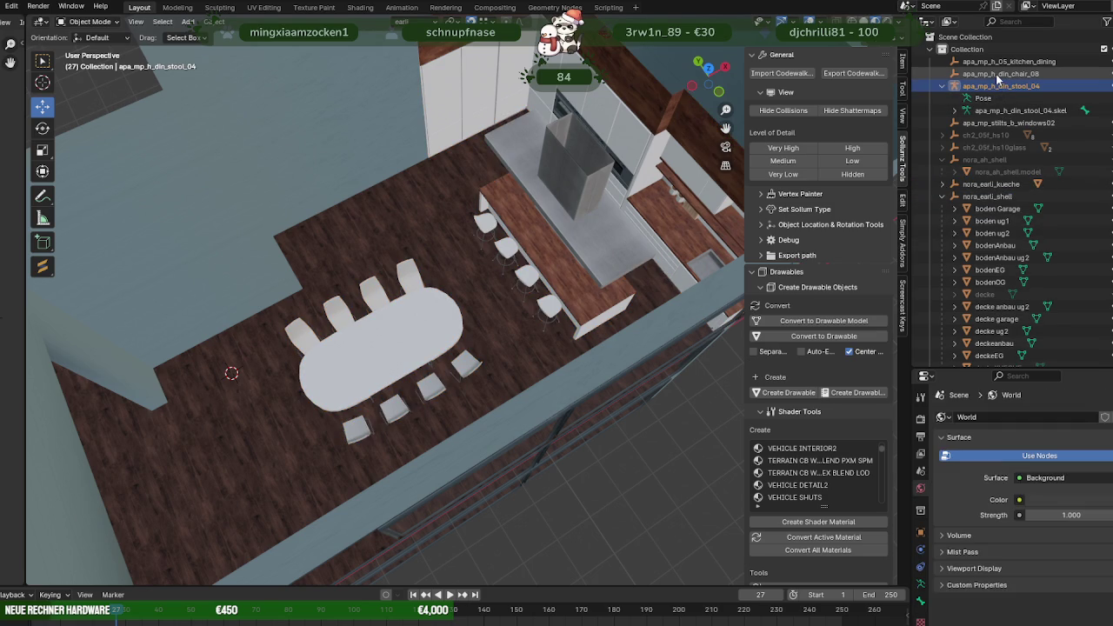
left_click(998, 62)
left_click(998, 86, "ctrl")
left_click(1000, 74, "ctrl")
right_click(957, 74)
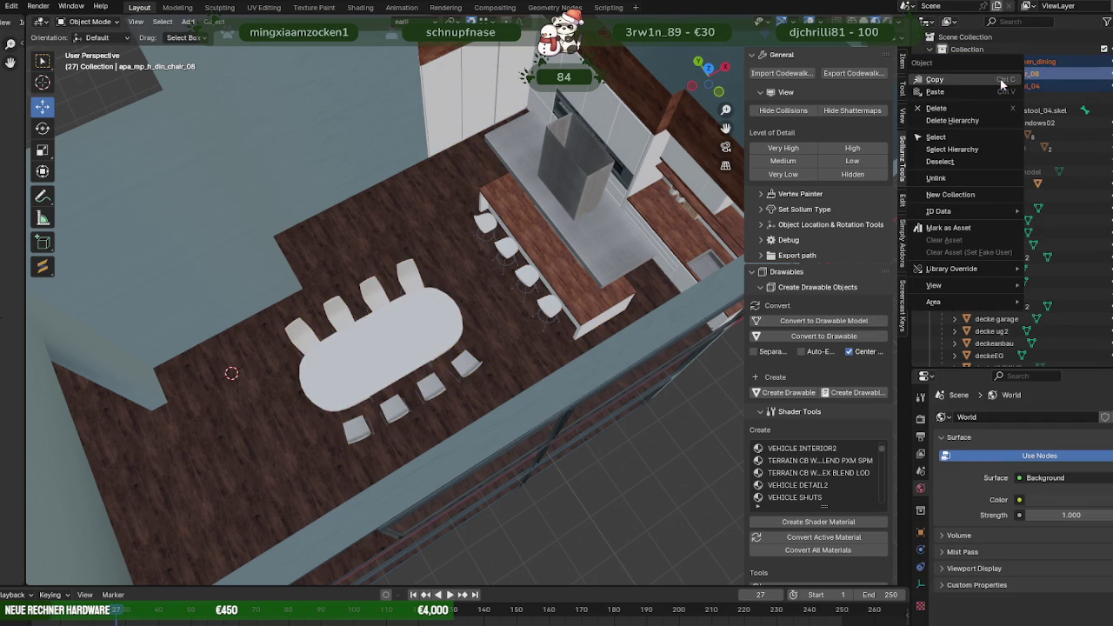
left_click(951, 111)
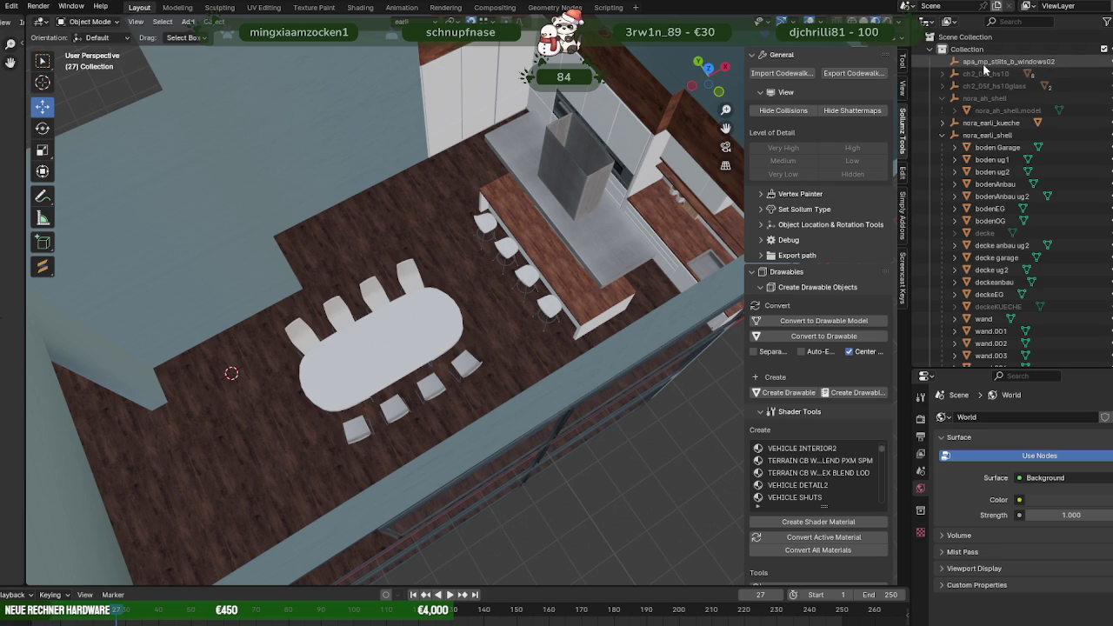
left_click(982, 62)
key("KP_Decimal")
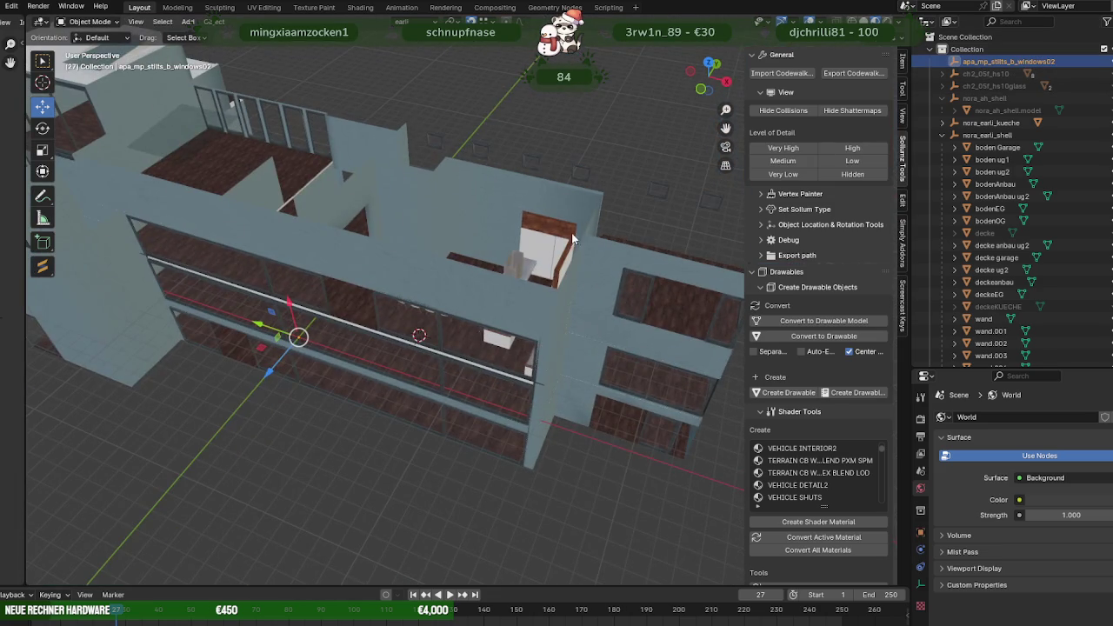
Zoom into the kitchen at eye level and make the deckeKUECHE ceiling visible again.
middle_click_drag(565, 196, 691, 256)
scroll(612, 312, "up", 3)
middle_click_drag(611, 318, 580, 251)
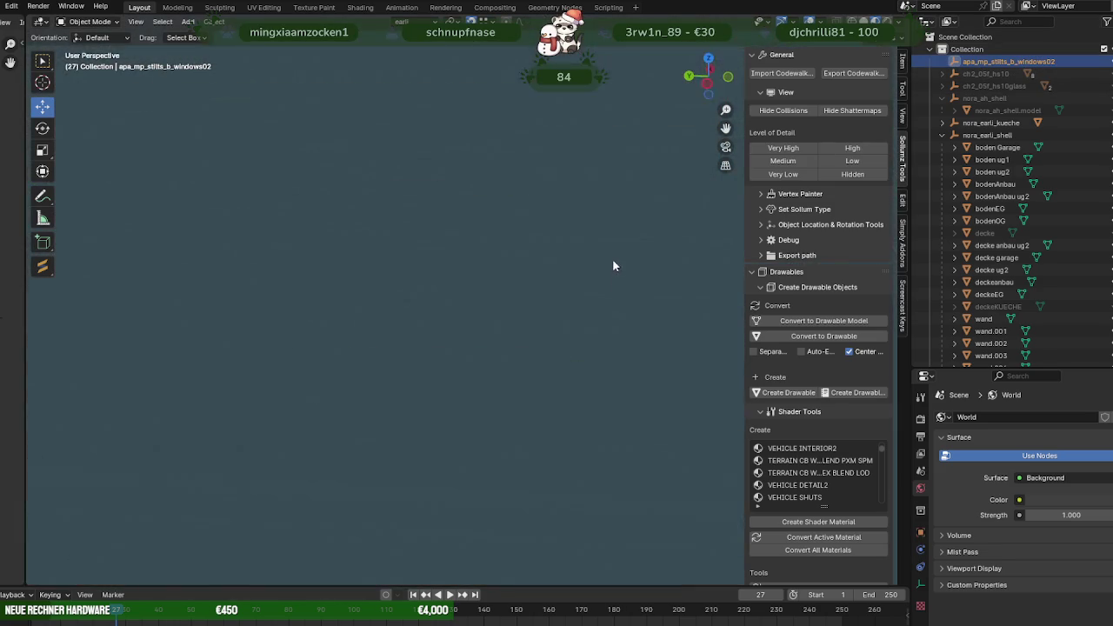
scroll(579, 250, "up", 2)
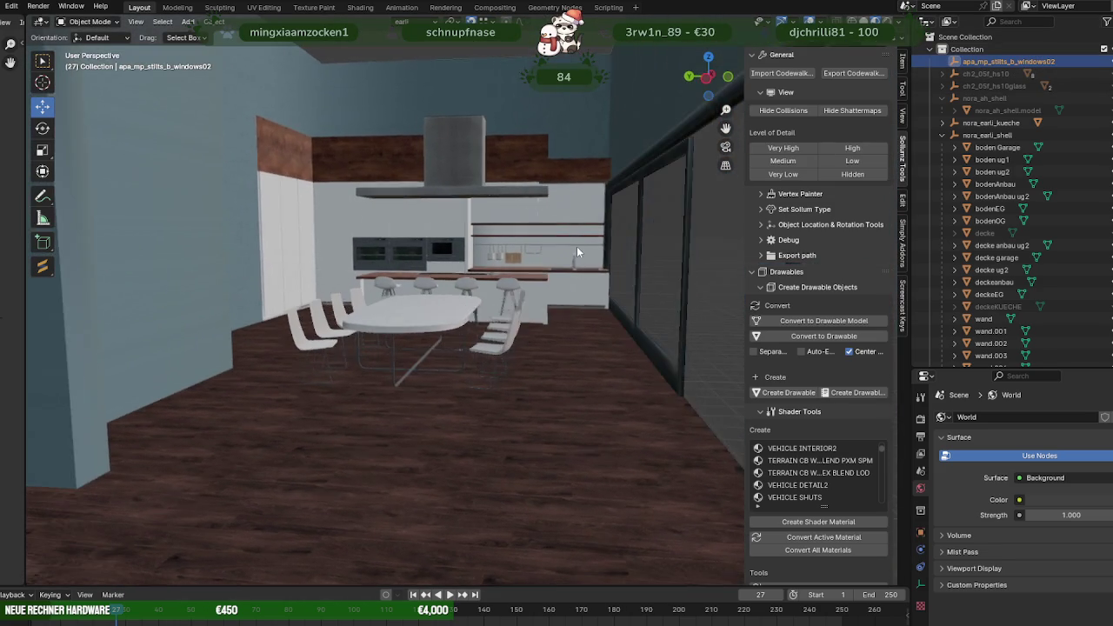
scroll(581, 251, "up", 1)
scroll(585, 247, "up", 1)
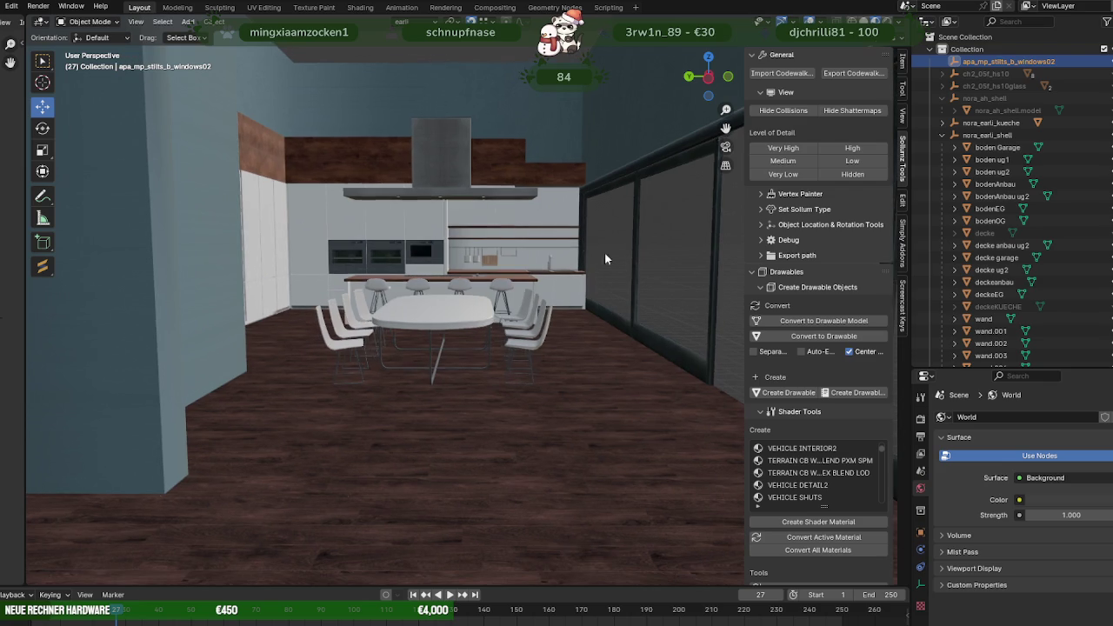
left_click(1106, 307)
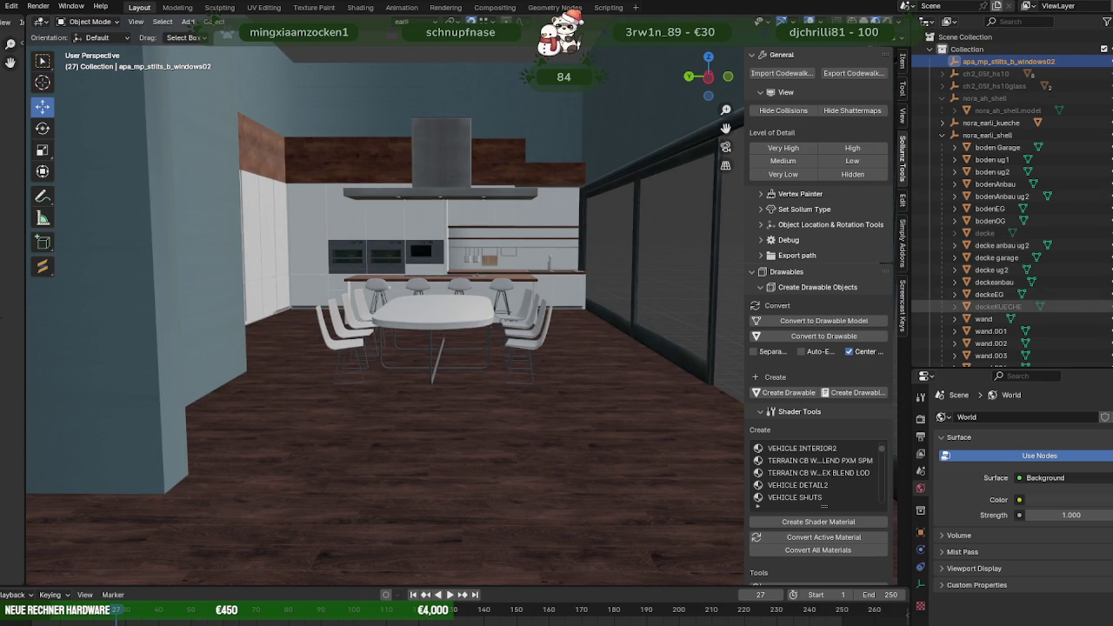
mouse_move(591, 261)
middle_mouse_down()
mouse_move(634, 252)
mouse_move(631, 262)
mouse_move(503, 268)
mouse_move(600, 353)
mouse_move(635, 338)
mouse_move(528, 280)
mouse_move(552, 245)
mouse_move(597, 248)
middle_mouse_up()
scroll(636, 338, "down", 5)
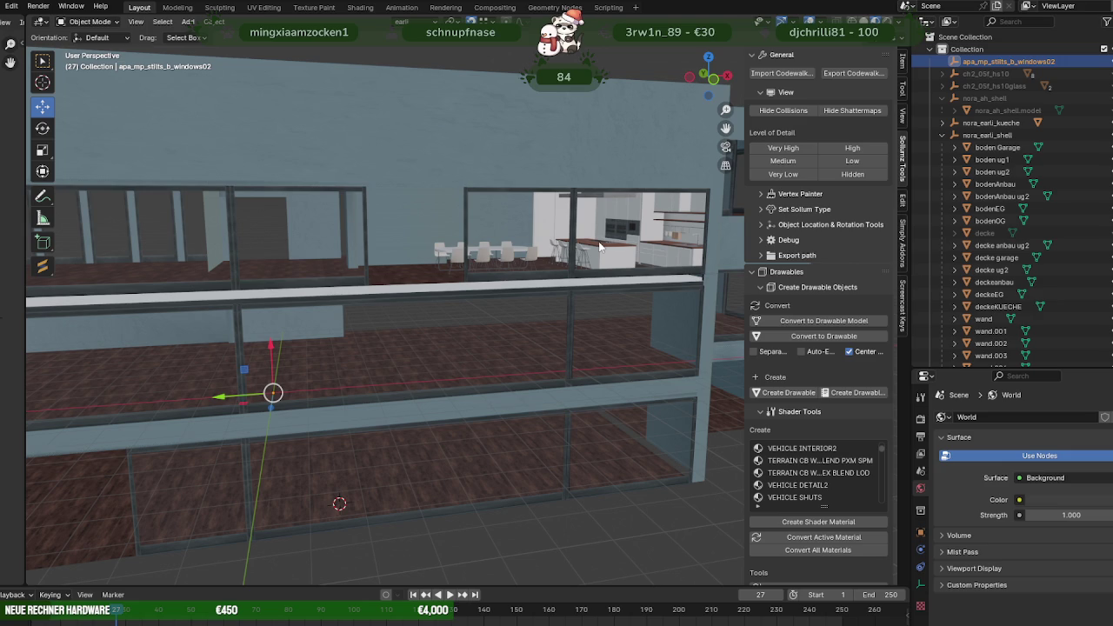
Select and frame the wand wall, then enter Edit Mode on it.
middle_click_drag(600, 247, 511, 294)
scroll(535, 257, "up", 3)
scroll(535, 257, "up", 3)
scroll(528, 244, "up", 3)
mouse_move(527, 244)
middle_mouse_down()
mouse_move(423, 249)
mouse_move(423, 232)
mouse_move(468, 254)
mouse_move(431, 225)
mouse_move(427, 251)
mouse_move(499, 289)
mouse_move(398, 256)
mouse_move(542, 248)
mouse_move(485, 237)
middle_mouse_up()
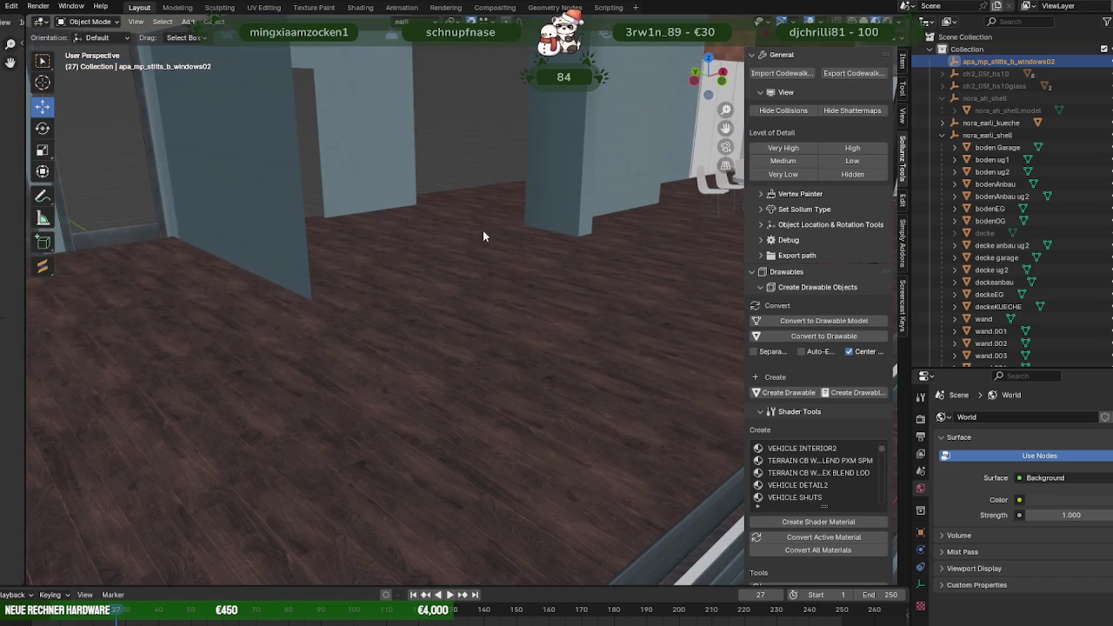
left_click(283, 209)
key("KP_Decimal")
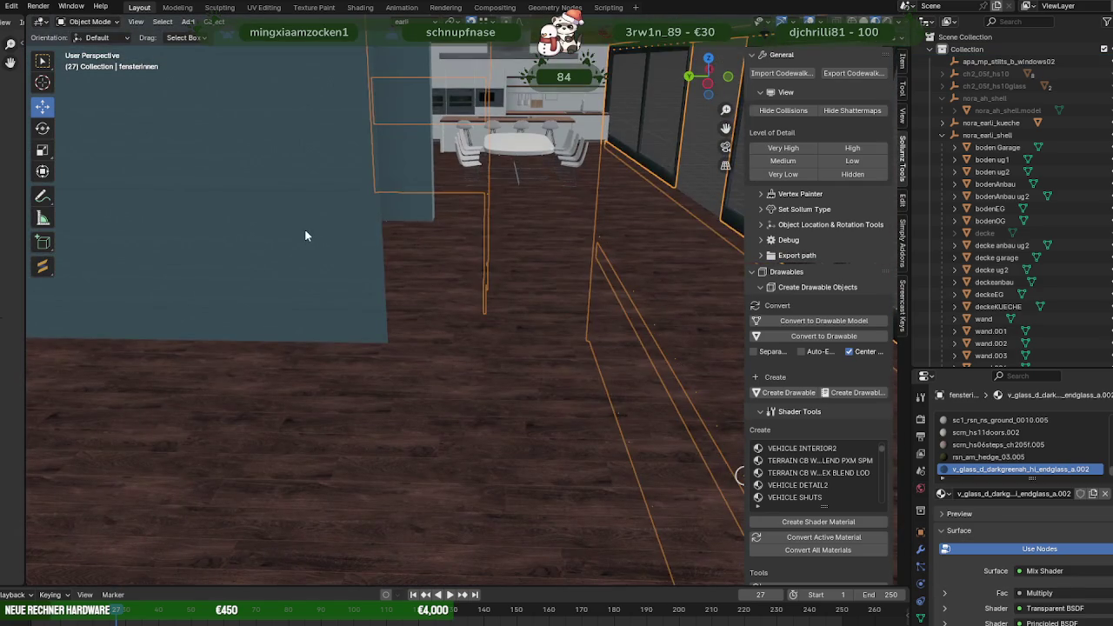
key("Tab")
mouse_move(305, 224)
middle_mouse_down()
mouse_move(390, 206)
mouse_move(303, 263)
mouse_move(383, 322)
mouse_move(365, 254)
middle_mouse_up()
Slide the wall 1.681 m left along the Y axis with the move gizmo.
mouse_move(360, 256)
left_mouse_down()
mouse_move(324, 267)
mouse_move(331, 261)
left_mouse_up()
mouse_move(374, 252)
middle_mouse_down()
mouse_move(426, 348)
mouse_move(377, 337)
middle_mouse_up()
scroll(426, 353, "up", 3)
mouse_move(377, 337)
left_mouse_down()
mouse_move(252, 309)
mouse_move(282, 318)
left_mouse_up()
mouse_move(282, 318)
middle_mouse_down()
mouse_move(534, 308)
mouse_move(507, 328)
middle_mouse_up()
left_click_drag(406, 325, 195, 335)
mouse_move(278, 343)
middle_mouse_down()
mouse_move(330, 377)
mouse_move(496, 340)
mouse_move(273, 365)
middle_mouse_up()
scroll(272, 344, "up", 2)
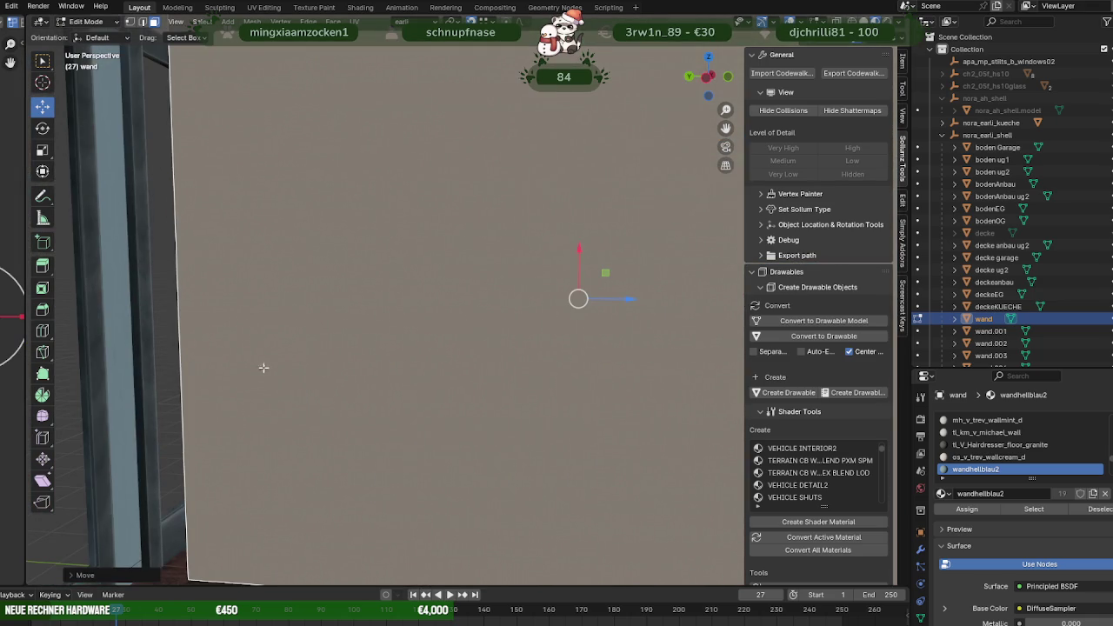
Shift the wand wall's vertical edge about 0.29 m to the left.
scroll(188, 378, "down", 5)
scroll(218, 393, "up", 1)
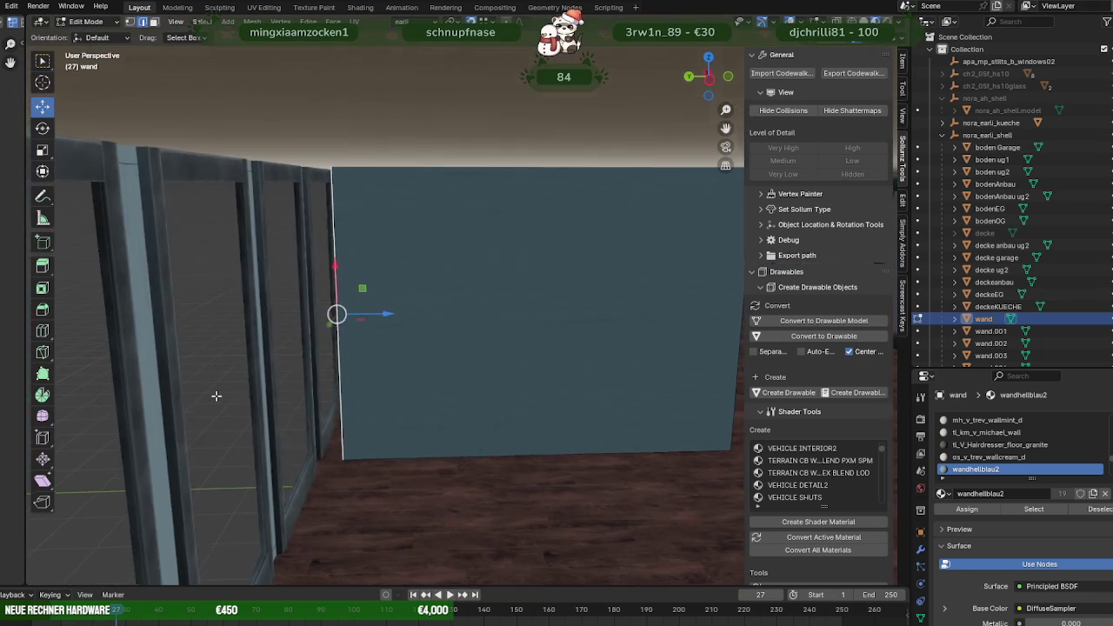
middle_click_drag(246, 389, 290, 386)
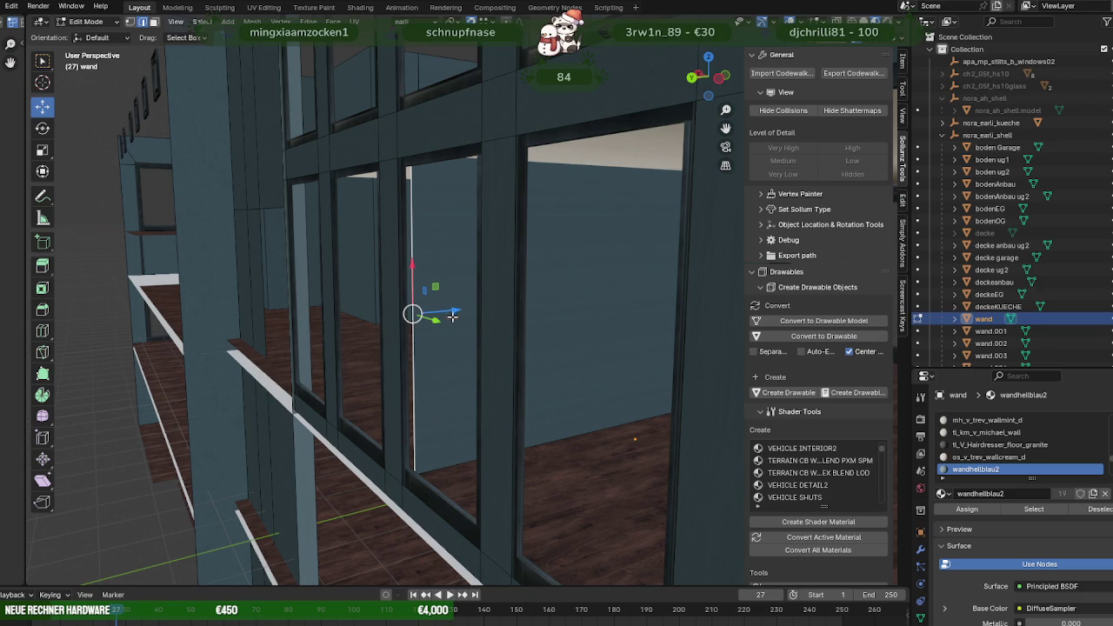
left_click_drag(455, 310, 315, 398)
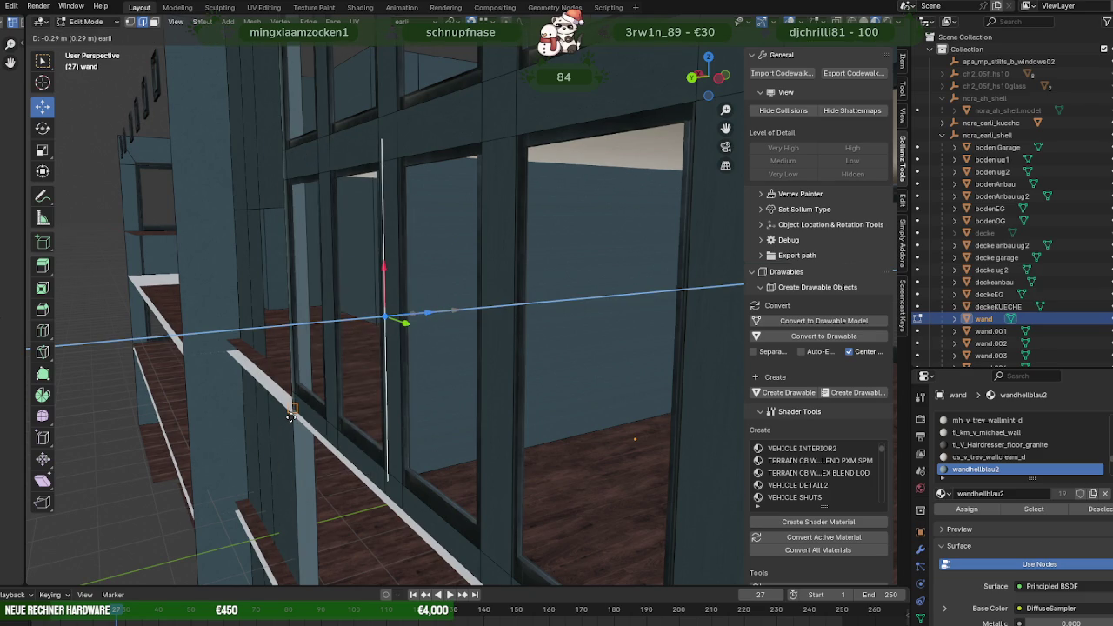
left_click_drag(291, 416, 292, 416)
mouse_move(292, 416)
middle_mouse_down()
mouse_move(248, 380)
mouse_move(193, 379)
middle_mouse_up()
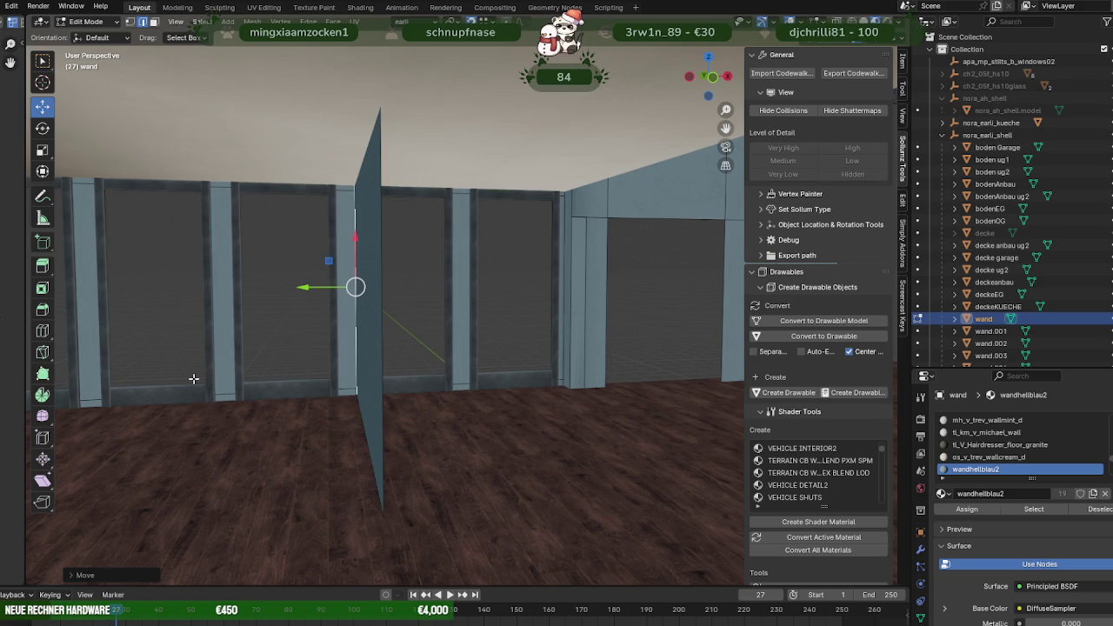
mouse_move(323, 379)
middle_mouse_down()
mouse_move(402, 377)
mouse_move(307, 392)
middle_mouse_up()
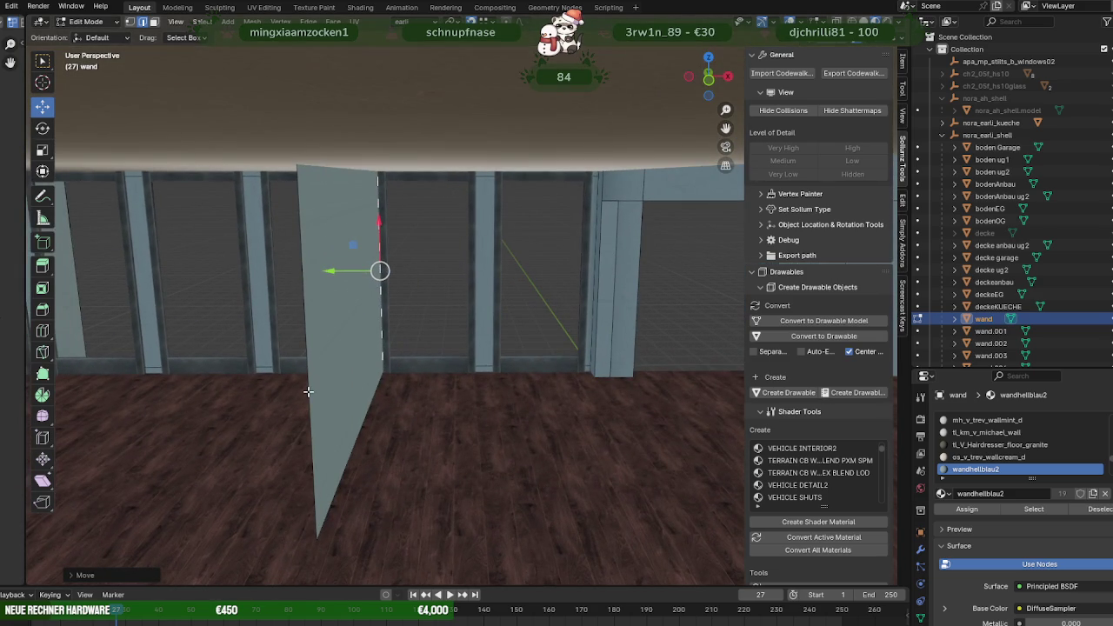
mouse_move(308, 392)
middle_mouse_down()
mouse_move(316, 398)
mouse_move(323, 370)
mouse_move(246, 387)
mouse_move(248, 422)
mouse_move(270, 432)
middle_mouse_up()
Delete the unwanted wall face and leave Edit Mode.
key("Tab")
key("Tab")
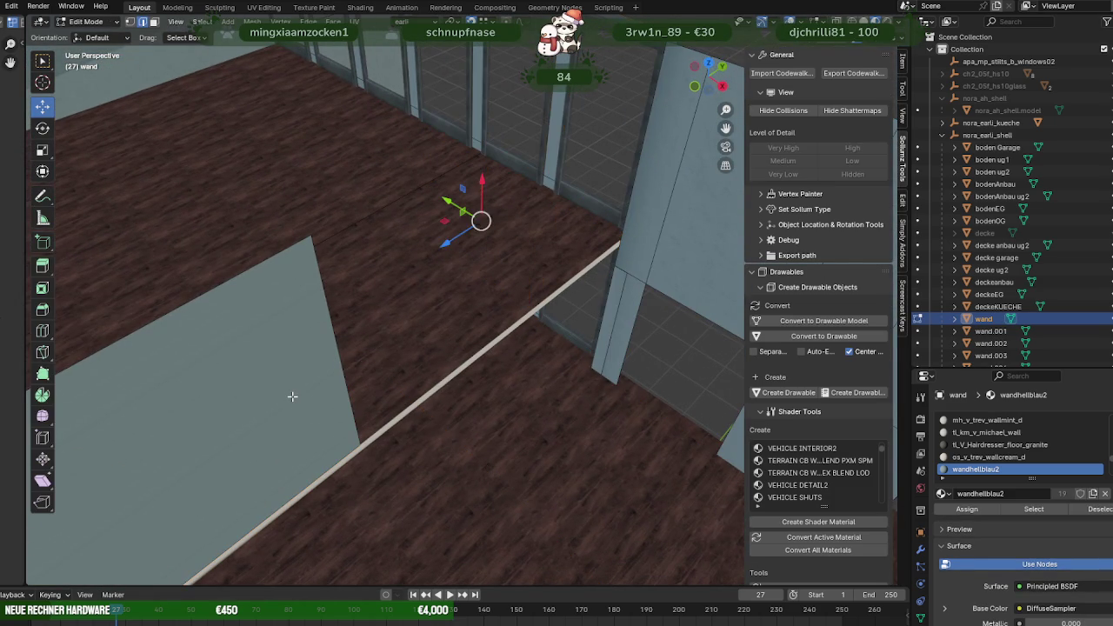
left_click(292, 397)
key("x")
left_click(293, 398)
mouse_move(293, 397)
middle_mouse_down()
mouse_move(408, 384)
mouse_move(340, 319)
mouse_move(447, 357)
middle_mouse_up()
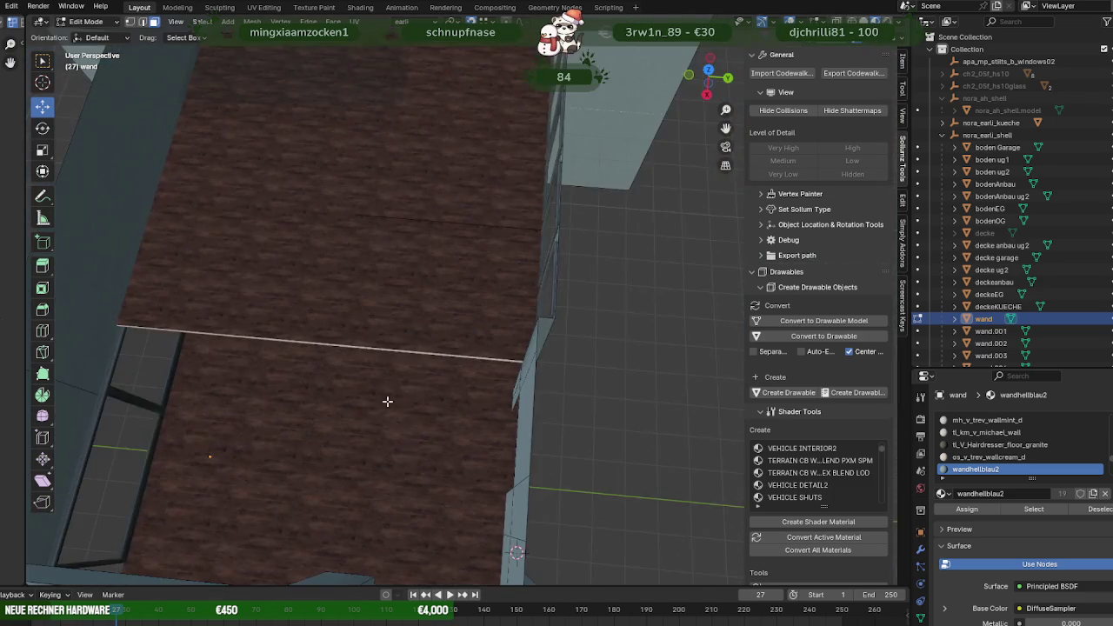
key("Tab")
Subdivide the bodenOG floor face into four quads and delete the unwanted quads.
left_click(441, 270)
key("Tab")
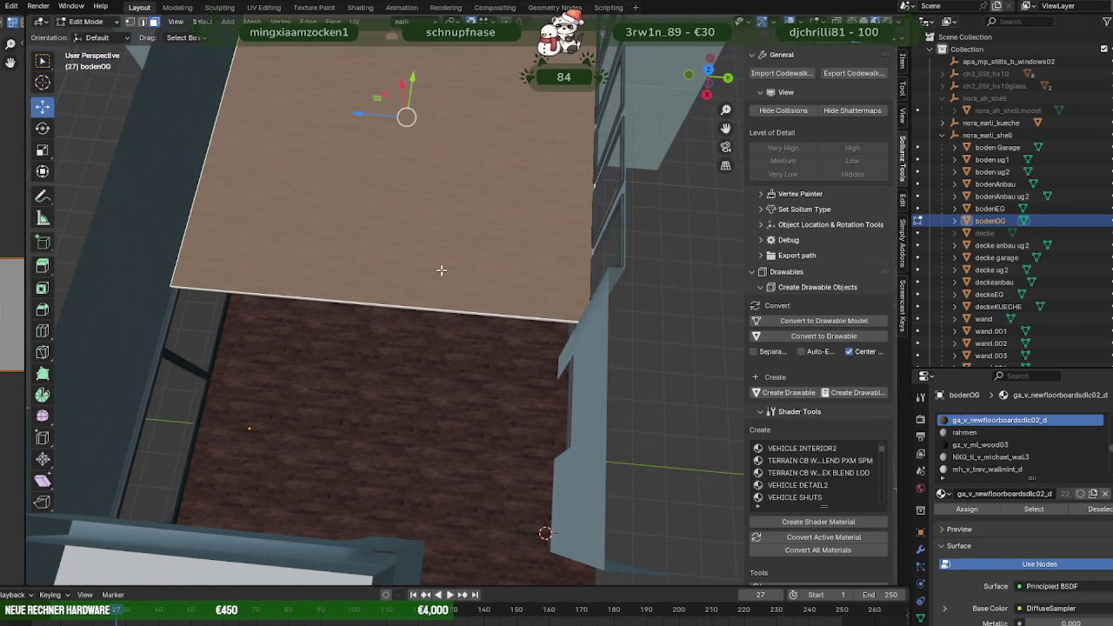
key("3")
right_click(440, 275)
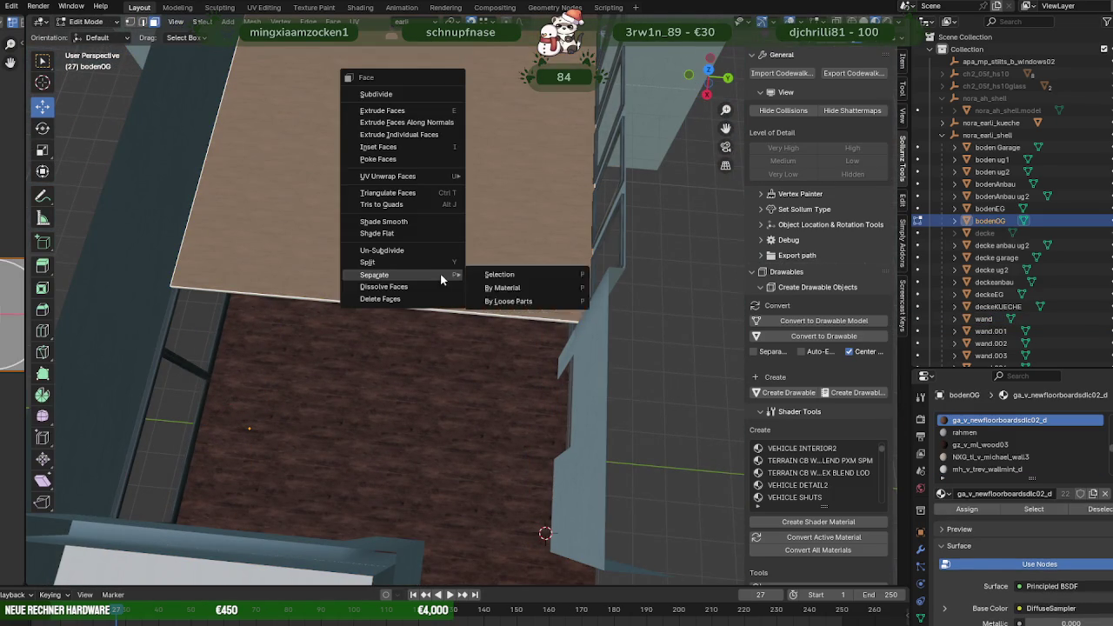
left_click(408, 94)
middle_click_drag(447, 166, 442, 248)
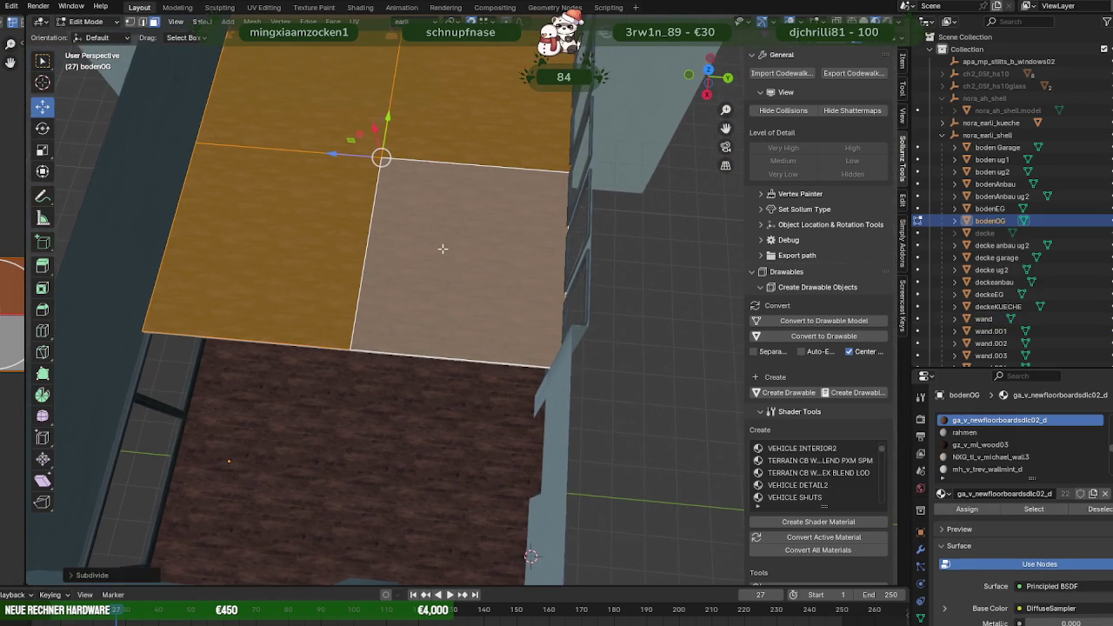
key("x")
left_click(449, 272)
key("x")
left_click(451, 271)
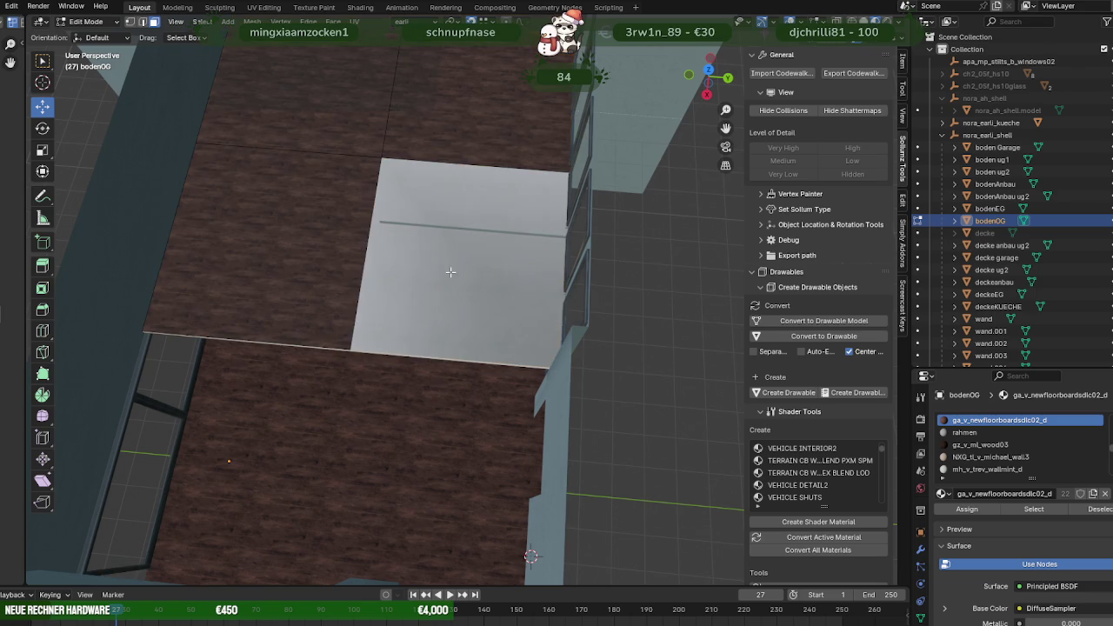
key("Tab")
Subdivide the deckeEG ceiling face and delete the faces around its centre vertex.
left_click(450, 272)
key("Tab")
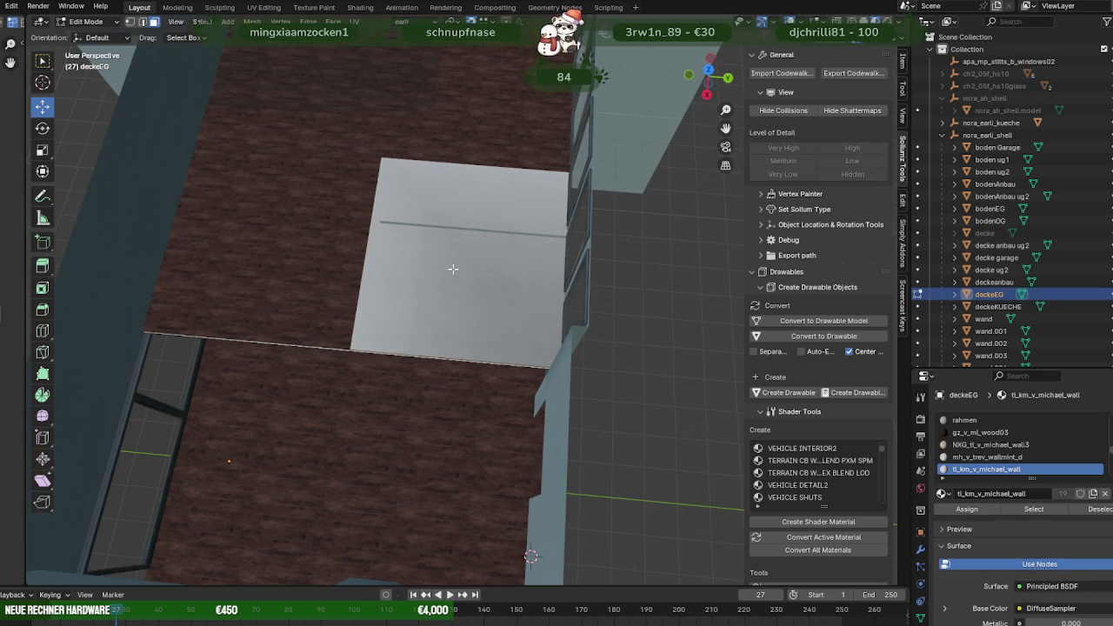
left_click(453, 269)
right_click(437, 266)
left_click(388, 270)
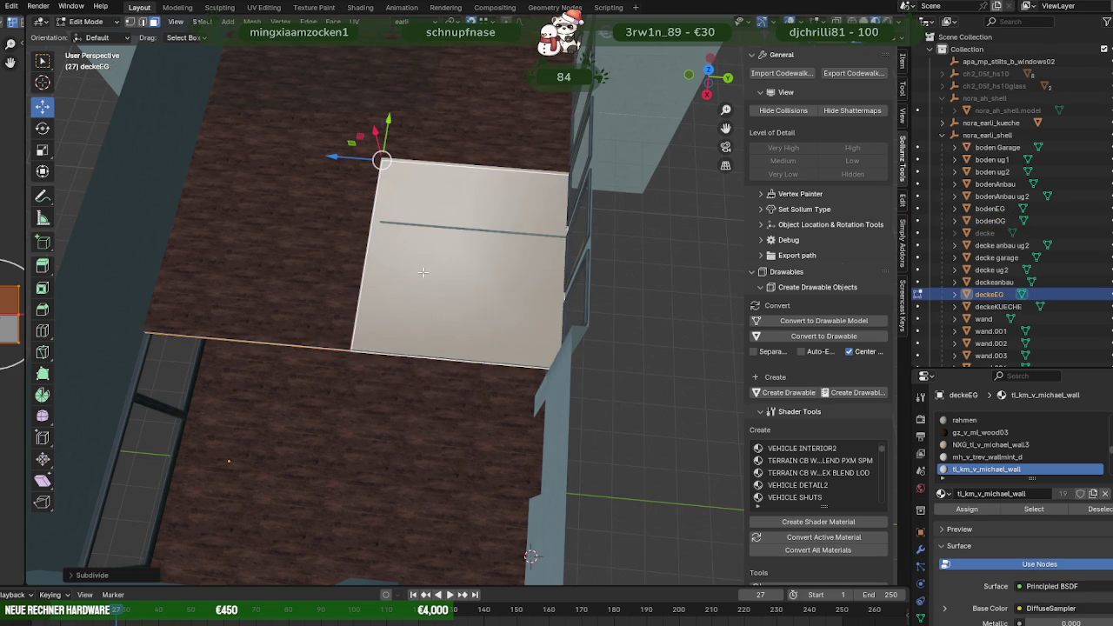
left_click(444, 273)
key("x")
left_click(444, 277)
mouse_move(440, 268)
middle_mouse_down()
mouse_move(467, 246)
mouse_move(512, 236)
mouse_move(430, 187)
middle_mouse_up()
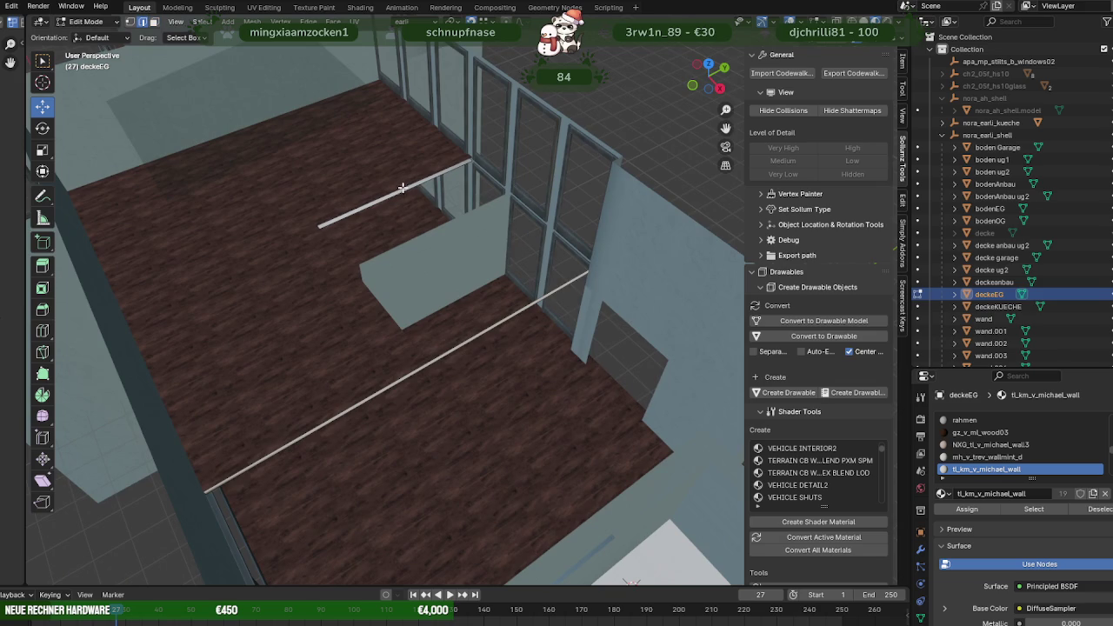
key("Tab")
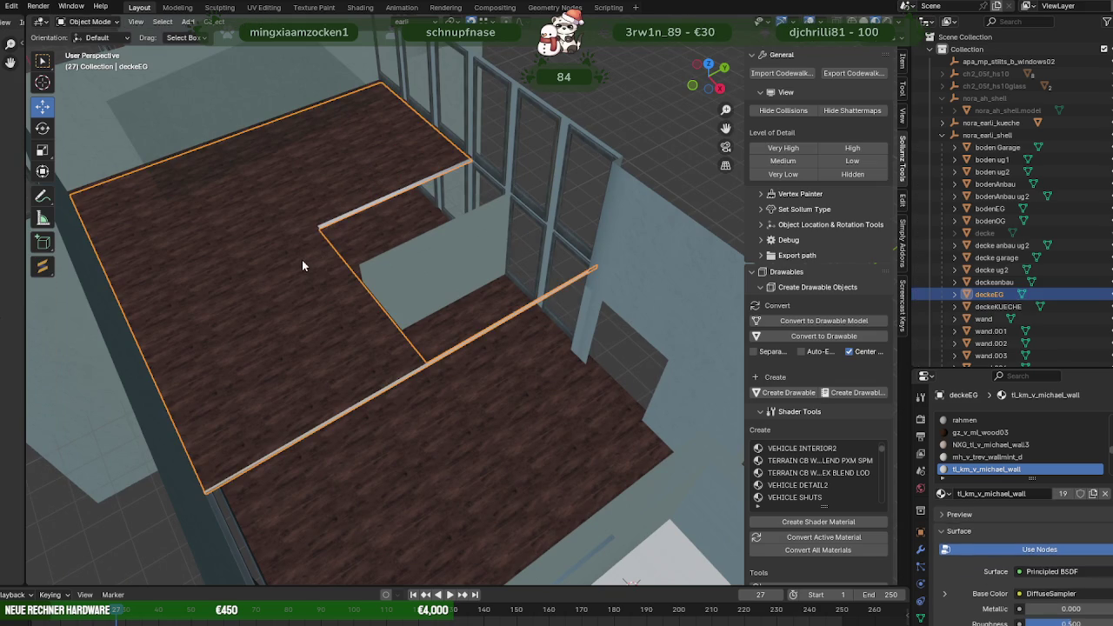
Hide bodenOG and slide the deckeEG edge 1.399 m along Y to the wall corner.
left_click(1056, 221)
key("h")
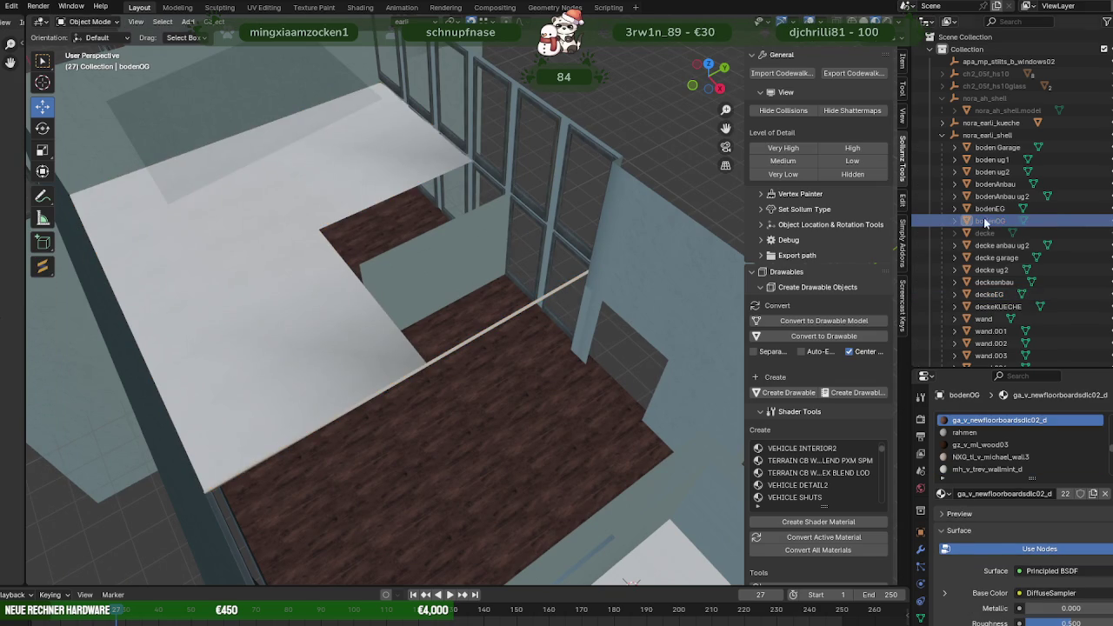
left_click(375, 199)
key("Tab")
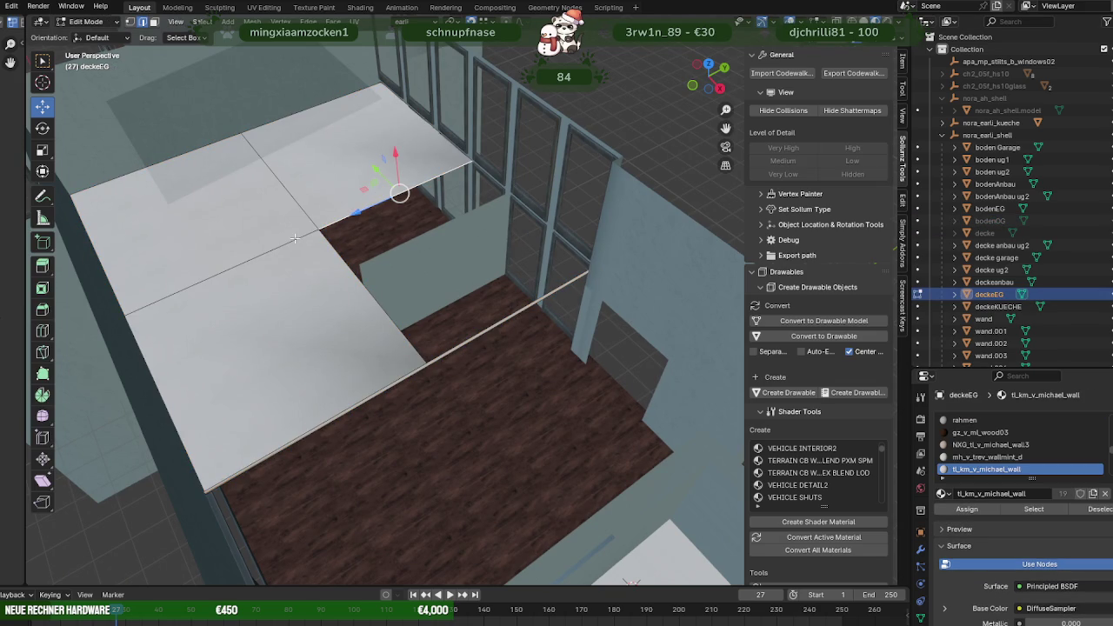
middle_click_drag(340, 241, 434, 273)
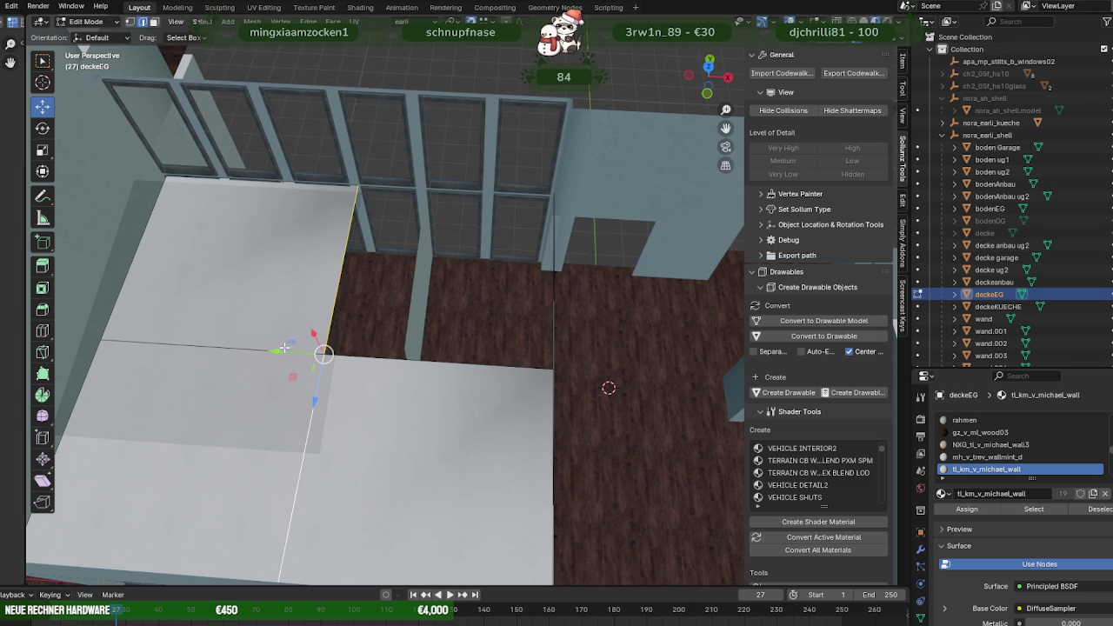
left_click_drag(282, 350, 416, 185)
mouse_move(416, 185)
middle_mouse_down()
mouse_move(327, 264)
mouse_move(471, 267)
mouse_move(447, 265)
mouse_move(467, 299)
mouse_move(504, 254)
mouse_move(499, 242)
middle_mouse_up()
Switch to the wand wall and duplicate one of its faces in place.
key("alt+q")
left_click(447, 265)
key("shift+d")
right_click(385, 328)
Move the duplicated wall face along Y to its new position.
key("g")
key("y")
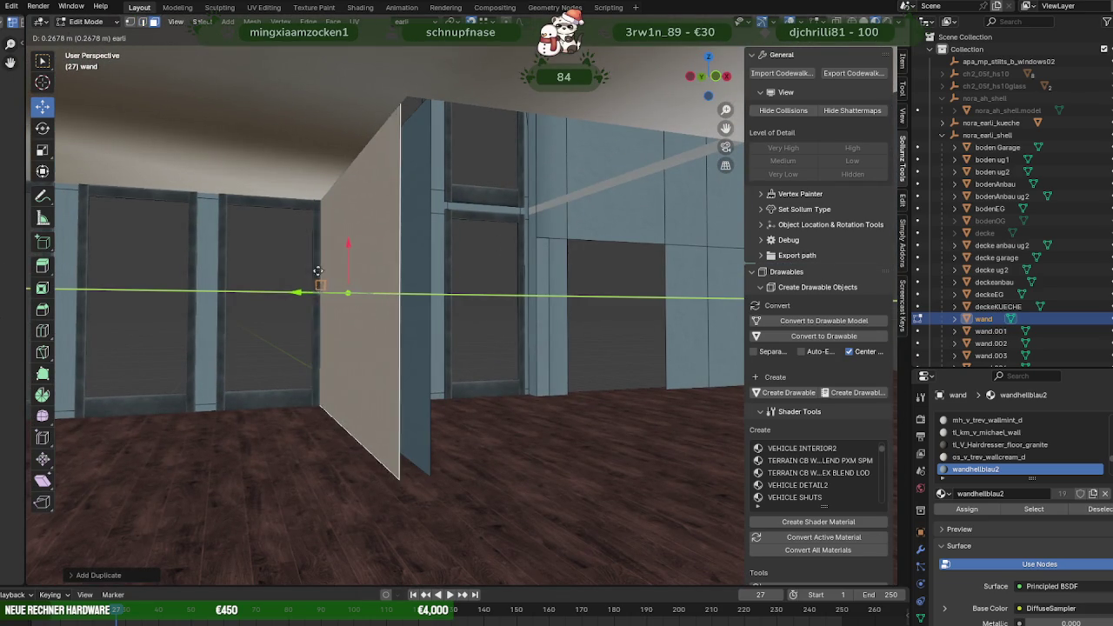
left_click(406, 137)
mouse_move(407, 137)
middle_mouse_down()
mouse_move(380, 330)
mouse_move(446, 416)
mouse_move(335, 403)
mouse_move(393, 336)
middle_mouse_up()
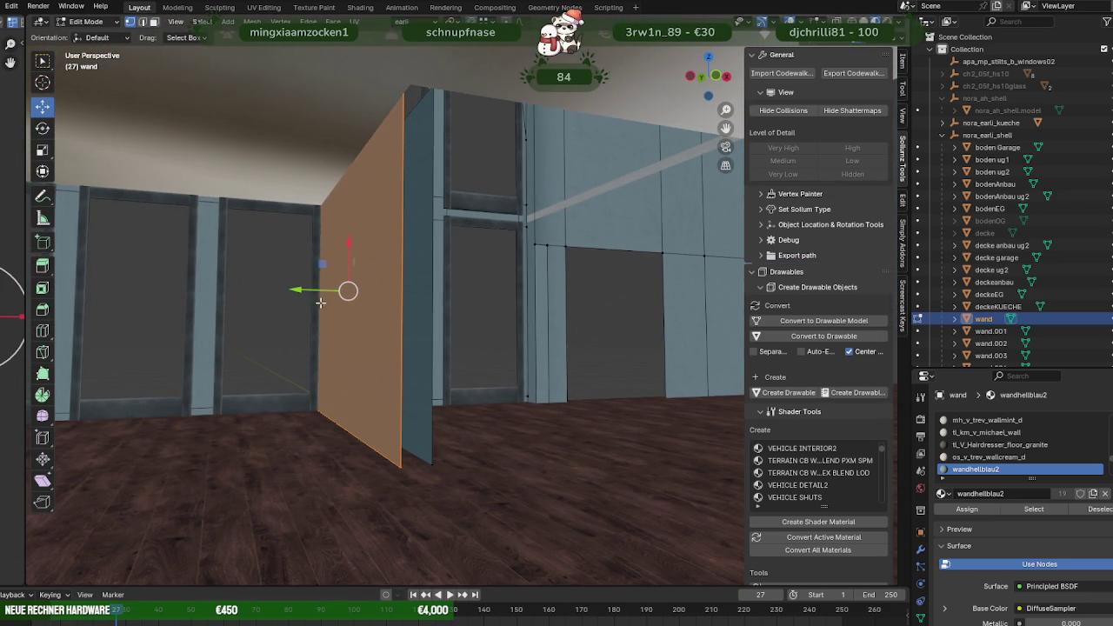
left_click_drag(314, 290, 321, 290)
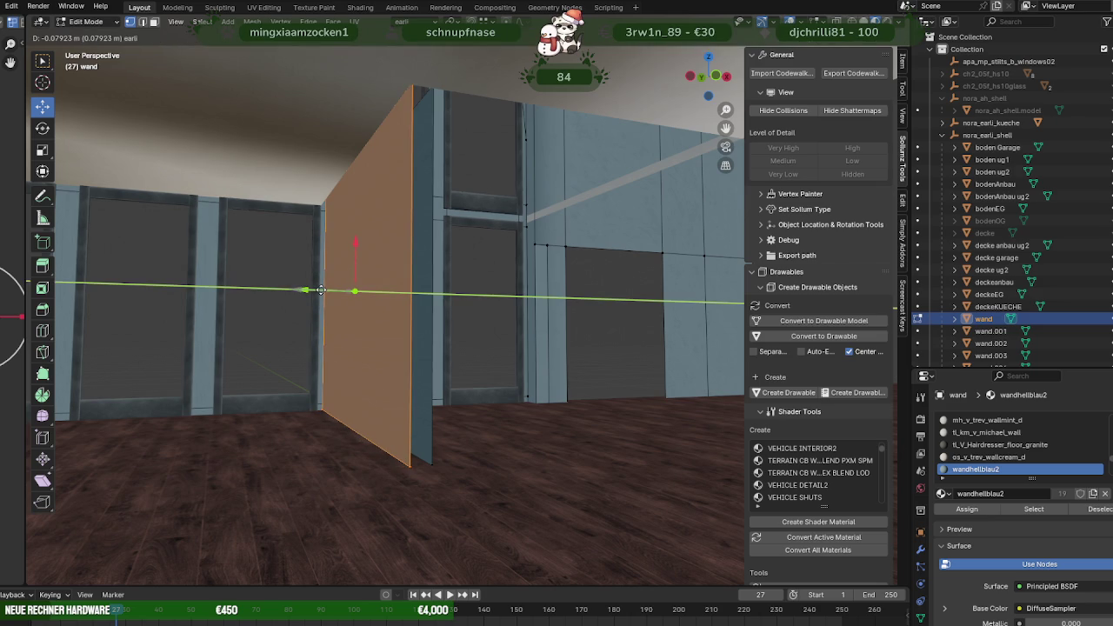
middle_click_drag(321, 290, 377, 319)
Reselect the wand wall and nudge its front face slightly along Y.
key("Tab")
left_click(377, 321)
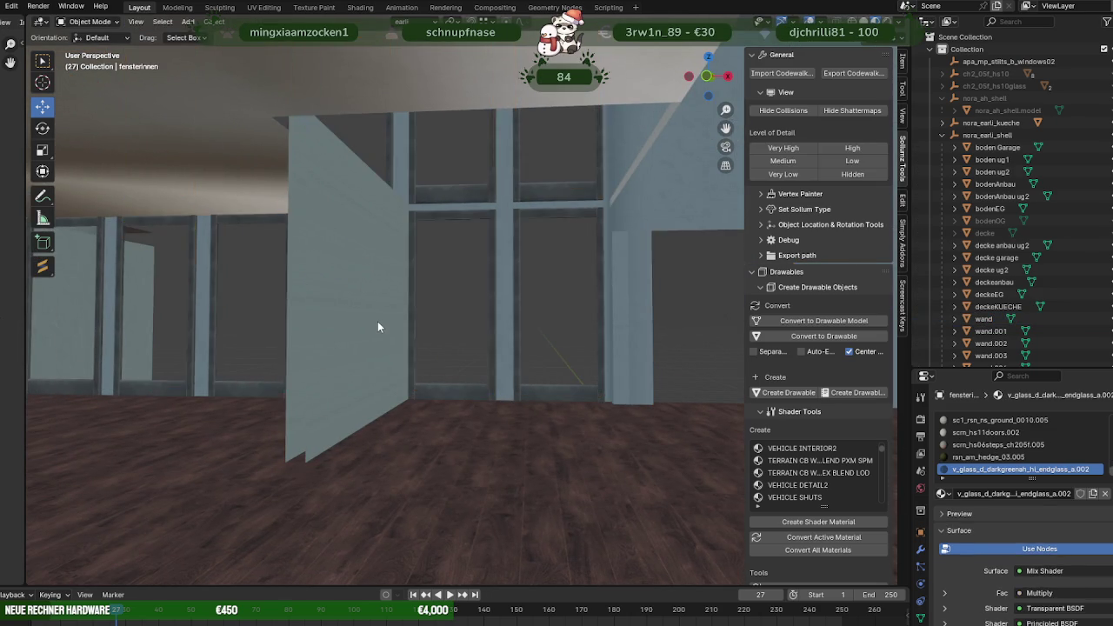
key("Tab")
key("Tab")
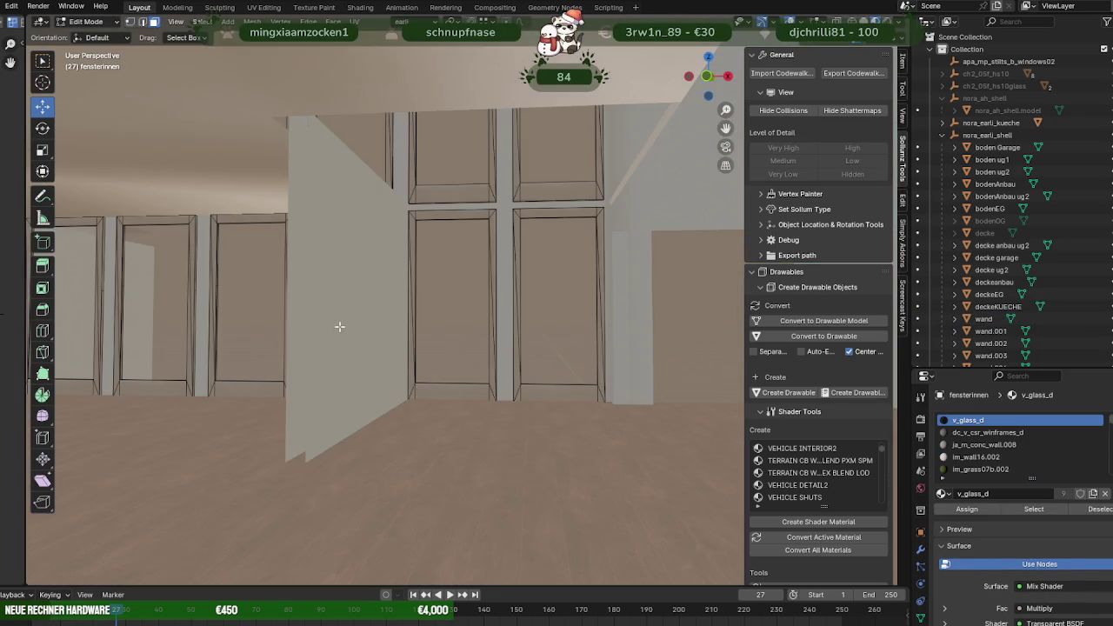
mouse_move(348, 316)
middle_mouse_down()
mouse_move(333, 304)
mouse_move(348, 293)
mouse_move(337, 297)
middle_mouse_up()
left_click(345, 304)
key("Tab")
left_click(344, 306)
left_click_drag(326, 295, 321, 296)
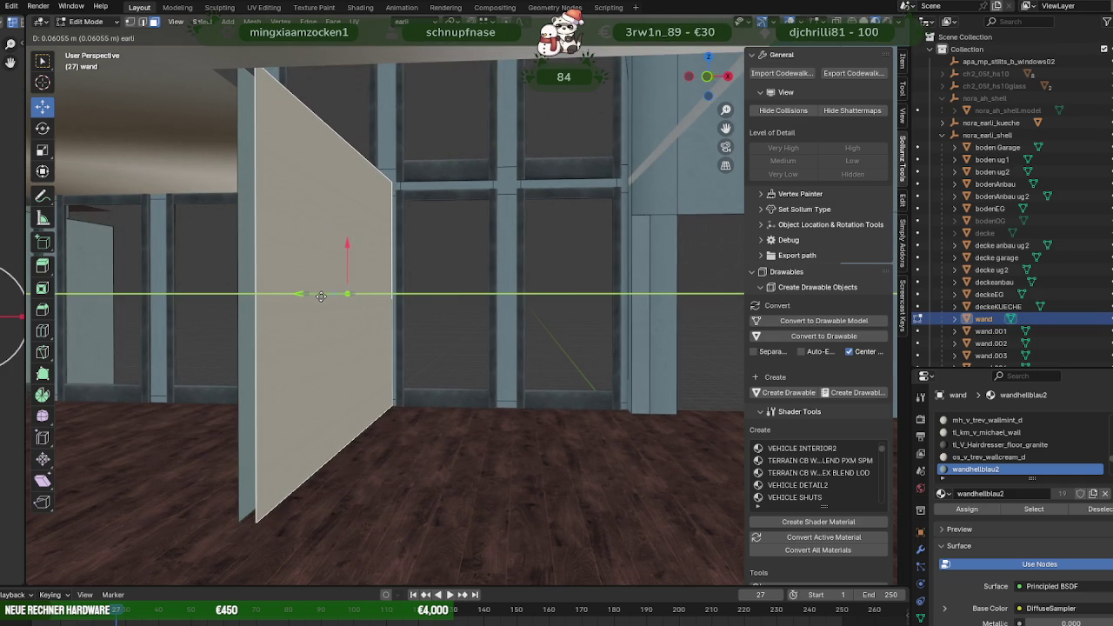
left_click_drag(321, 297, 321, 296)
mouse_move(321, 296)
middle_mouse_down()
mouse_move(367, 366)
mouse_move(417, 345)
mouse_move(374, 345)
mouse_move(355, 374)
mouse_move(380, 240)
mouse_move(323, 259)
mouse_move(330, 265)
middle_mouse_up()
Shorten the new wall piece by moving its left edge along Y to the ceiling opening.
left_click(332, 217)
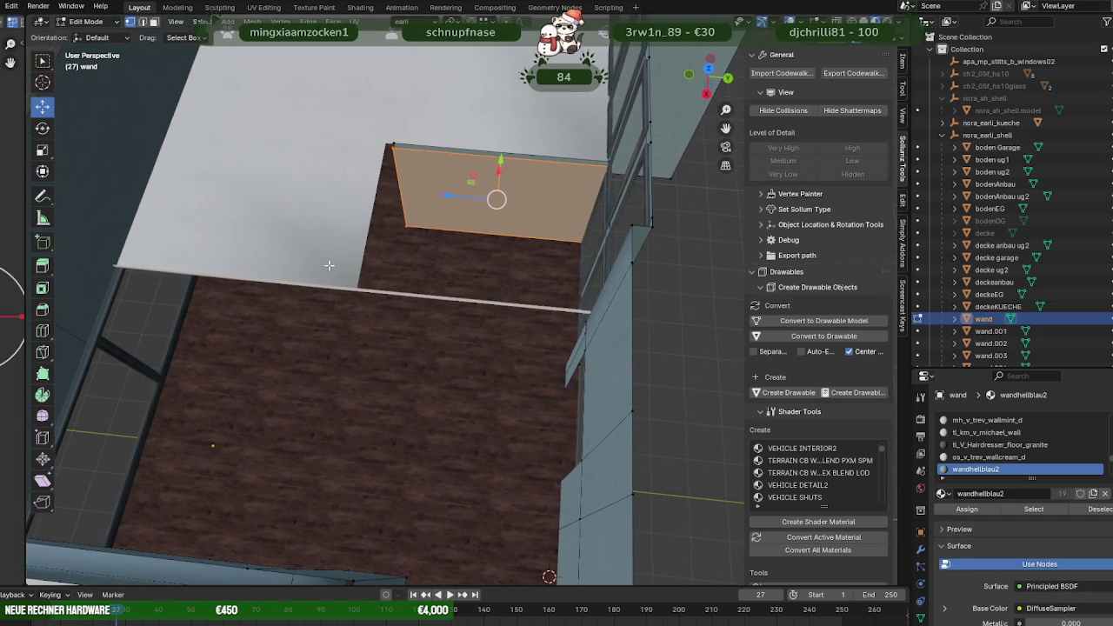
key("2")
left_click(399, 187)
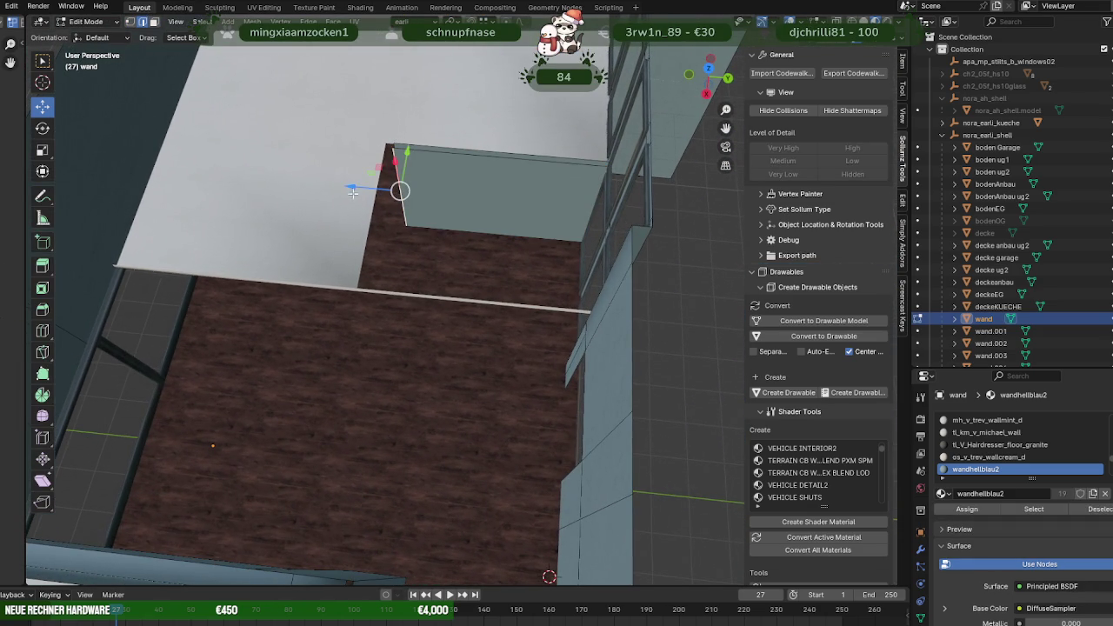
key("g")
key("y")
left_click(417, 179)
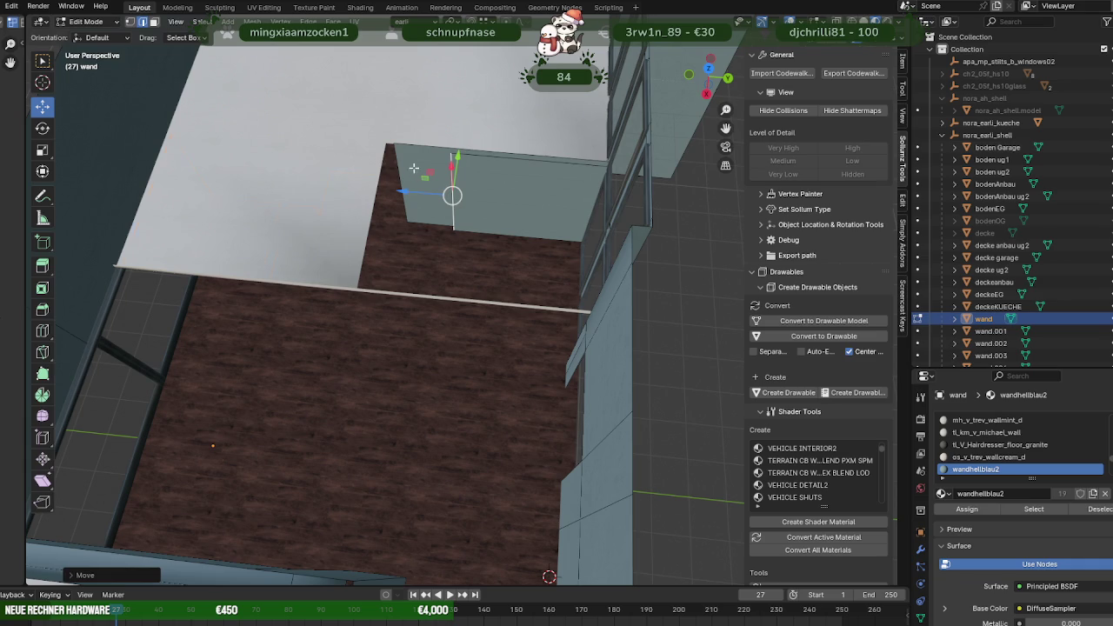
key("Tab")
key("Tab")
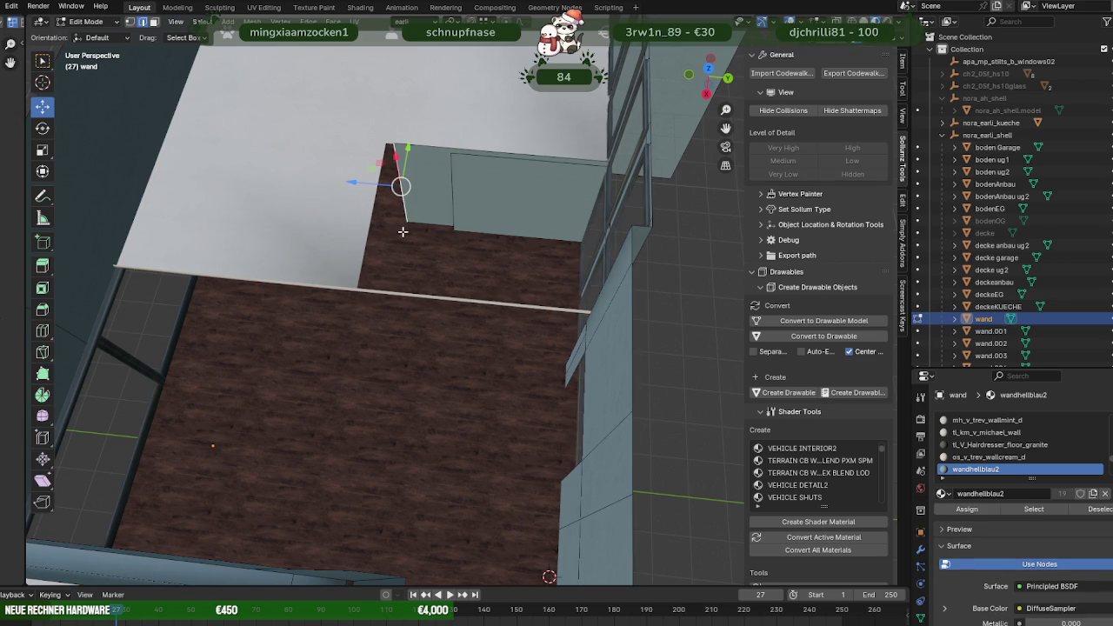
key("g")
key("y")
left_click(449, 154)
middle_click_drag(449, 154, 531, 280)
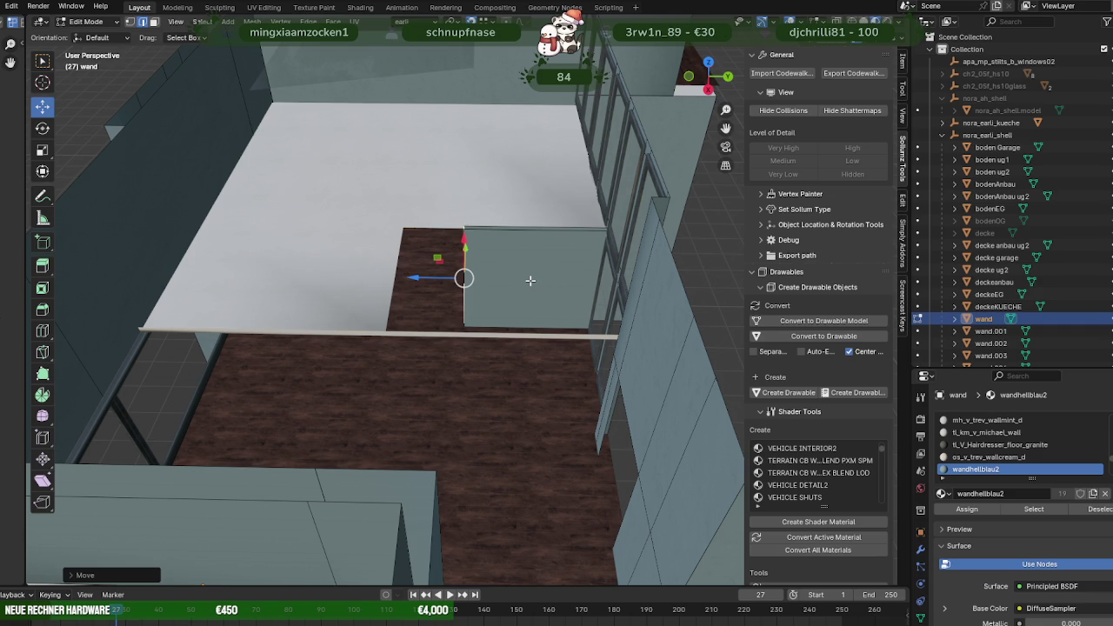
Separate deckeEG's thin front strip by selection into the new object deckeEG.001.
key("Tab")
left_click(429, 336)
key("Tab")
left_click(428, 334)
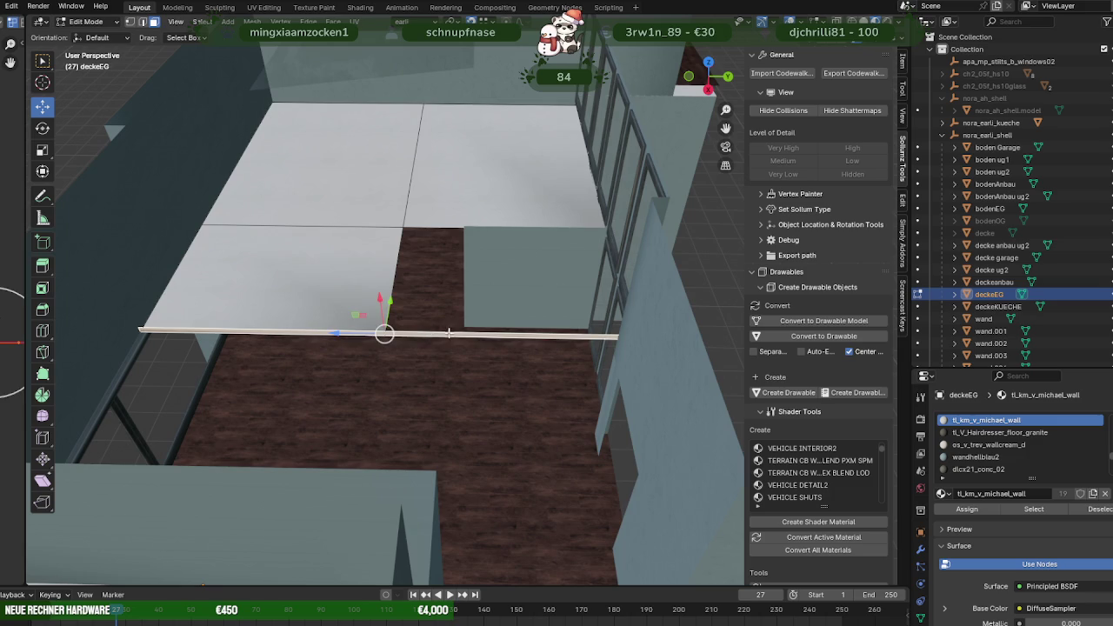
right_click(433, 292)
right_click(427, 313)
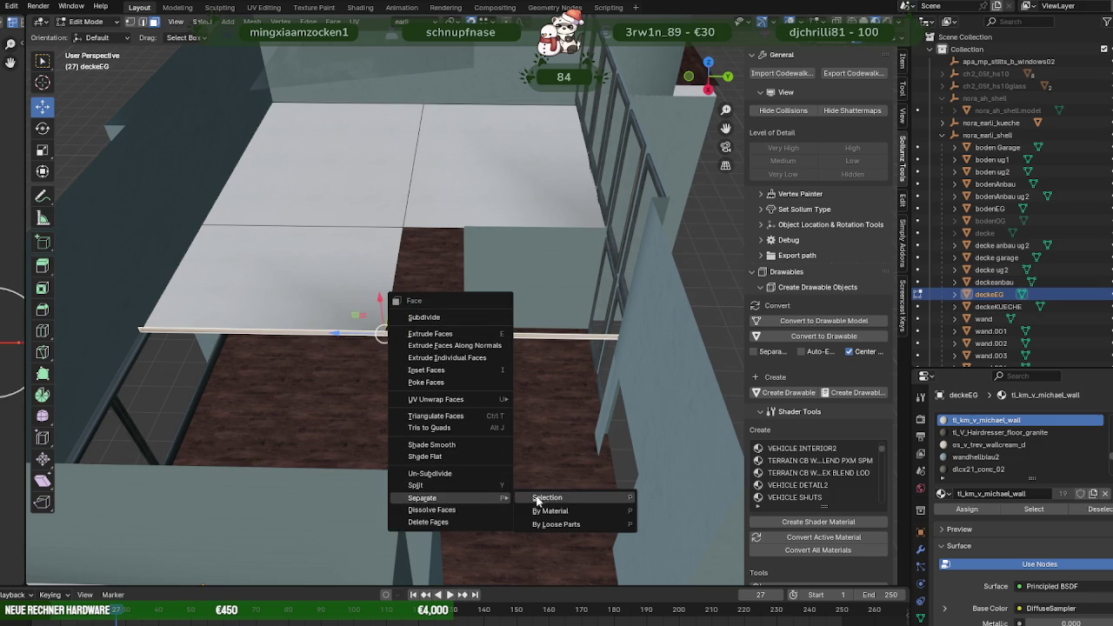
left_click(532, 494)
middle_click_drag(531, 409, 488, 348)
key("Tab")
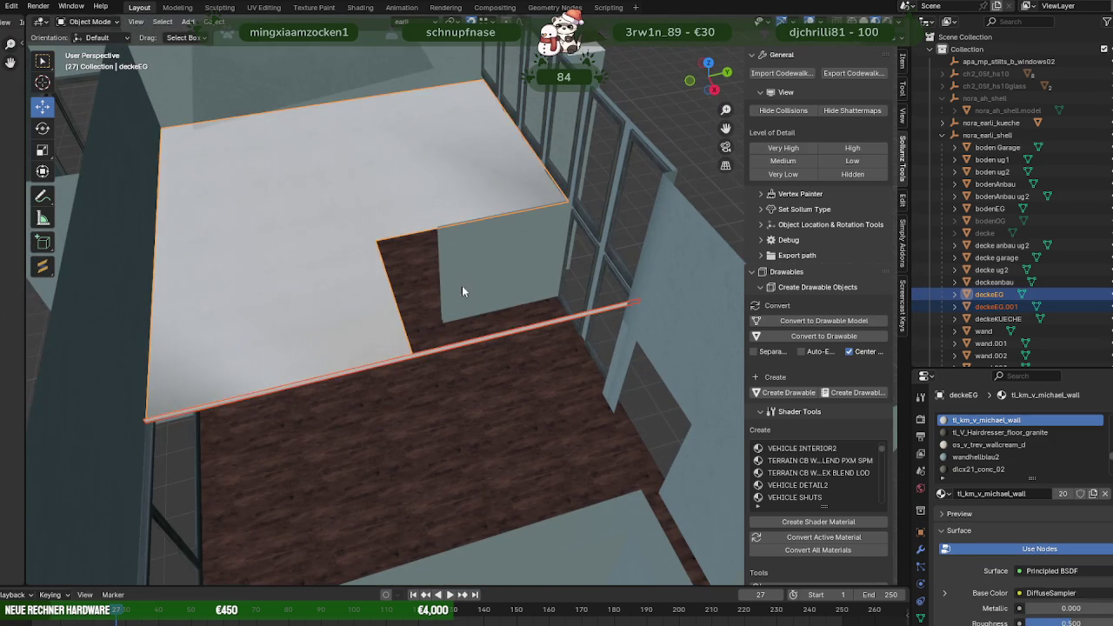
Pull the deckeEG ceiling edge back 1.452 m.
middle_click_drag(463, 290, 430, 268)
key("Tab")
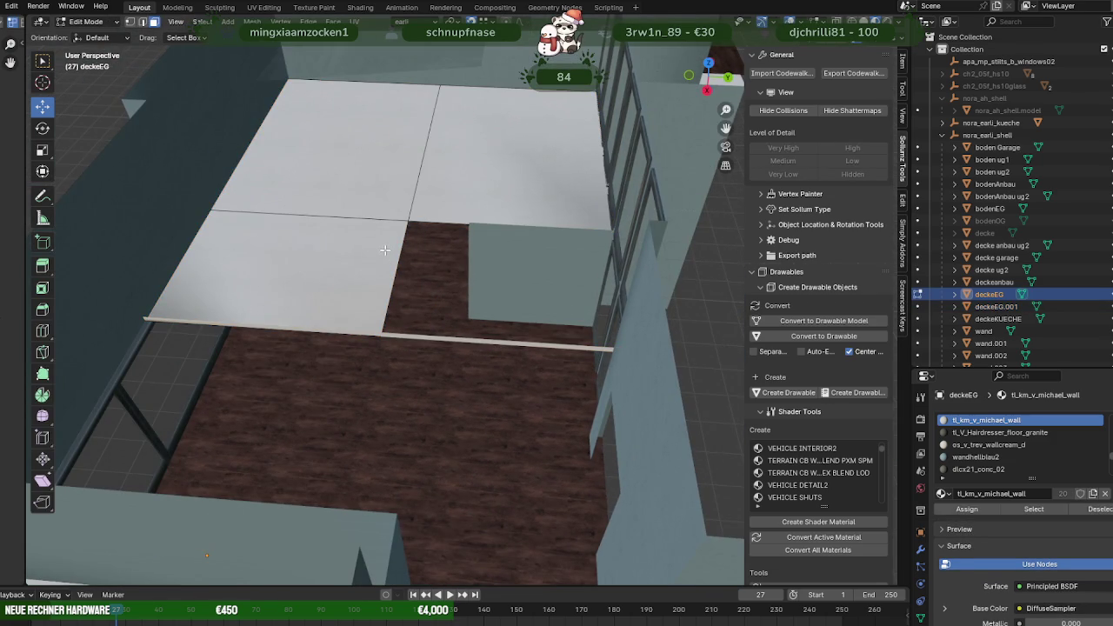
middle_click_drag(387, 281, 440, 275)
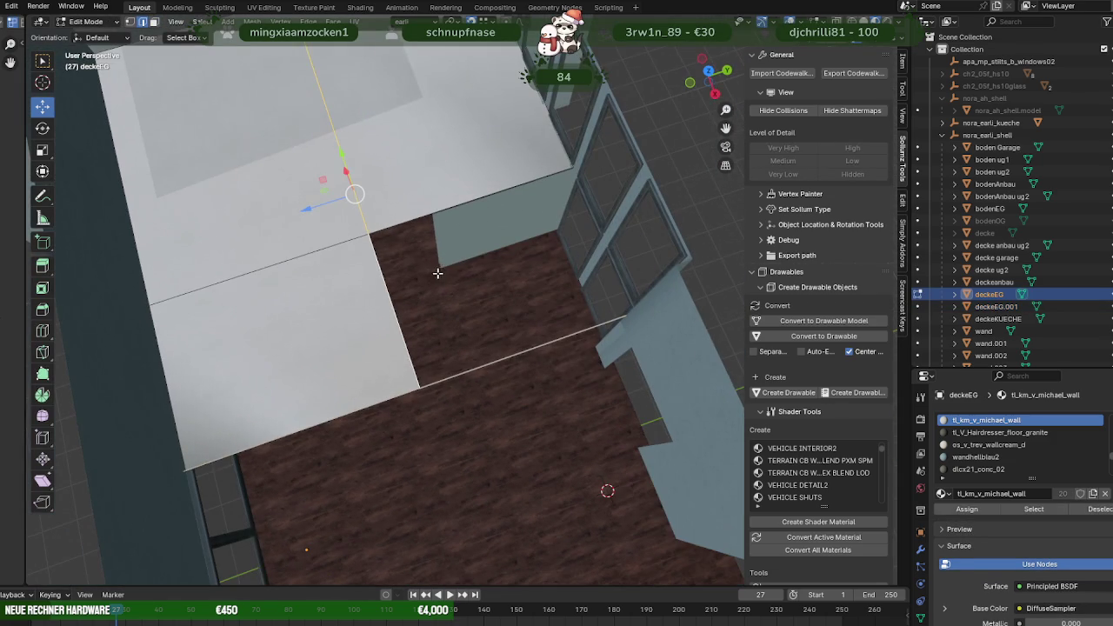
left_click_drag(315, 209, 423, 214)
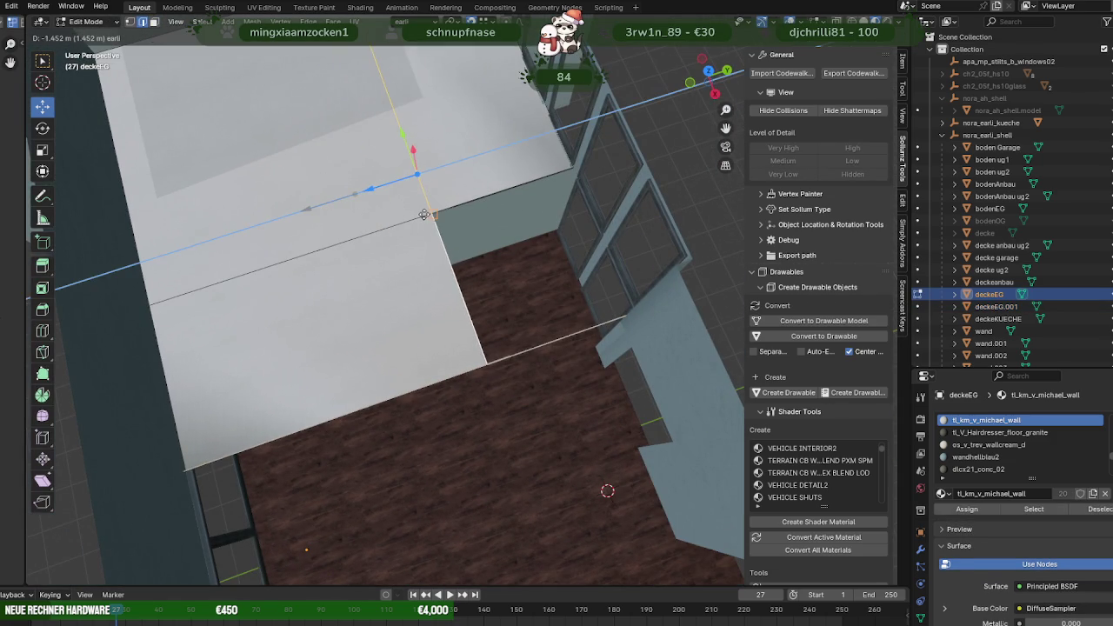
middle_click_drag(426, 215, 473, 174)
mouse_move(496, 258)
middle_mouse_down()
mouse_move(460, 332)
mouse_move(427, 303)
mouse_move(432, 375)
middle_mouse_up()
scroll(460, 333, "up", 3)
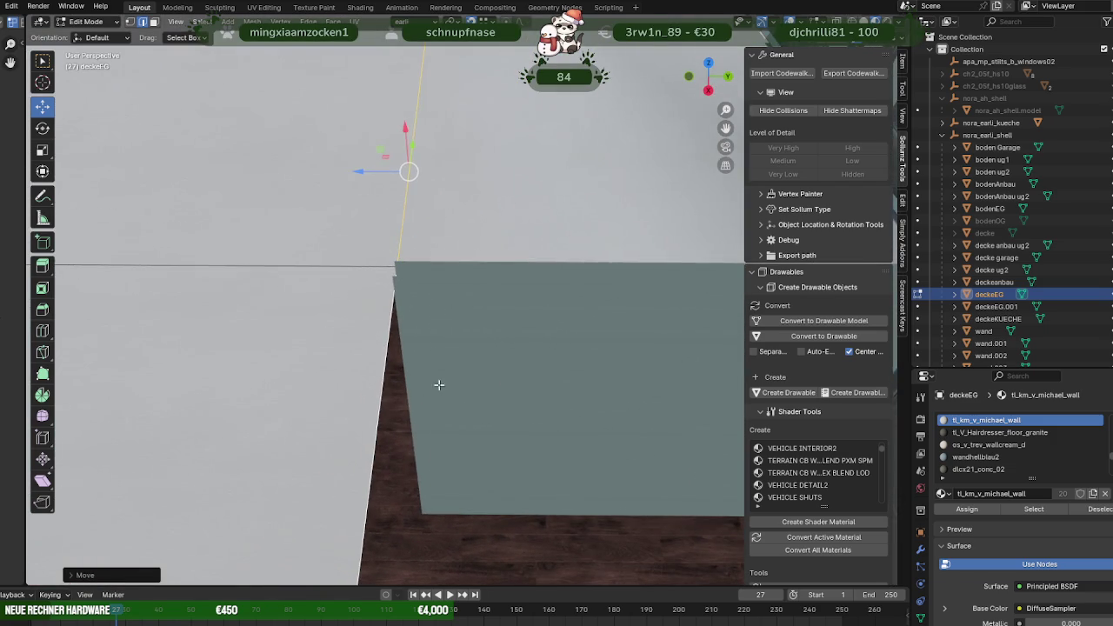
key("Tab")
Slide the wand wall's left edge 0.157 m along X to line up with the ceiling.
left_click(466, 400)
key("Tab")
left_click(404, 387)
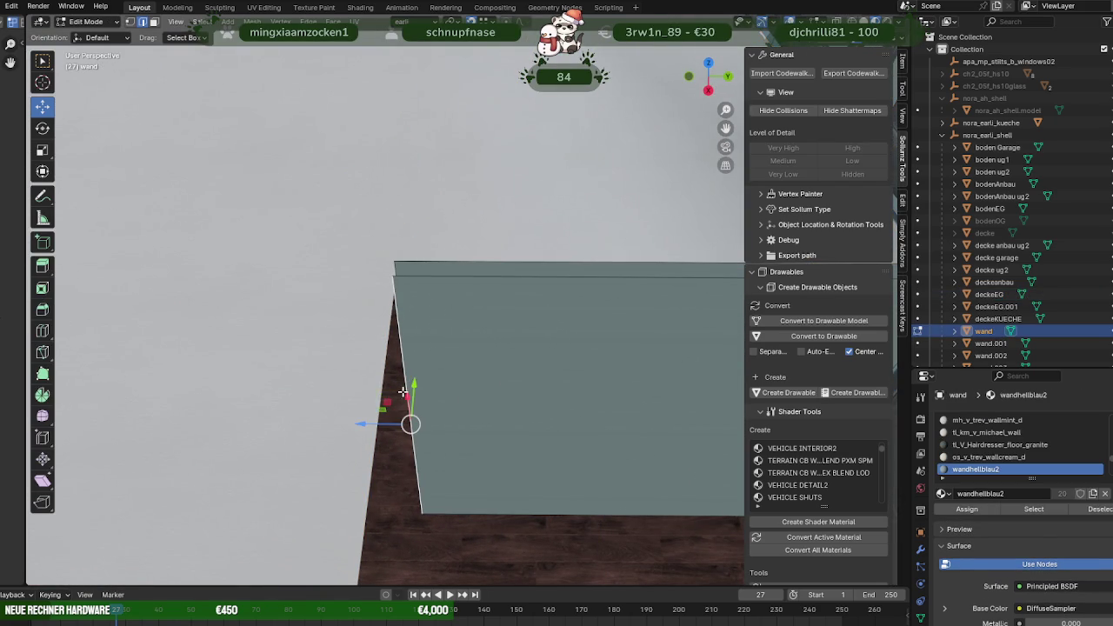
left_click_drag(369, 420, 389, 422)
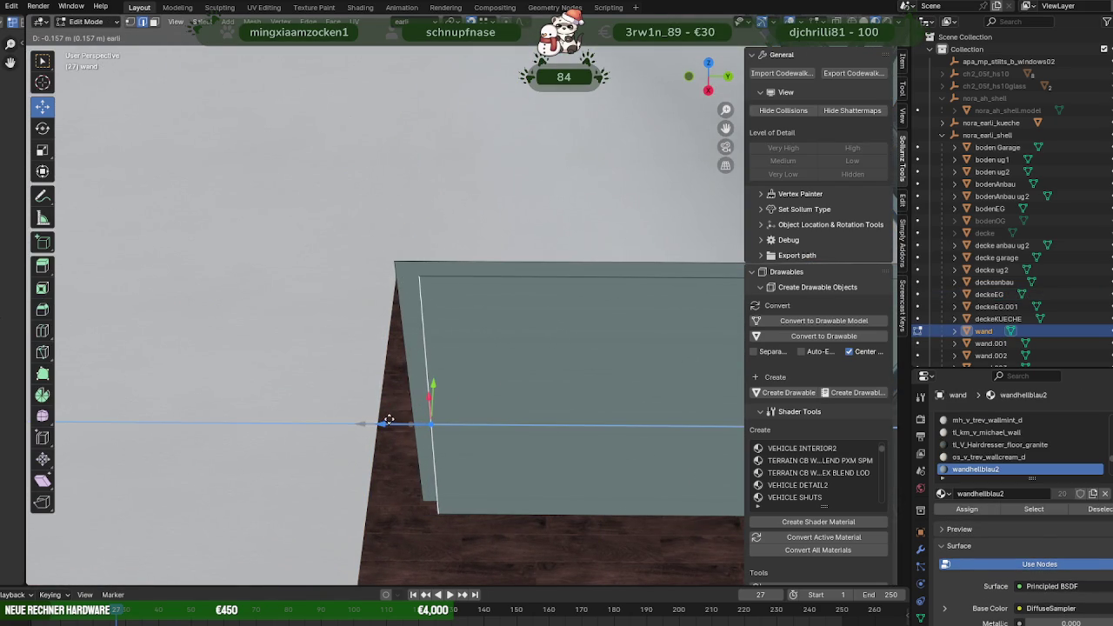
left_click(767, 21)
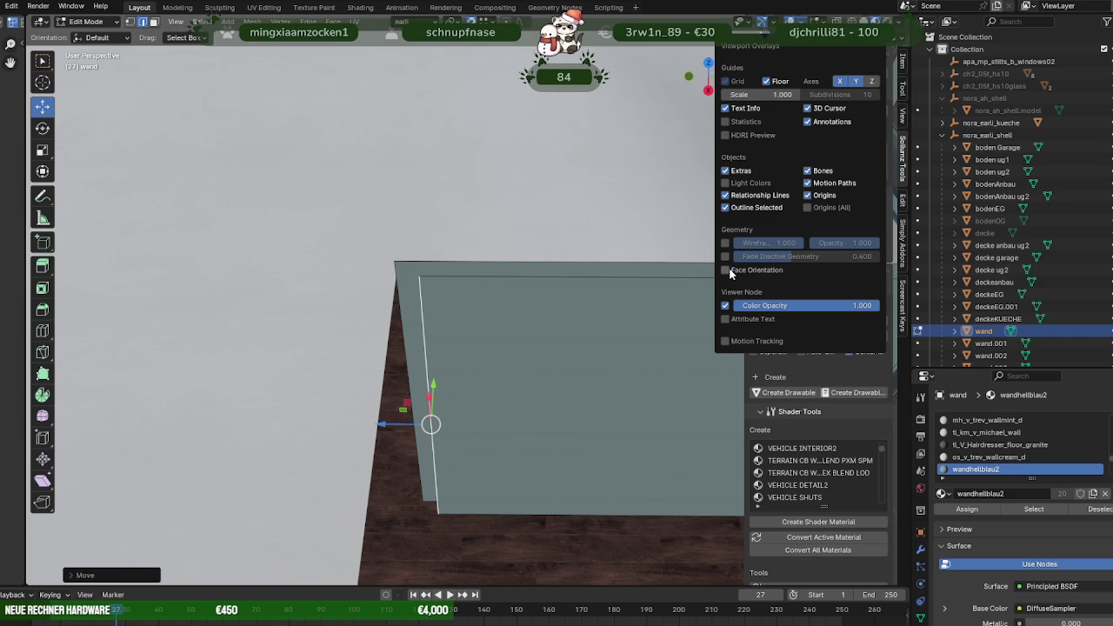
Turn on the Face Orientation overlay and flip the first red wall face's normals.
left_click(725, 269)
middle_click_drag(699, 274, 464, 336)
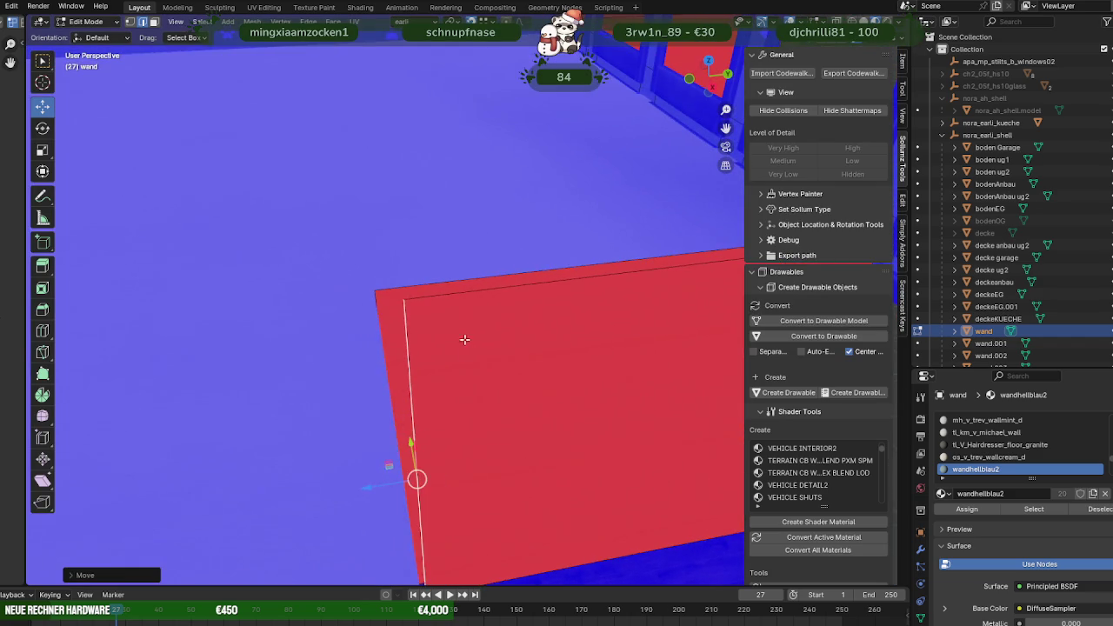
key("3")
left_click(490, 368)
key("ctrl+f")
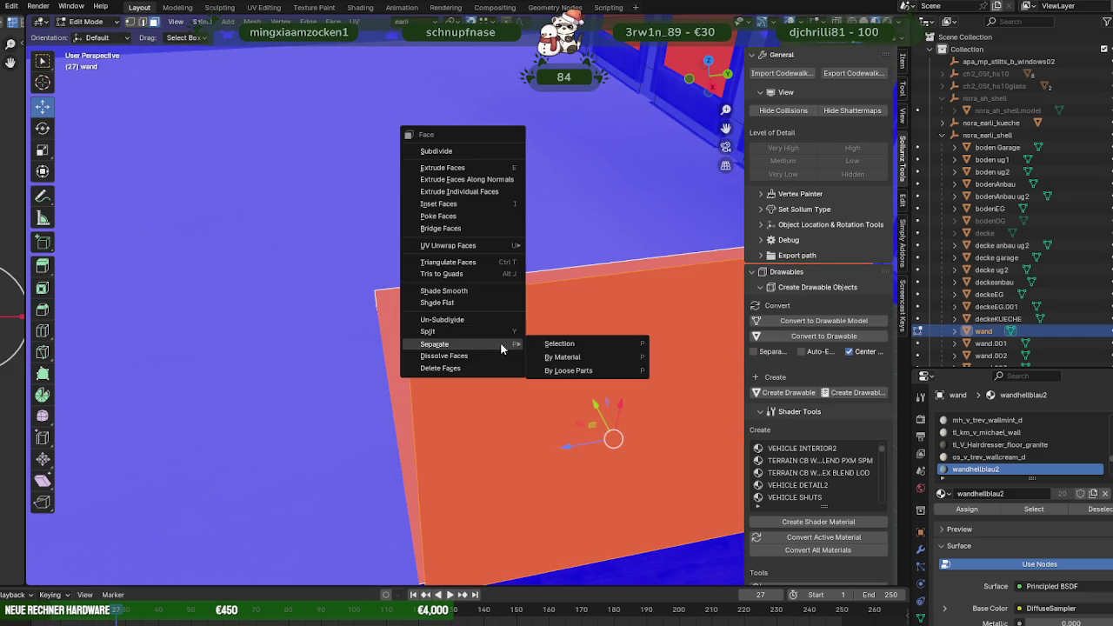
key("alt+n")
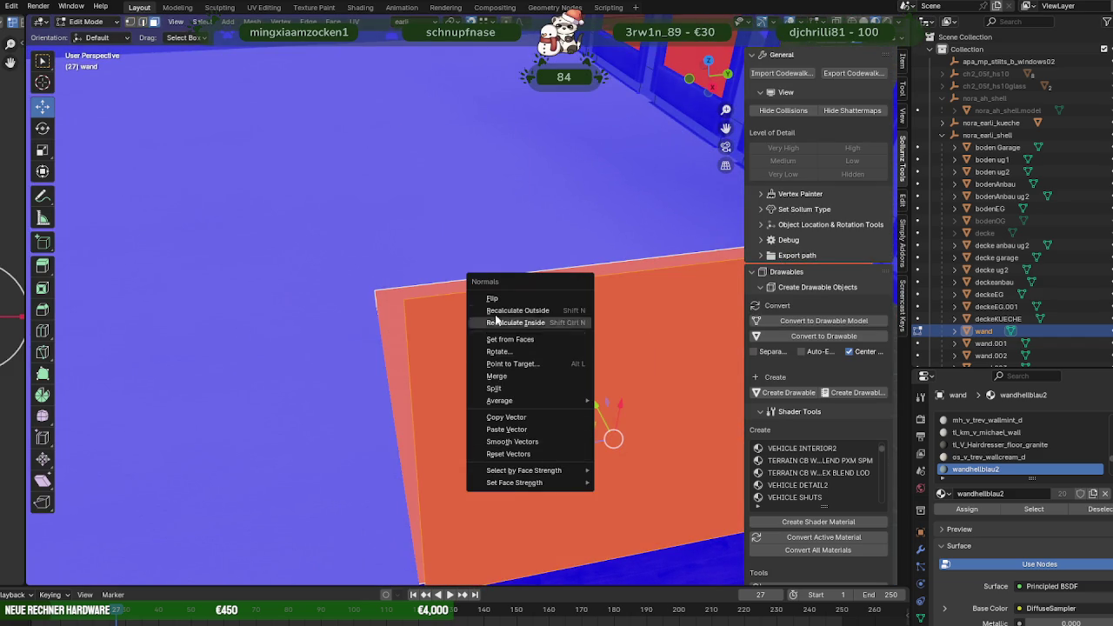
left_click(492, 298)
Flip the normals of the next wrong-facing wall face.
mouse_move(494, 304)
middle_mouse_down()
mouse_move(510, 340)
mouse_move(579, 299)
mouse_move(388, 361)
middle_mouse_up()
right_click(354, 374)
mouse_move(288, 375)
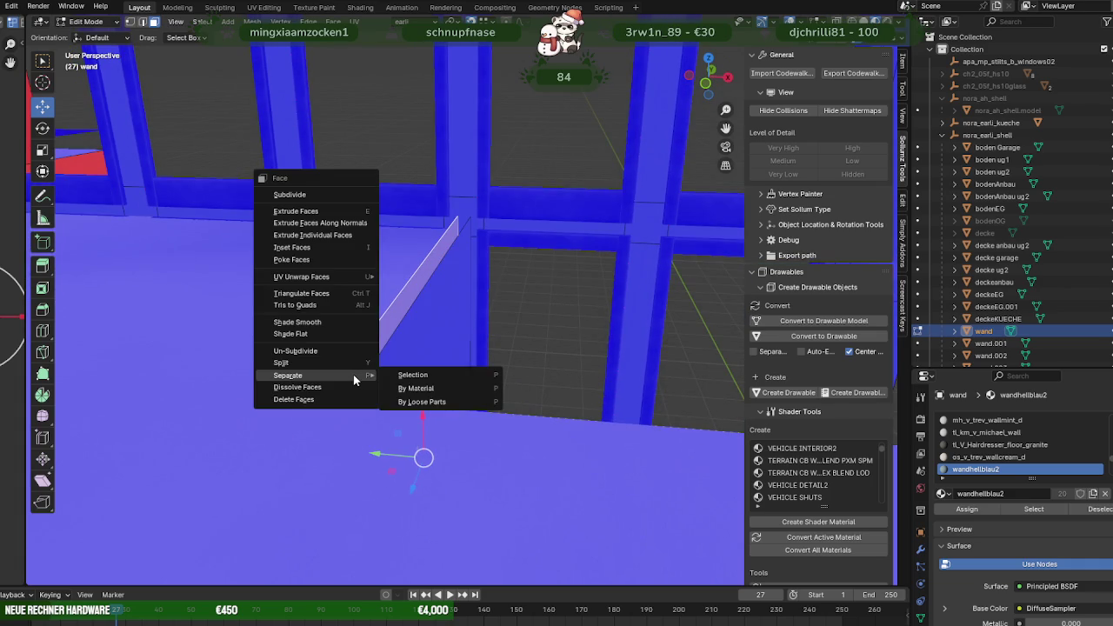
left_click(409, 371)
key("alt+n")
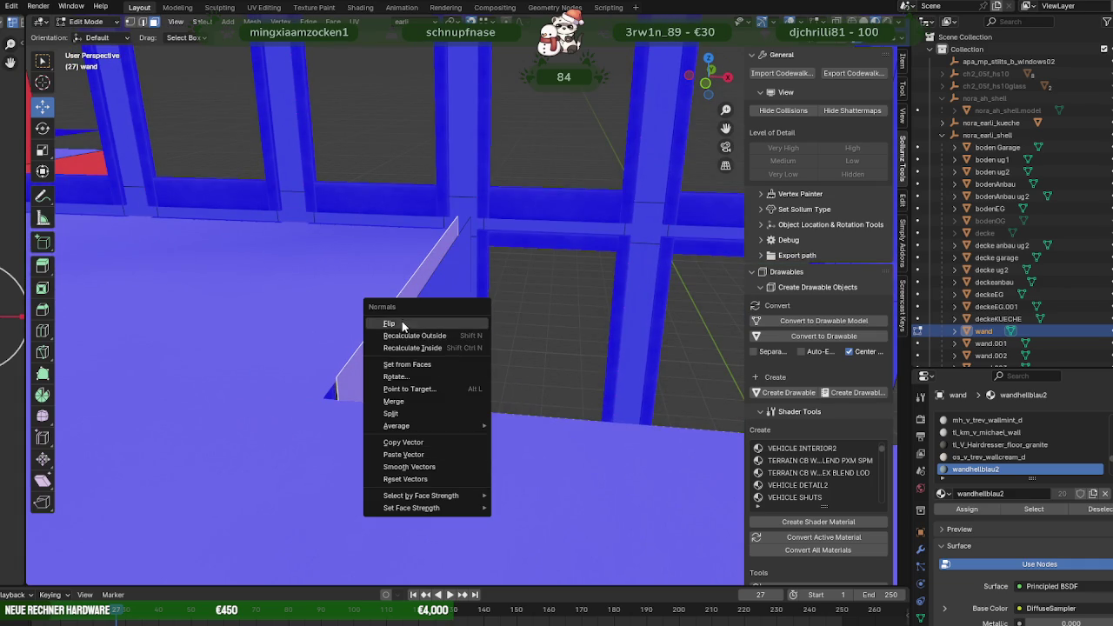
left_click(402, 323)
mouse_move(386, 356)
middle_mouse_down()
mouse_move(487, 273)
mouse_move(405, 281)
mouse_move(432, 303)
mouse_move(379, 309)
mouse_move(452, 405)
mouse_move(397, 350)
mouse_move(502, 371)
mouse_move(378, 359)
mouse_move(465, 342)
mouse_move(311, 356)
mouse_move(360, 368)
mouse_move(365, 355)
mouse_move(506, 308)
middle_mouse_up()
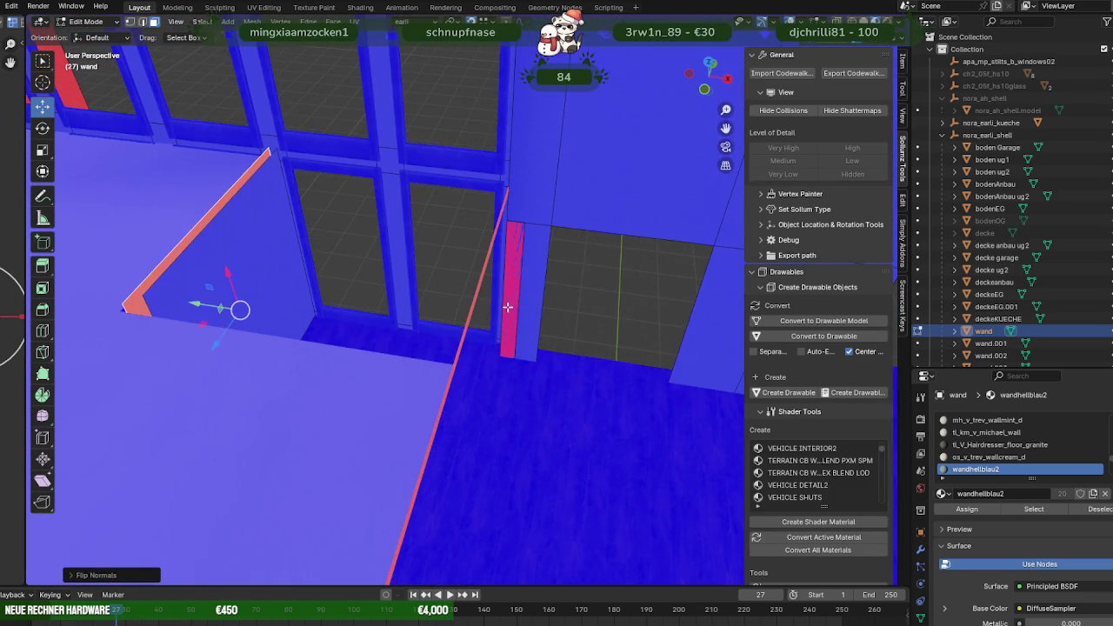
Delete the stray pink wall strip.
left_click(506, 308)
key("h")
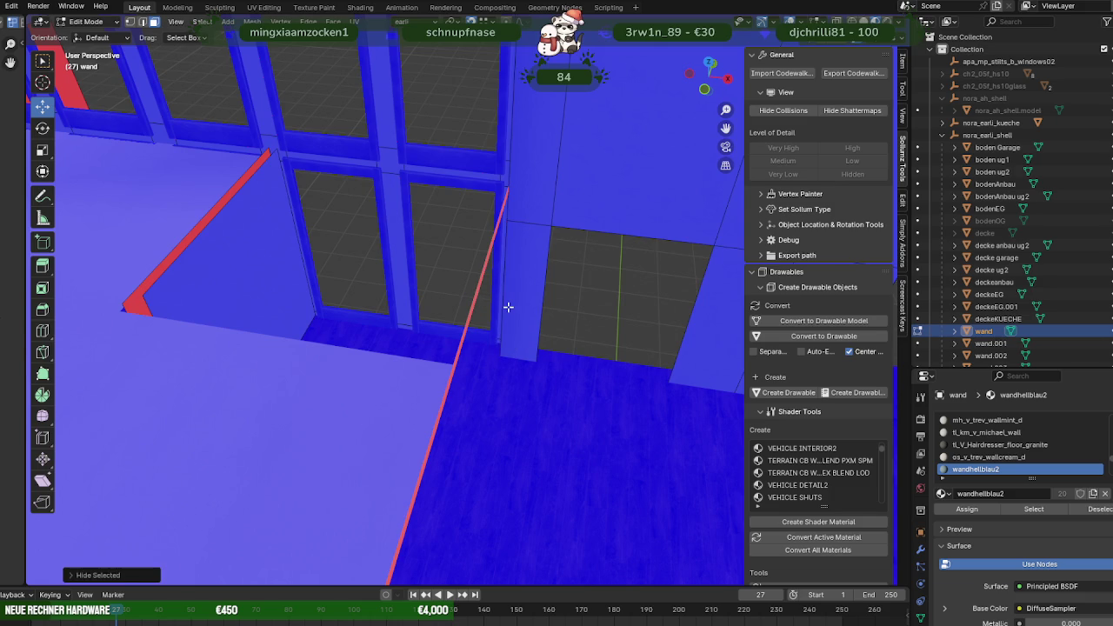
key("alt+h")
key("x")
left_click(509, 307)
mouse_move(477, 308)
middle_mouse_down()
mouse_move(487, 328)
mouse_move(420, 322)
mouse_move(497, 299)
mouse_move(545, 301)
mouse_move(559, 385)
mouse_move(544, 386)
mouse_move(544, 365)
mouse_move(591, 368)
mouse_move(531, 368)
mouse_move(522, 390)
mouse_move(635, 377)
mouse_move(587, 378)
mouse_move(510, 318)
middle_mouse_up()
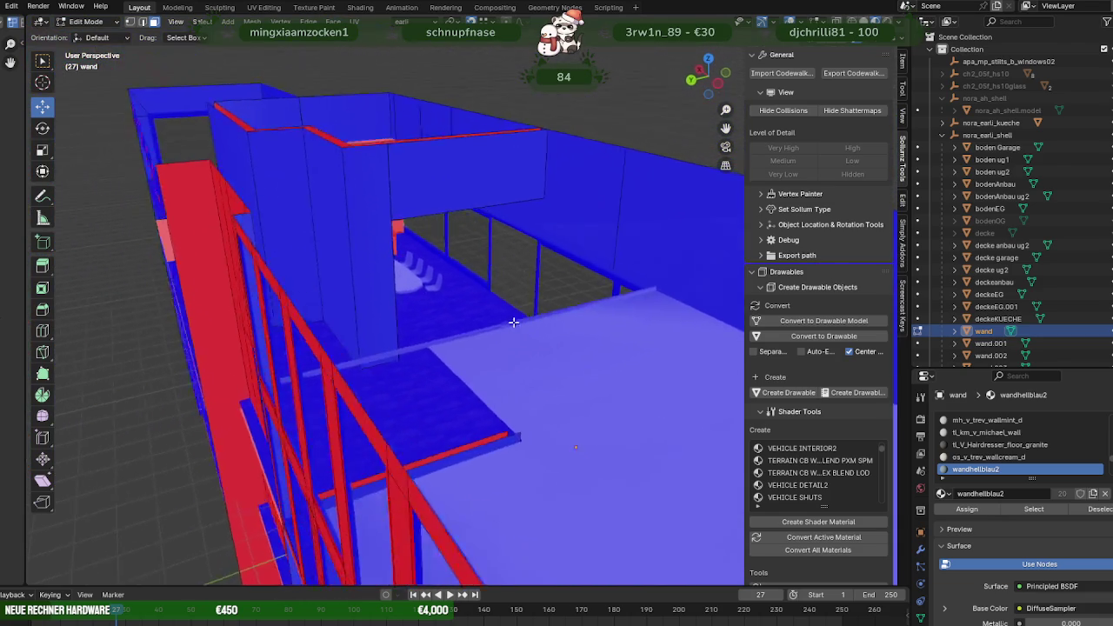
Orbit and zoom through the wall to the kitchen and dining table, then return to Object Mode.
scroll(509, 319, "up", 3)
scroll(508, 320, "down", 3)
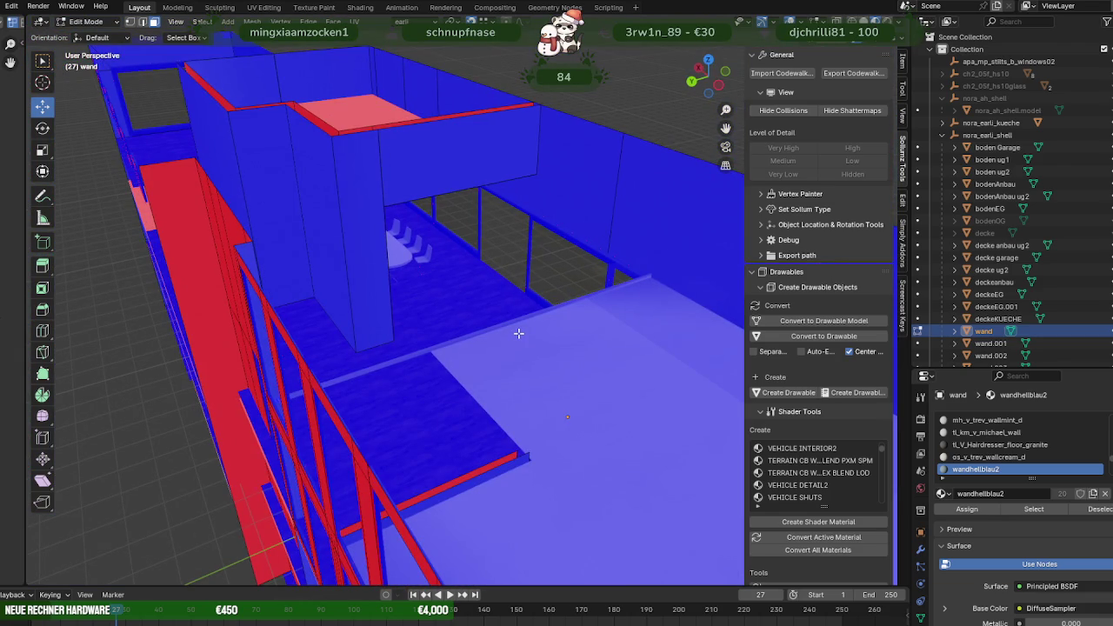
middle_click_drag(518, 333, 559, 346)
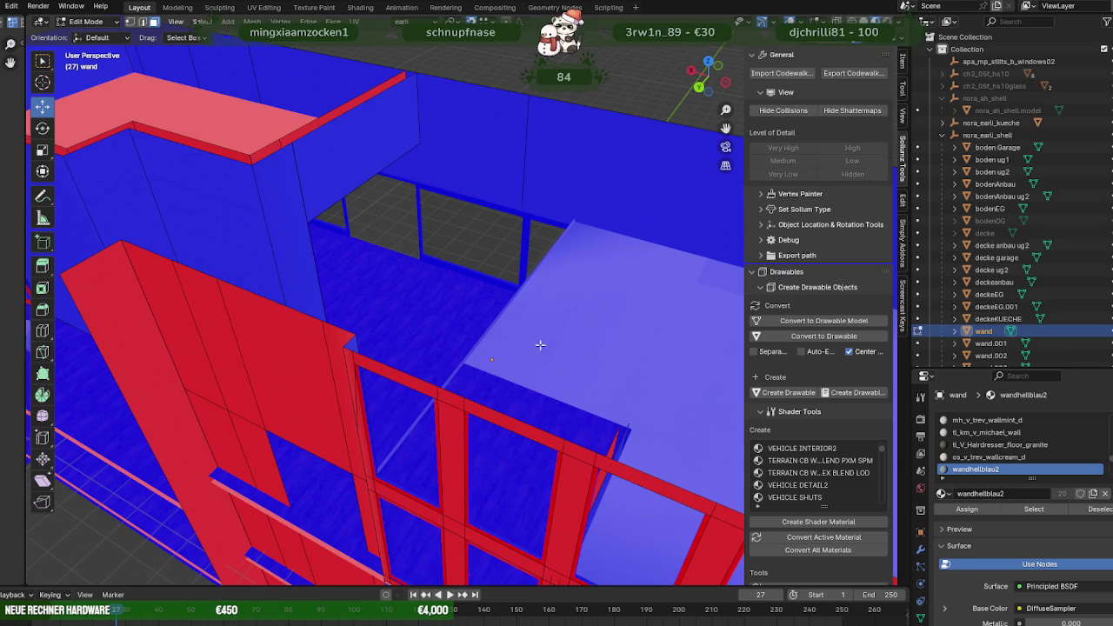
middle_click_drag(549, 346, 583, 365)
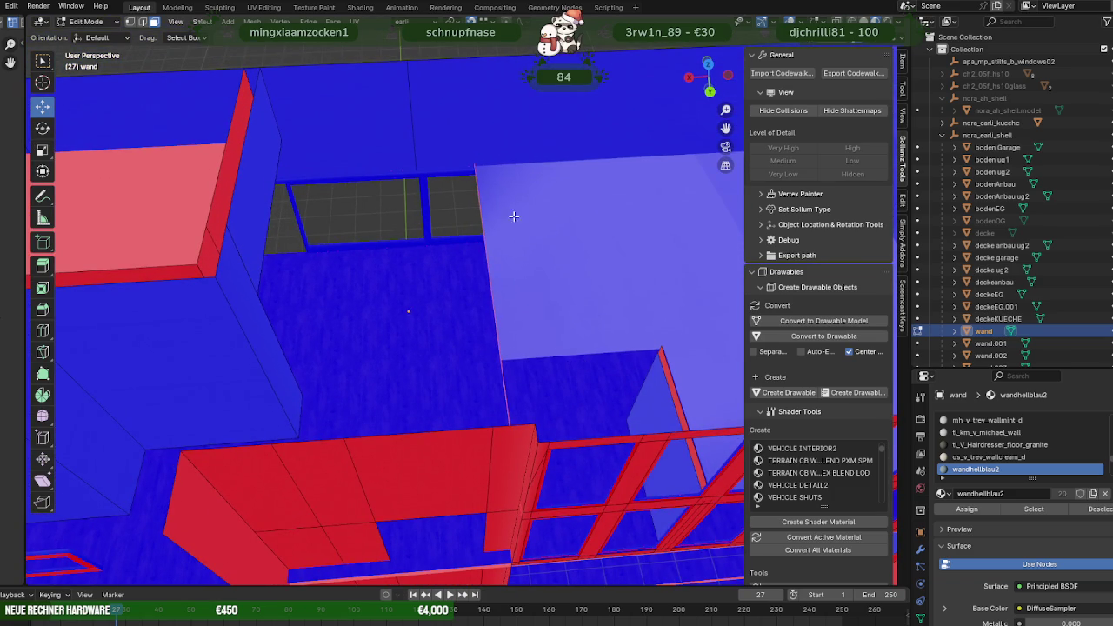
mouse_move(544, 308)
middle_mouse_down()
mouse_move(474, 296)
mouse_move(630, 295)
middle_mouse_up()
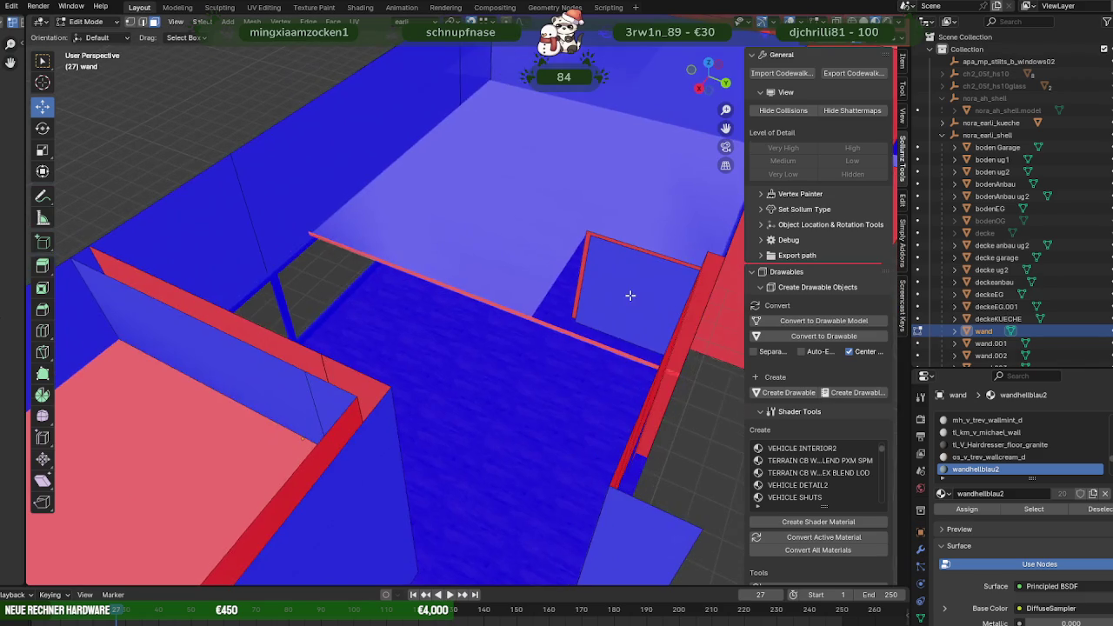
scroll(536, 290, "down", 3)
mouse_move(536, 290)
middle_mouse_down()
mouse_move(527, 255)
mouse_move(561, 273)
mouse_move(554, 290)
mouse_move(516, 301)
mouse_move(449, 283)
mouse_move(412, 259)
mouse_move(567, 321)
middle_mouse_up()
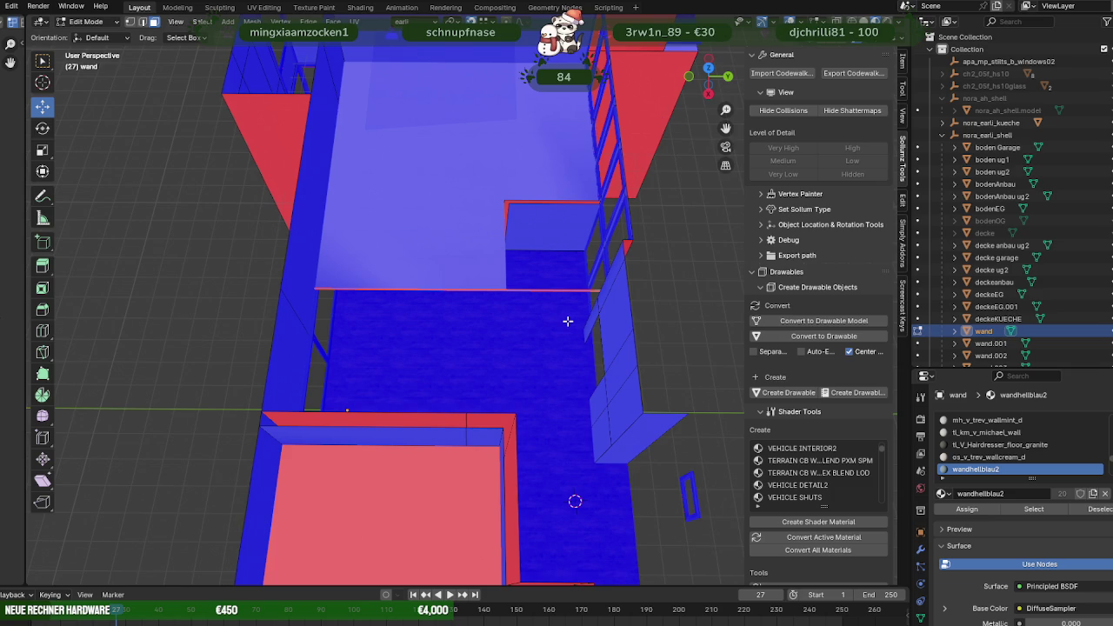
mouse_move(554, 348)
middle_mouse_down()
mouse_move(447, 306)
mouse_move(509, 339)
mouse_move(467, 353)
mouse_move(263, 367)
mouse_move(419, 358)
mouse_move(386, 357)
mouse_move(482, 311)
middle_mouse_up()
scroll(509, 339, "up", 2)
scroll(510, 338, "up", 2)
scroll(510, 340, "up", 2)
scroll(410, 249, "up", 3)
key("Tab")
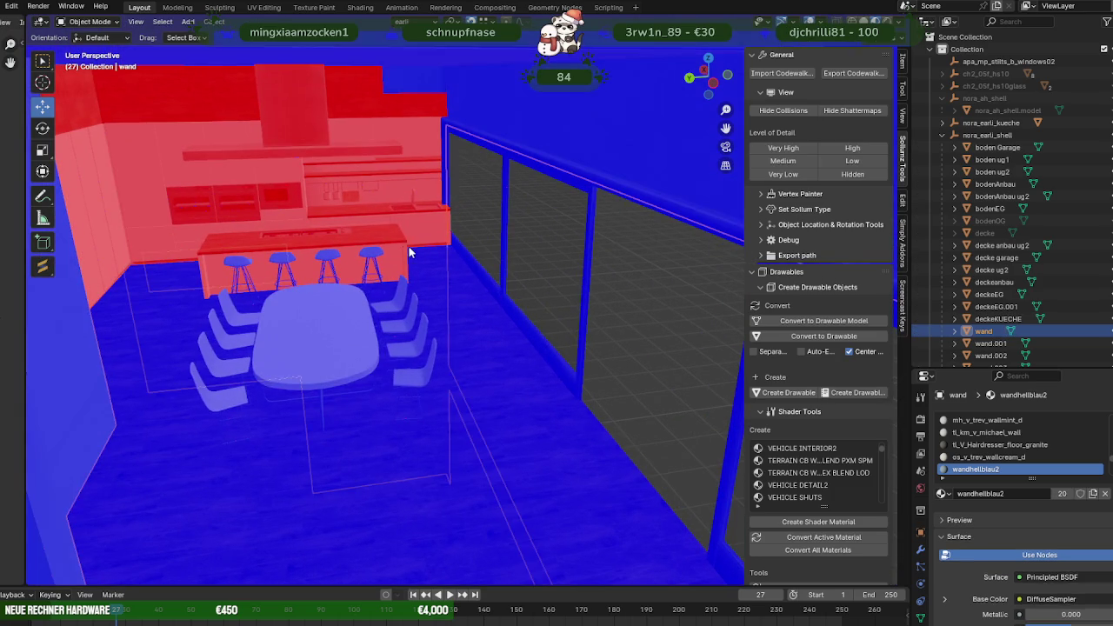
In the kitchen model's Edit Mode, select the kitchen-units material faces and deselect the p_h_din_table06_a_d table top.
left_click(403, 257)
key("Tab")
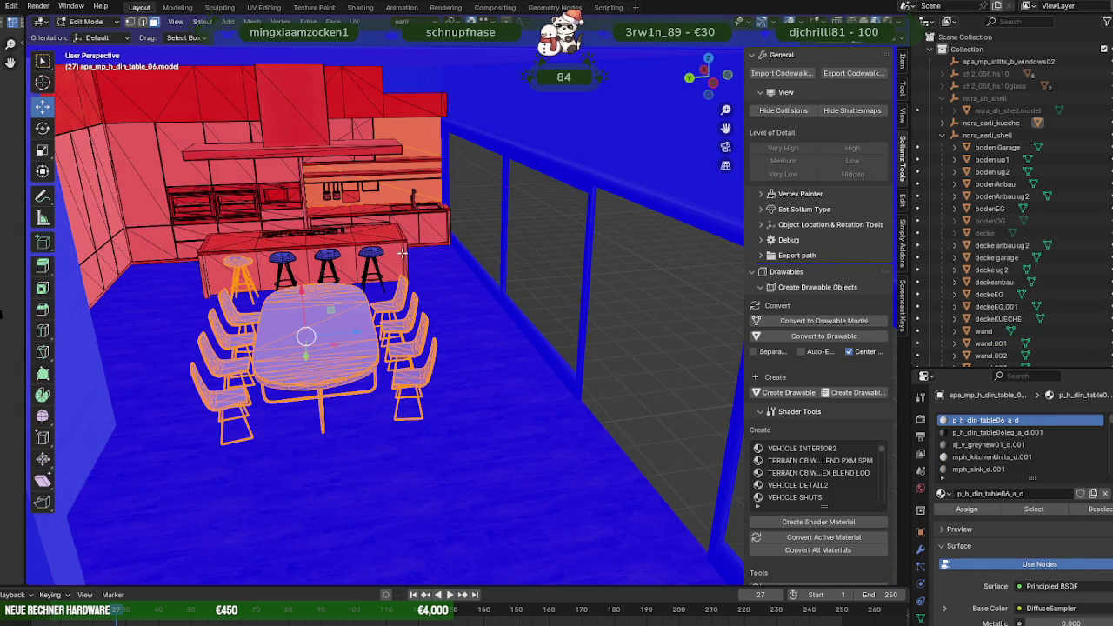
left_click(403, 253)
left_click(1011, 515)
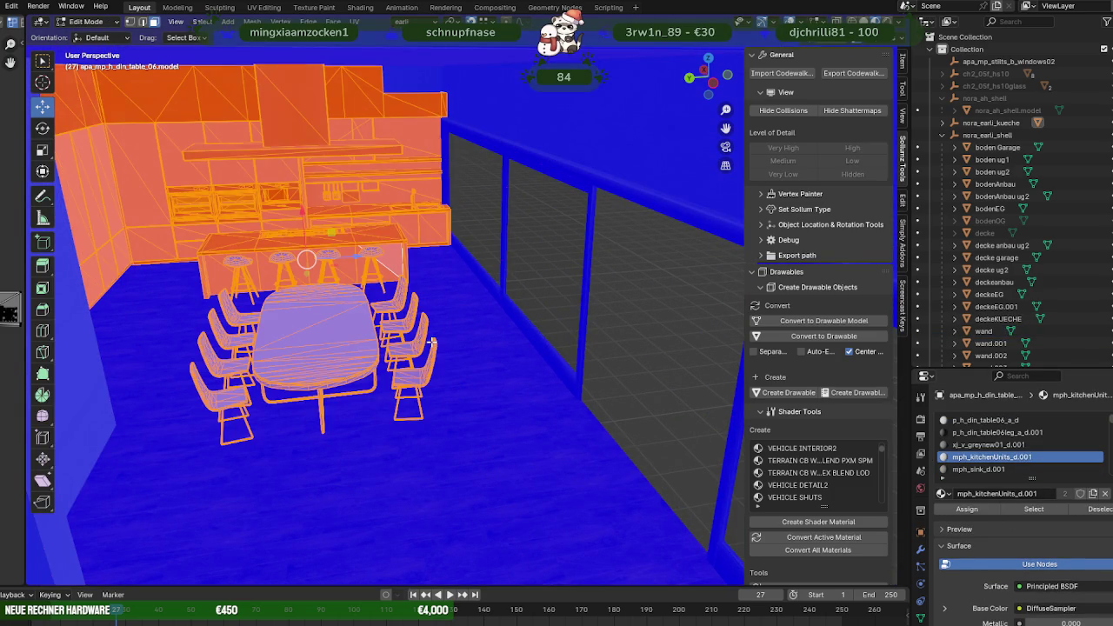
left_click(339, 323, "shift")
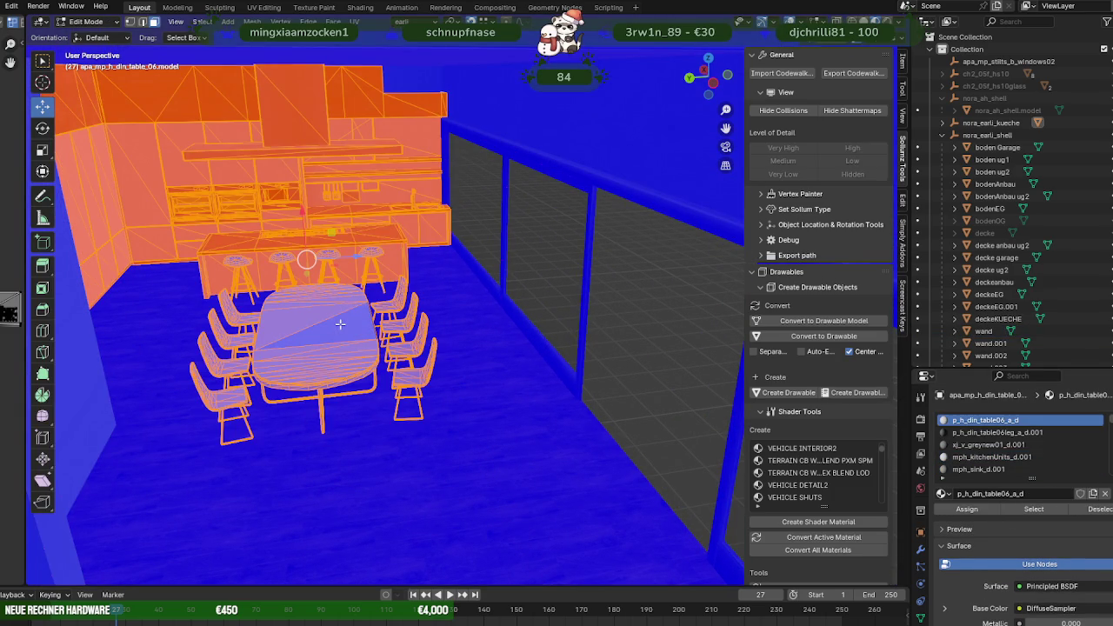
left_click(1085, 511)
In a top-down wireframe view, box-deselect the dining table and chairs.
key("shift+z")
mouse_move(435, 369)
middle_mouse_down()
mouse_move(420, 365)
mouse_move(422, 261)
mouse_move(467, 425)
mouse_move(447, 408)
middle_mouse_up()
left_click_drag(349, 182, 560, 376, "ctrl")
scroll(460, 261, "up", 2)
scroll(472, 336, "up", 2)
scroll(501, 241, "up", 3)
scroll(493, 291, "down", 3)
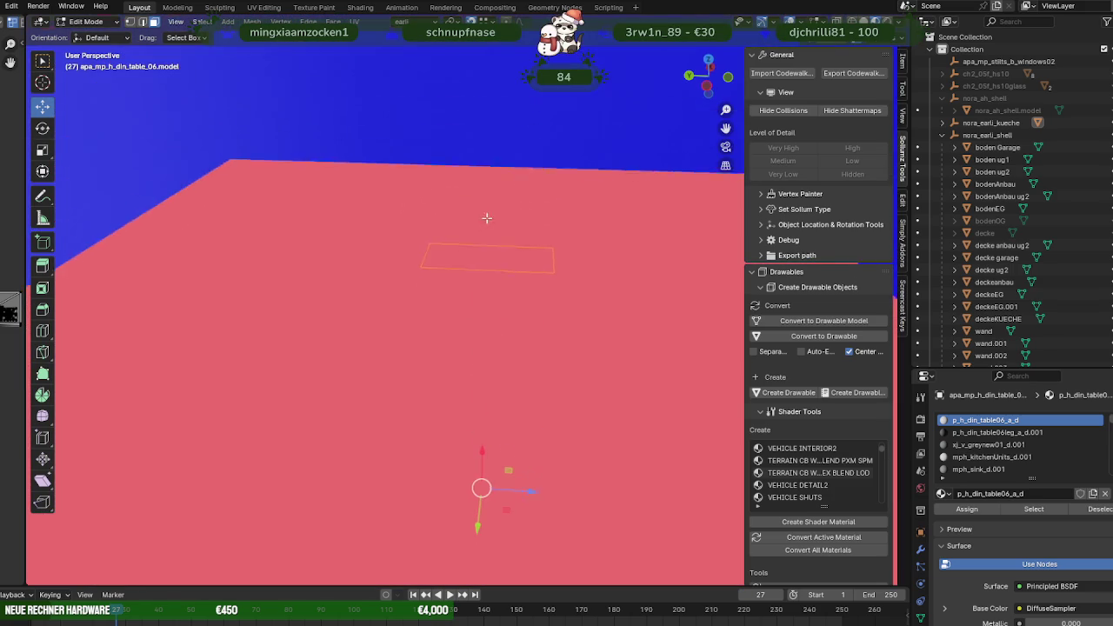
scroll(469, 308, "down", 1)
middle_click_drag(469, 308, 491, 447)
scroll(491, 447, "down", 2)
scroll(477, 318, "down", 2)
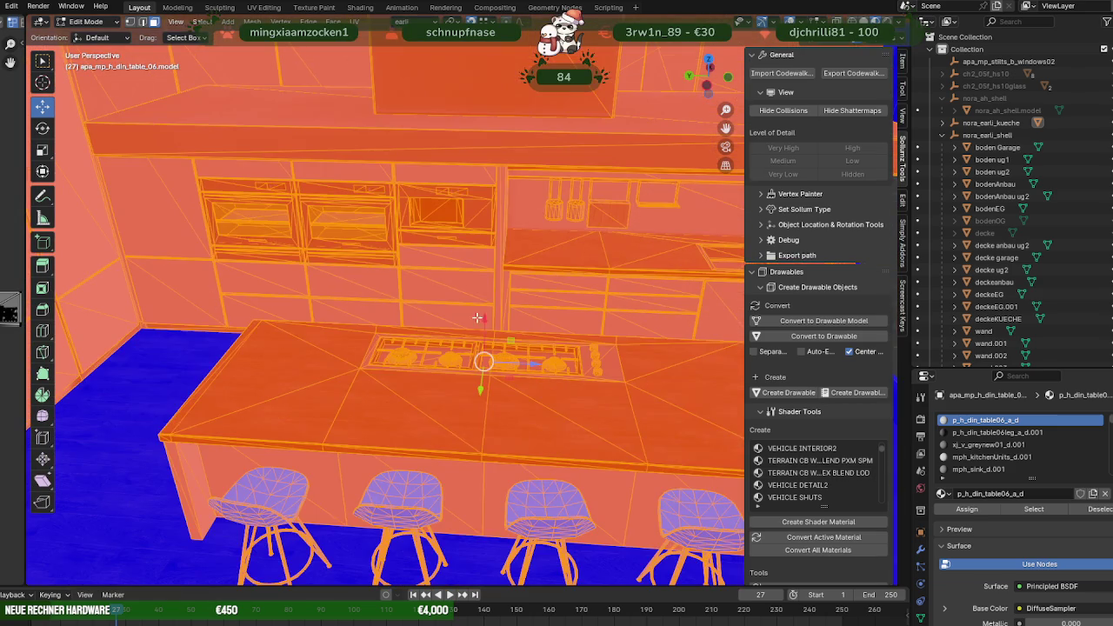
Deselect the bar stool seats and legs via the p_h_din_chair04_a_d and p_h_din_chair02leg_d materials.
left_click(431, 492)
left_click(1089, 515)
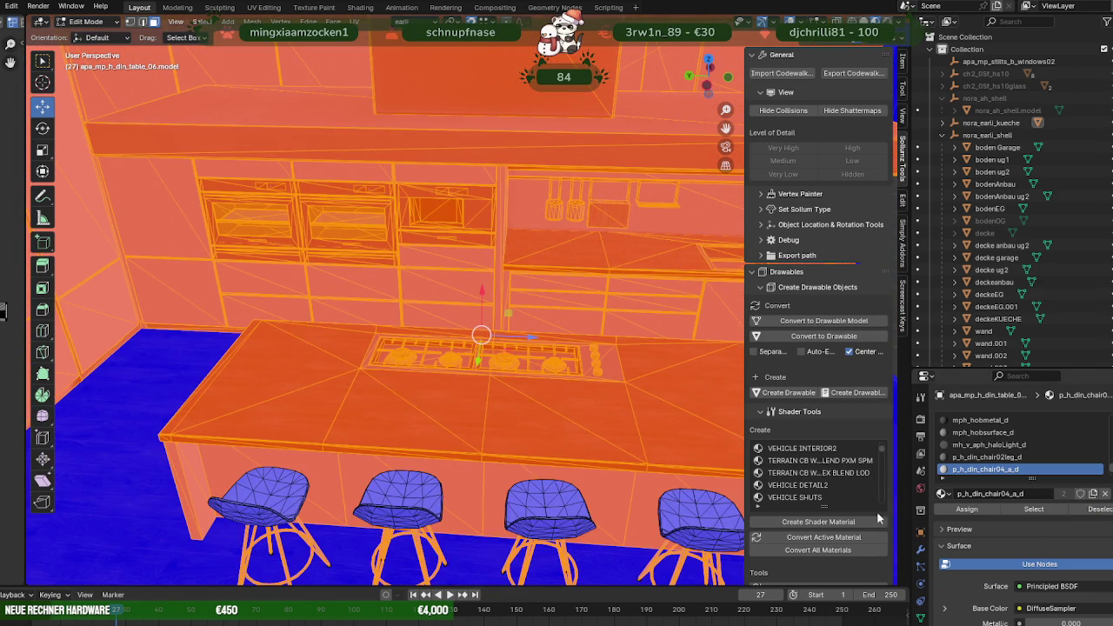
middle_click_drag(551, 537, 492, 453)
left_click(991, 456)
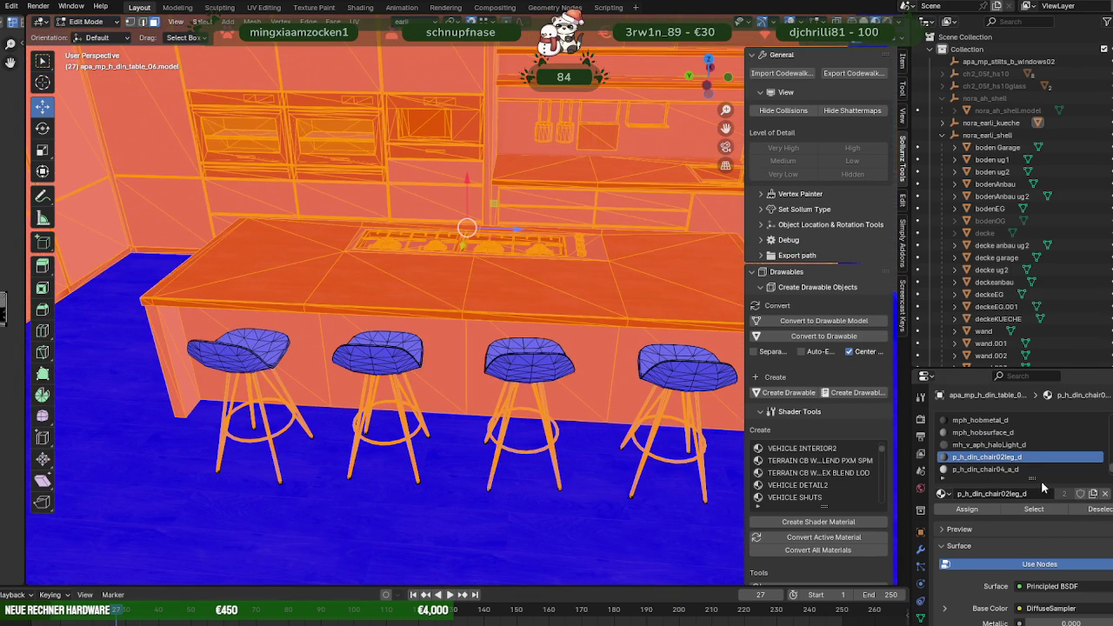
left_click(1094, 510)
Flip the normals of the selected kitchen-unit faces and return to Object Mode.
middle_click_drag(613, 446, 552, 447)
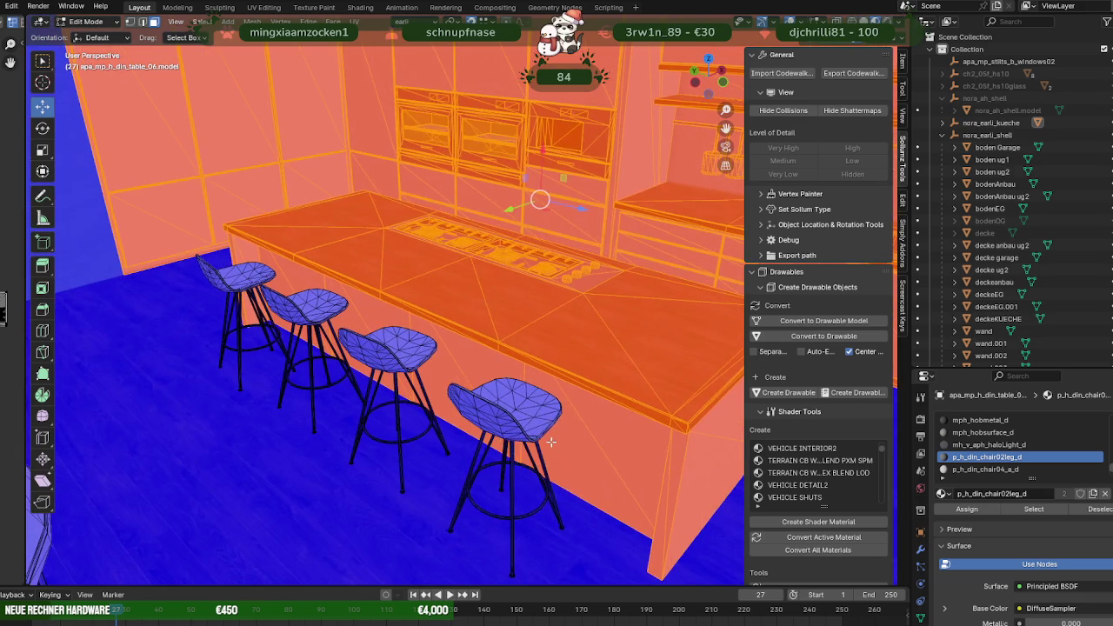
key("alt+n")
left_click(474, 442)
mouse_move(474, 442)
middle_mouse_down()
mouse_move(476, 348)
mouse_move(513, 345)
mouse_move(404, 332)
mouse_move(371, 342)
mouse_move(524, 356)
mouse_move(434, 348)
mouse_move(500, 400)
mouse_move(432, 401)
mouse_move(413, 415)
middle_mouse_up()
key("Tab")
scroll(498, 345, "down", 2)
scroll(497, 345, "down", 3)
scroll(500, 400, "down", 2)
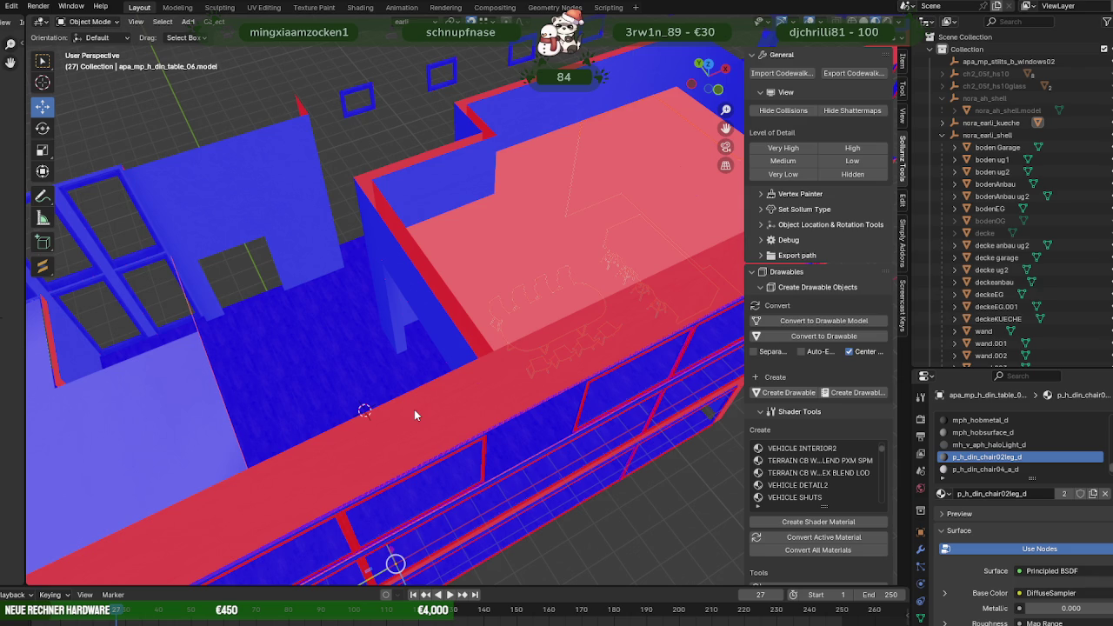
mouse_move(447, 350)
middle_mouse_down()
mouse_move(343, 318)
mouse_move(451, 466)
middle_mouse_up()
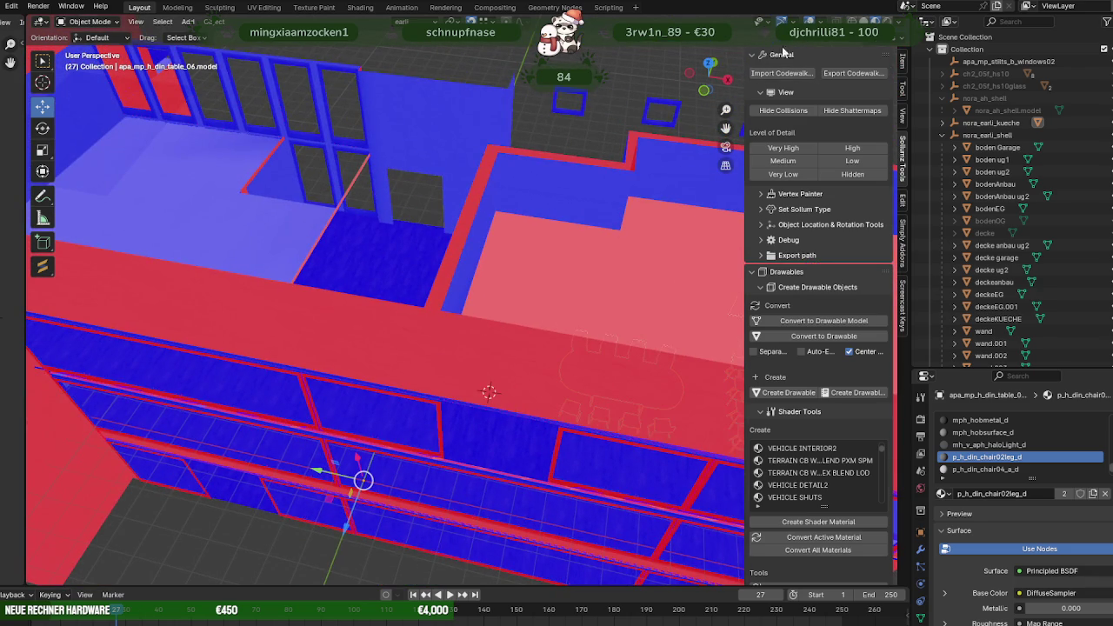
Turn off the Face Orientation overlay so real materials show.
left_click(793, 21)
left_click(744, 258)
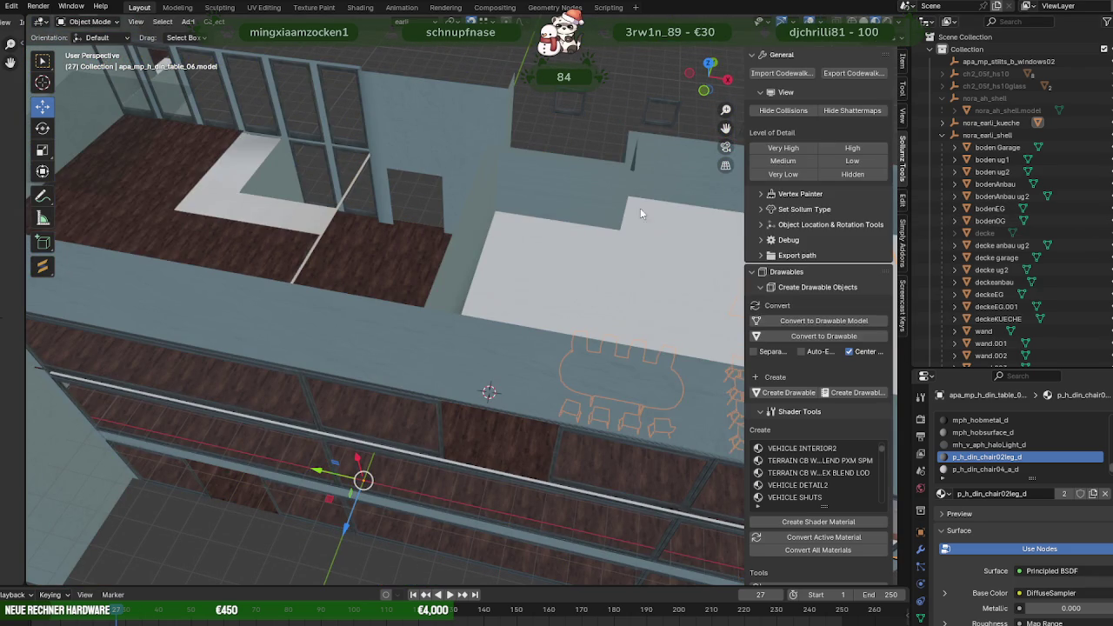
middle_click_drag(485, 222, 405, 292)
scroll(404, 298, "up", 3)
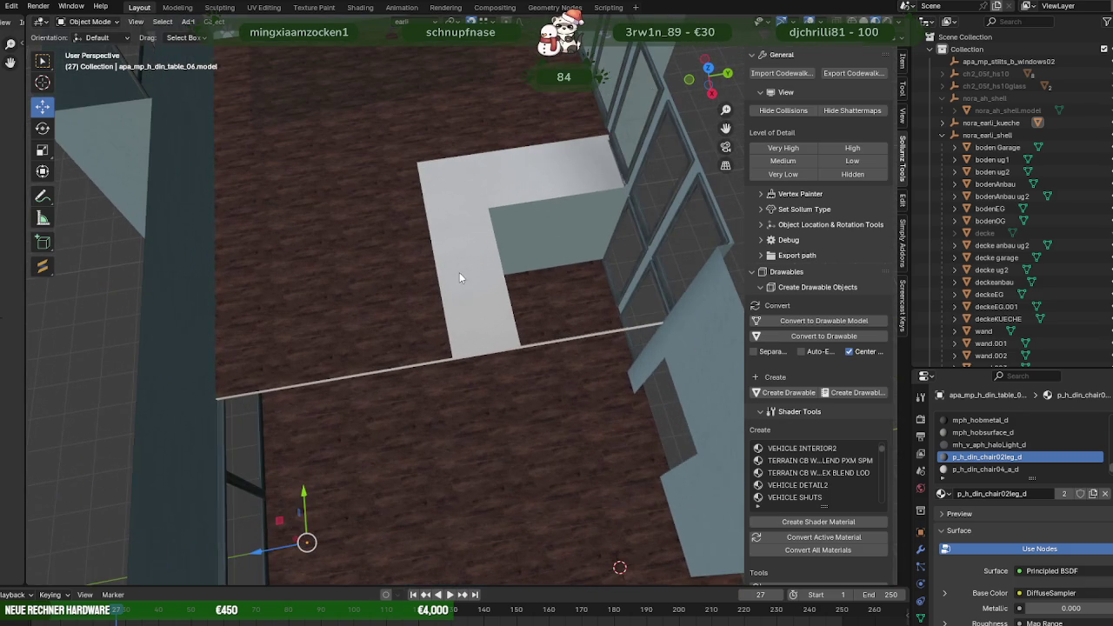
Edit the bodenOG floor in edge select mode and move a floor edge along Y.
left_click(394, 246)
key("Tab")
key("2")
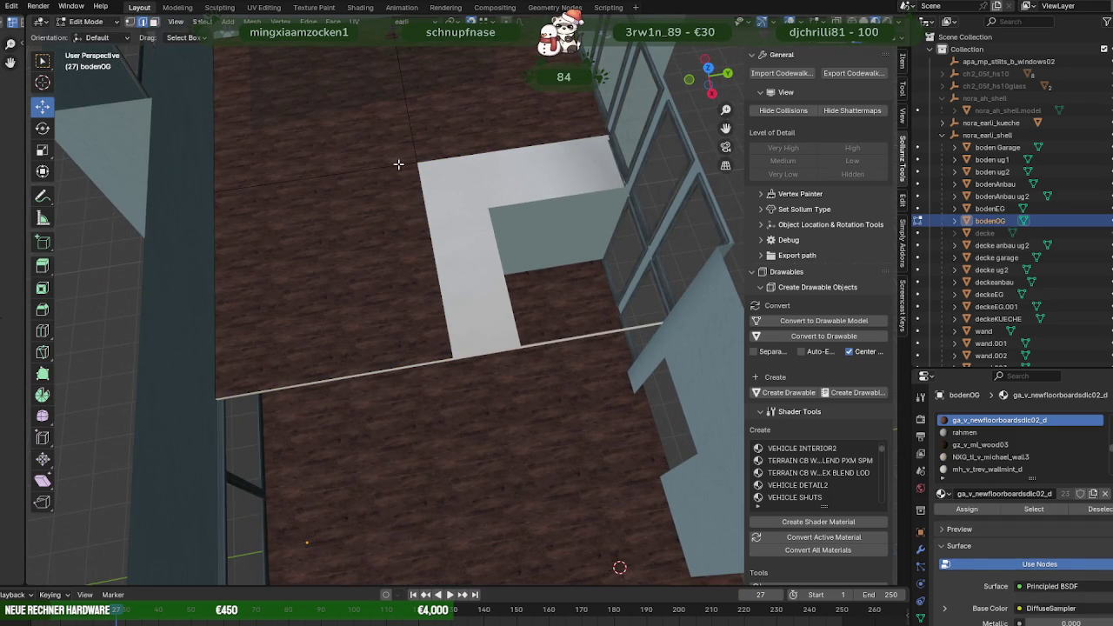
mouse_move(449, 153)
middle_mouse_down()
mouse_move(500, 241)
mouse_move(635, 214)
middle_mouse_up()
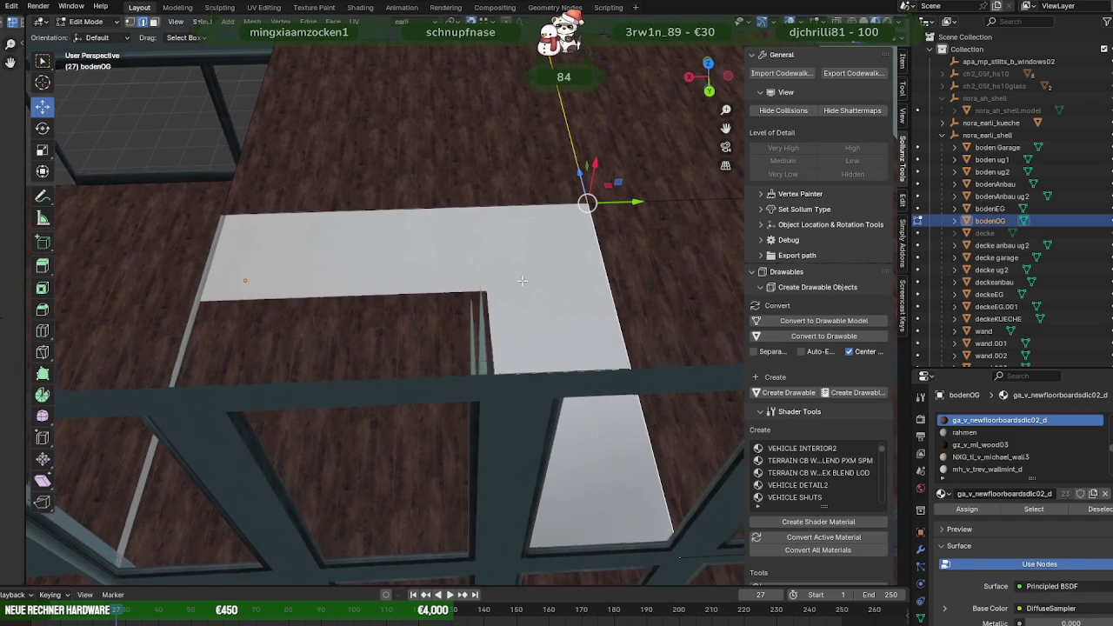
key("g")
key("y")
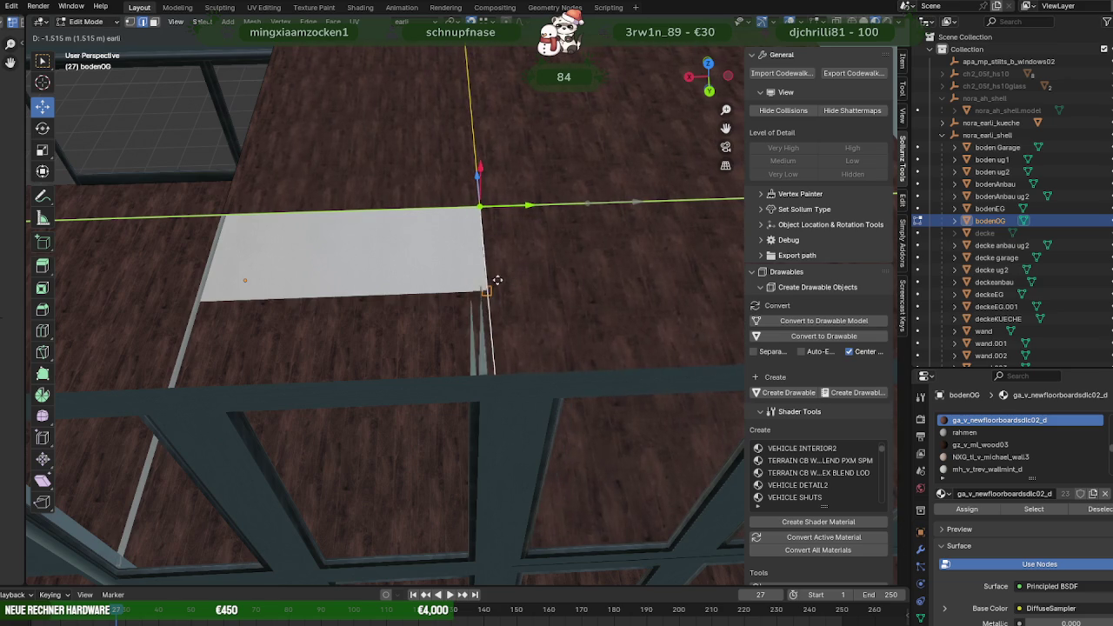
left_click(484, 285)
mouse_move(487, 287)
middle_mouse_down()
mouse_move(624, 260)
mouse_move(480, 285)
mouse_move(601, 275)
mouse_move(334, 272)
mouse_move(492, 281)
middle_mouse_up()
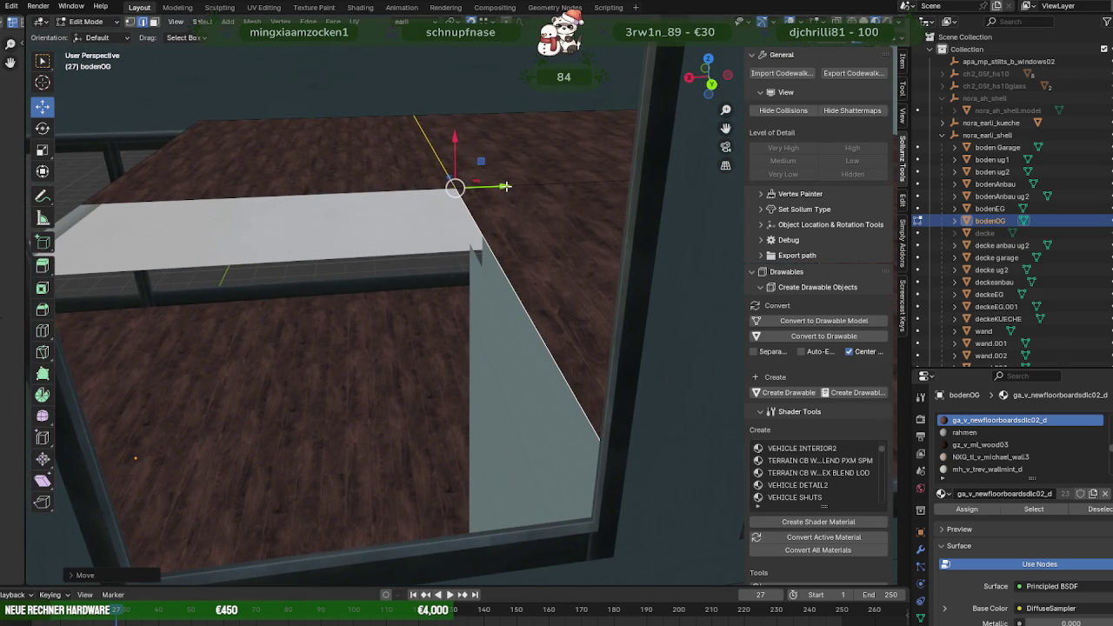
Slide bodenOG's corner vertex, edges and white floor face along Y to meet the walls.
mouse_move(505, 186)
left_mouse_down()
mouse_move(472, 245)
mouse_move(465, 229)
left_mouse_up()
mouse_move(465, 229)
middle_mouse_down()
mouse_move(522, 249)
mouse_move(359, 220)
middle_mouse_up()
left_click_drag(291, 225, 431, 264)
mouse_move(431, 263)
middle_mouse_down()
mouse_move(545, 266)
mouse_move(624, 288)
middle_mouse_up()
left_click_drag(411, 512, 454, 508)
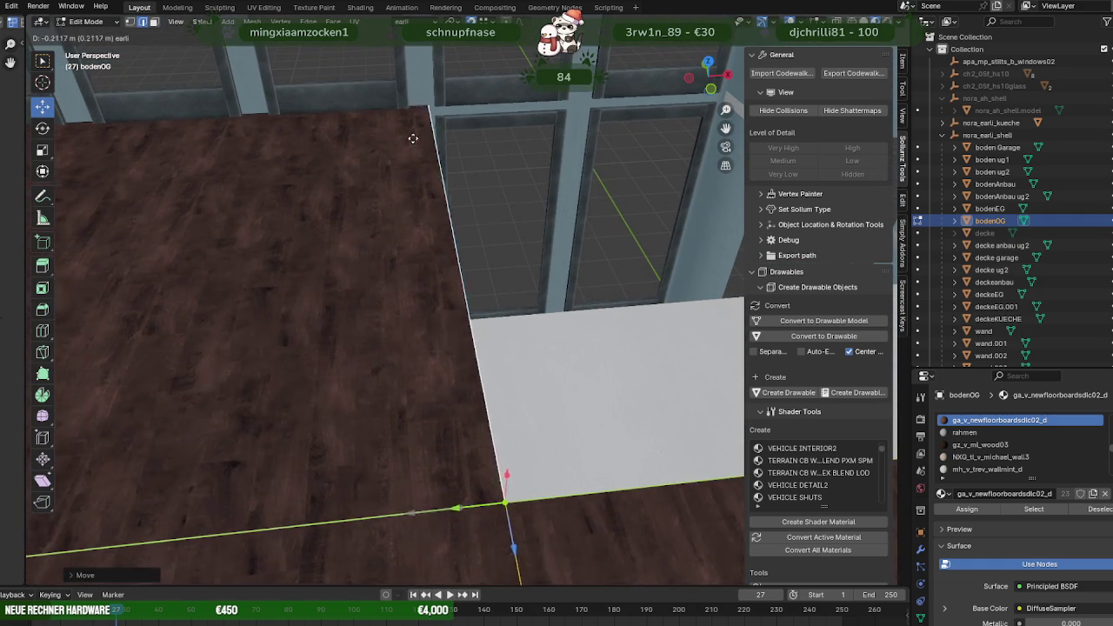
mouse_move(512, 187)
middle_mouse_down()
mouse_move(417, 179)
mouse_move(323, 111)
mouse_move(380, 159)
mouse_move(442, 182)
mouse_move(378, 197)
mouse_move(313, 252)
mouse_move(326, 216)
mouse_move(321, 266)
mouse_move(287, 228)
mouse_move(322, 230)
middle_mouse_up()
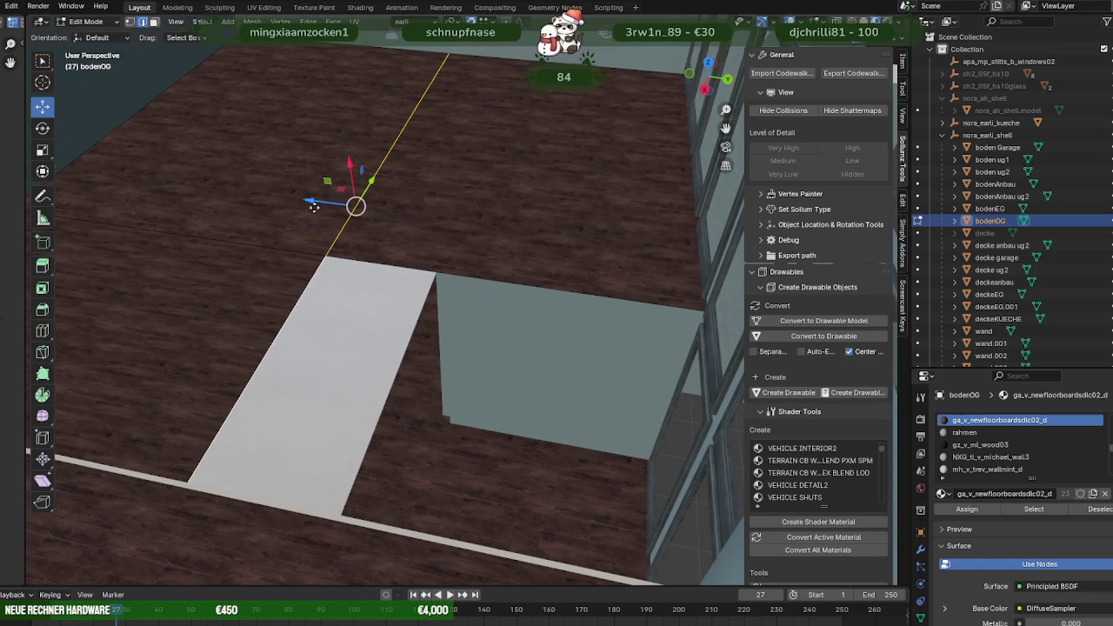
key("g")
left_click(462, 359)
Leave the floor and flip all normals of the deckeEG.001 strip.
mouse_move(462, 359)
middle_mouse_down()
mouse_move(474, 287)
mouse_move(465, 291)
mouse_move(492, 284)
mouse_move(490, 331)
middle_mouse_up()
key("Tab")
left_click(473, 381)
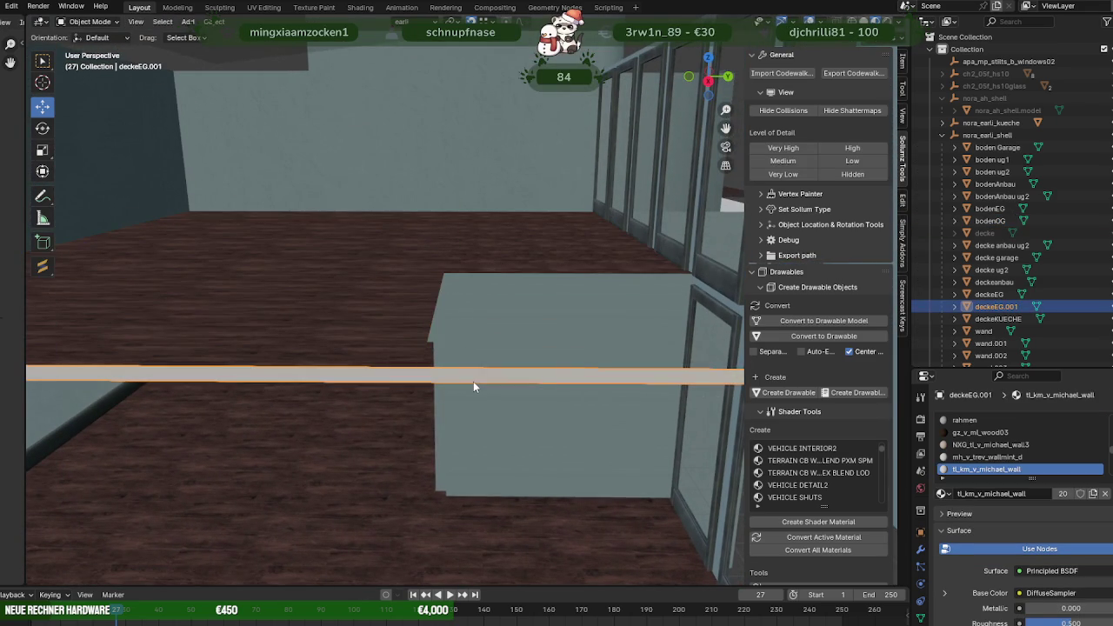
key("Tab")
key("a")
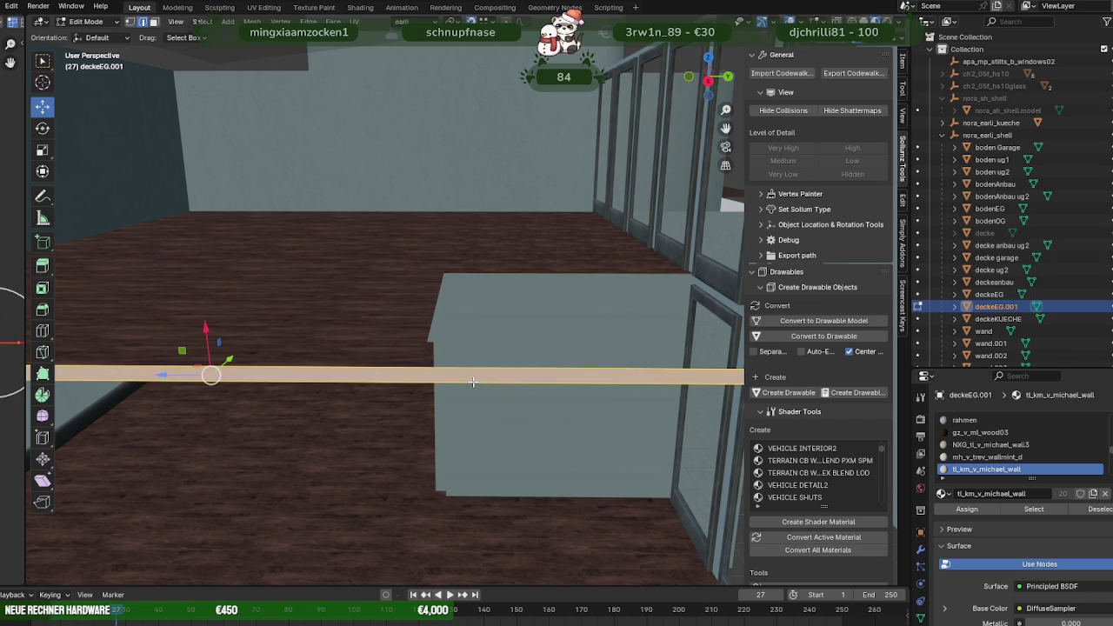
key("alt+n")
left_click(435, 384)
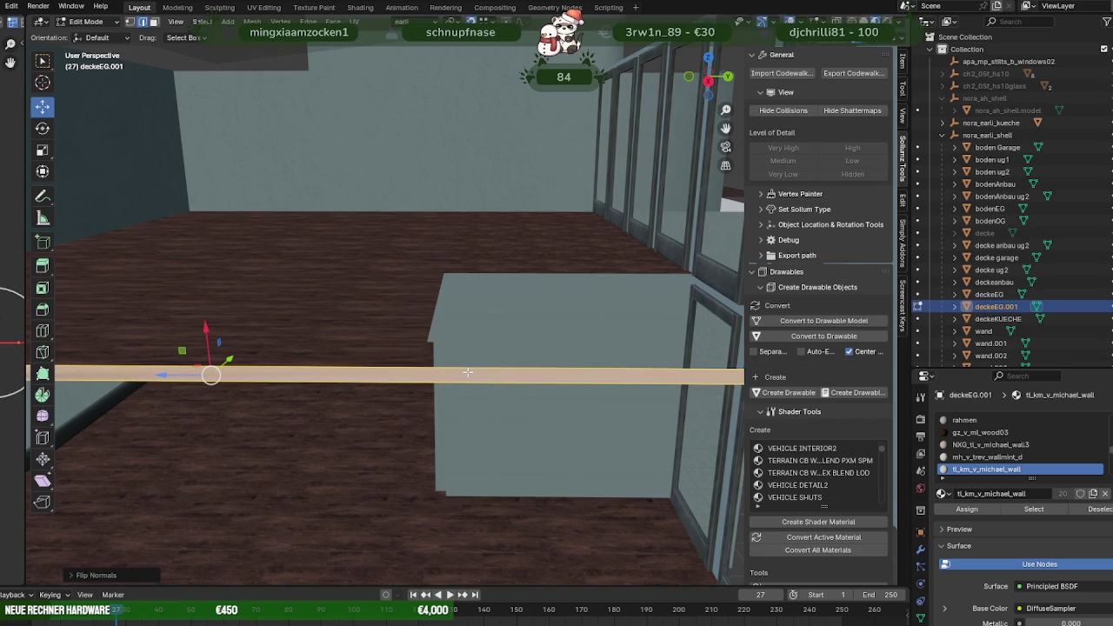
Slide the deckeEG.001 strip's right end vertex left to the wall.
mouse_move(471, 370)
middle_mouse_down()
mouse_move(504, 363)
mouse_move(535, 417)
middle_mouse_up()
key("shift+z")
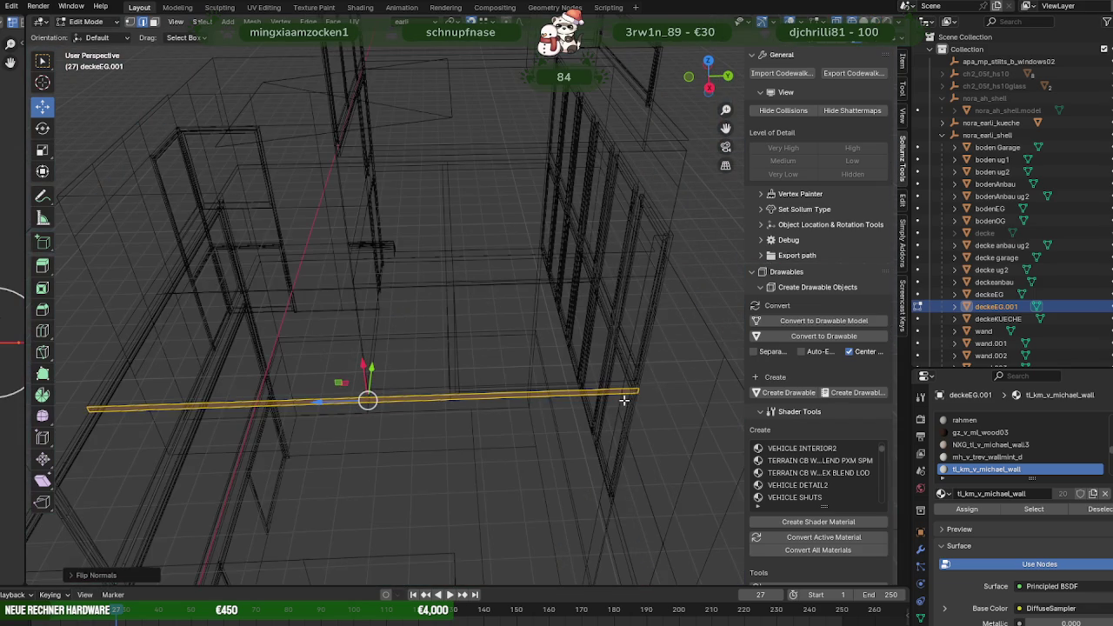
left_click(636, 391)
left_click(638, 393)
key("shift+z")
left_click_drag(638, 392, 458, 396)
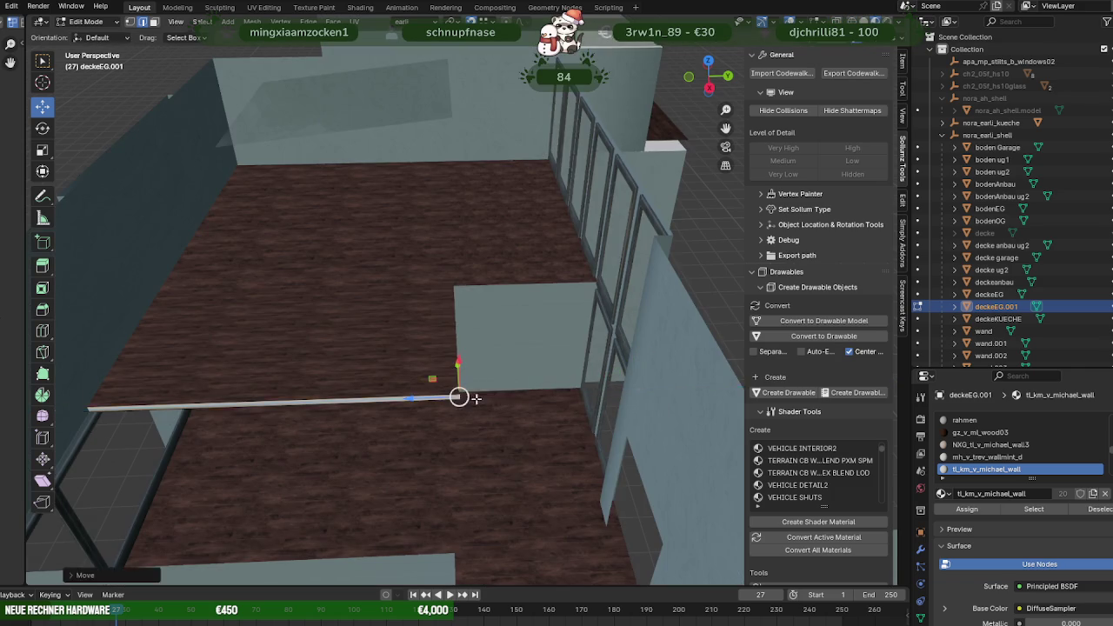
scroll(458, 396, "up", 3)
Orbit past the window-frame grid and switch the edited mesh to the wand wall with Alt+Q.
mouse_move(447, 470)
middle_mouse_down()
mouse_move(432, 377)
mouse_move(438, 331)
mouse_move(453, 331)
mouse_move(420, 389)
middle_mouse_up()
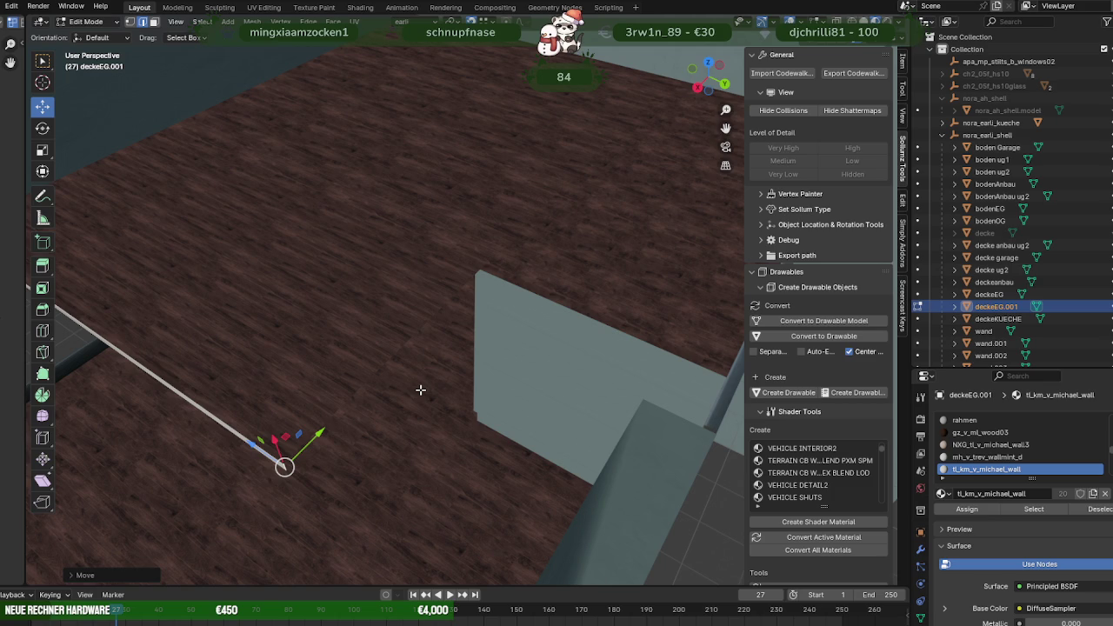
mouse_move(419, 390)
middle_mouse_down()
mouse_move(340, 368)
mouse_move(301, 348)
mouse_move(308, 341)
middle_mouse_up()
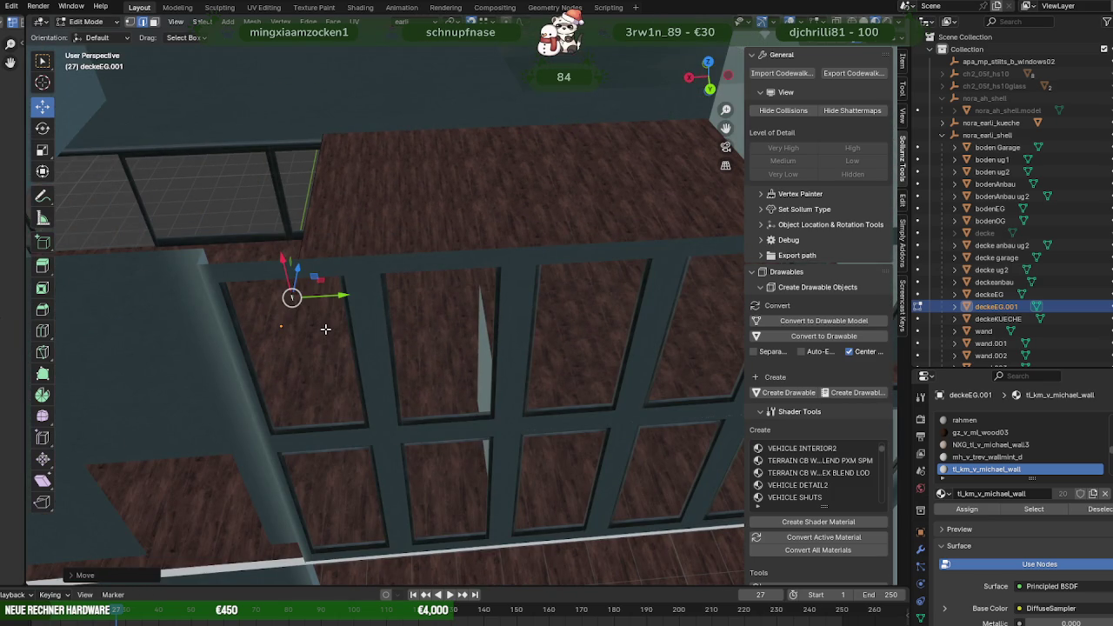
mouse_move(326, 325)
middle_mouse_down()
mouse_move(266, 308)
mouse_move(306, 302)
mouse_move(291, 301)
middle_mouse_up()
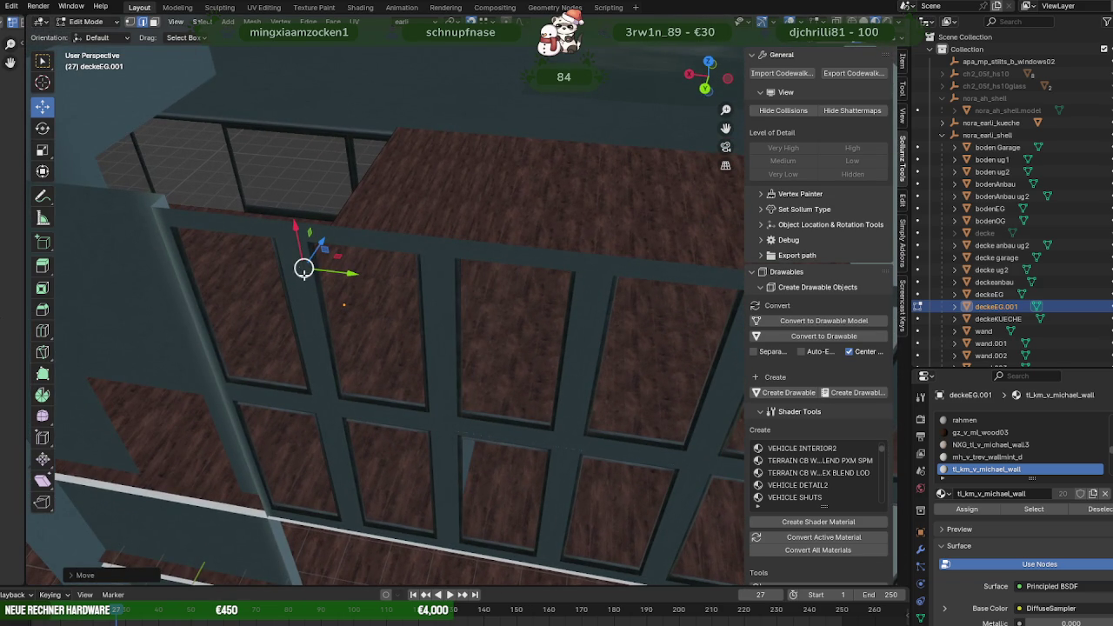
scroll(295, 252, "up", 2)
scroll(347, 274, "up", 2)
scroll(372, 275, "up", 2)
mouse_move(372, 275)
middle_mouse_down()
mouse_move(427, 340)
mouse_move(596, 320)
middle_mouse_up()
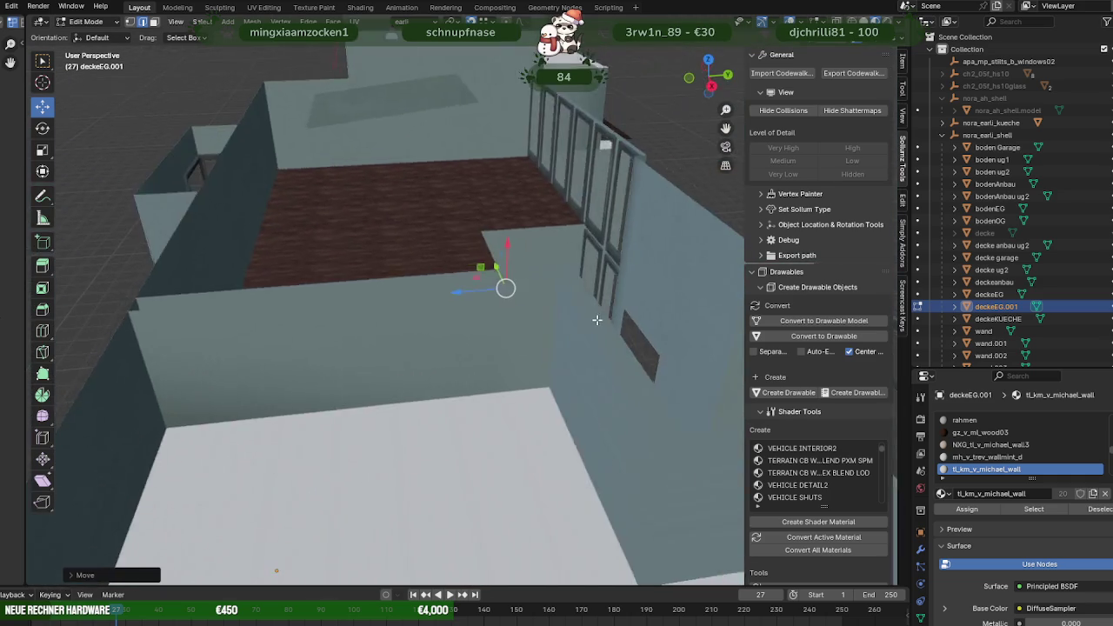
scroll(574, 256, "up", 3)
mouse_move(574, 256)
middle_mouse_down()
mouse_move(576, 236)
mouse_move(474, 274)
middle_mouse_up()
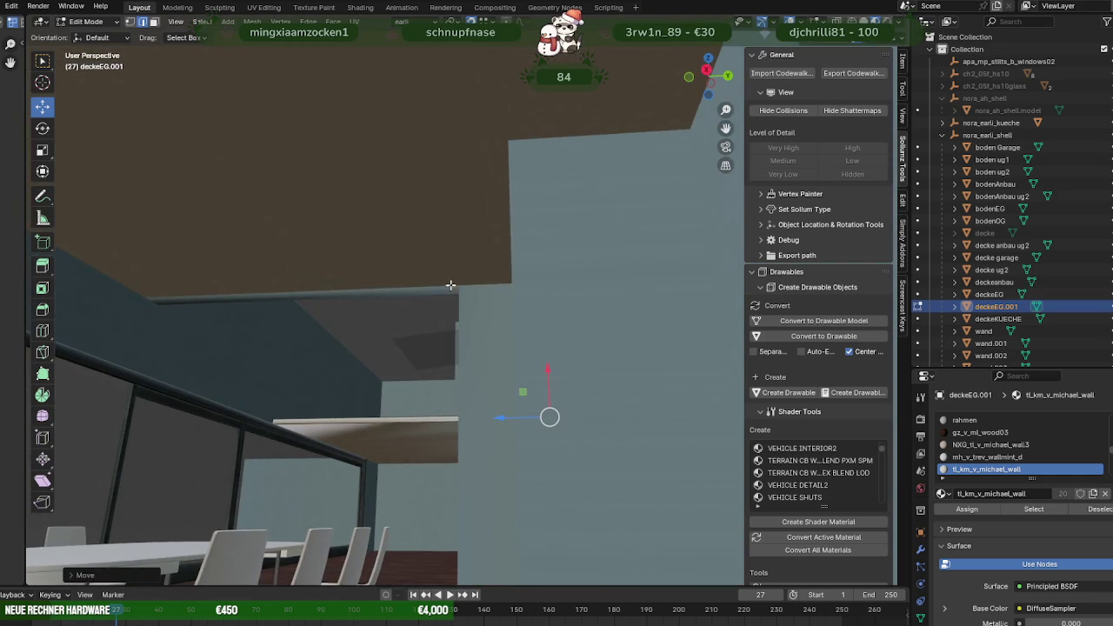
key("alt+q")
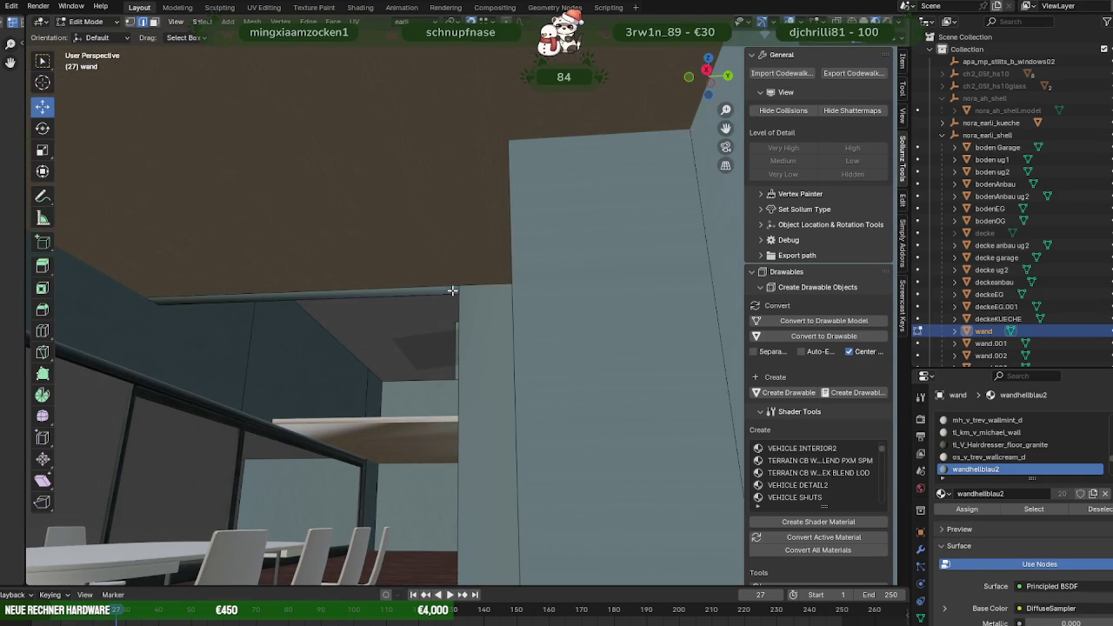
Lower the wand wall's top edge about 1.217 m on Z.
left_click(444, 292)
mouse_move(444, 291)
middle_mouse_down()
mouse_move(441, 313)
mouse_move(467, 313)
middle_mouse_up()
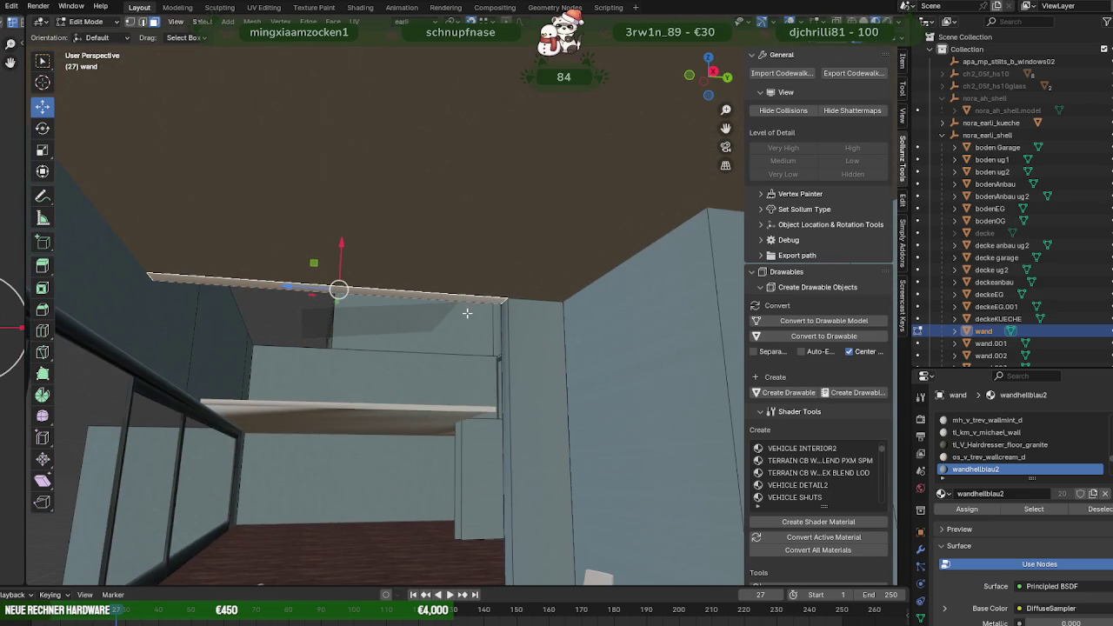
left_click_drag(341, 247, 338, 302)
left_click(321, 302)
left_click_drag(341, 251, 308, 345)
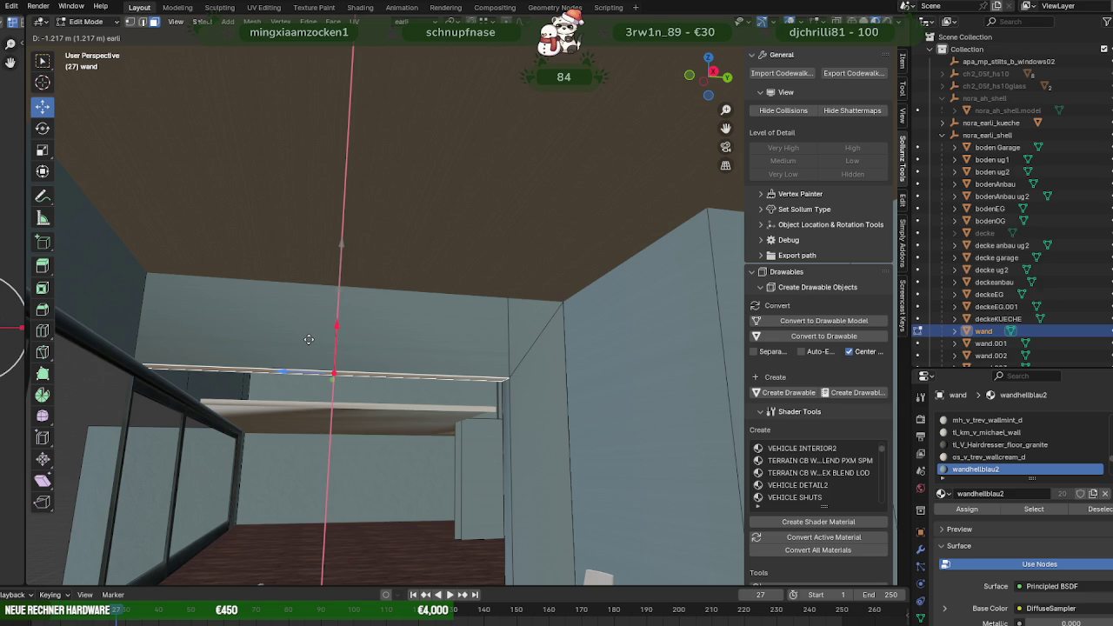
left_click(309, 339)
middle_click_drag(308, 340, 351, 348)
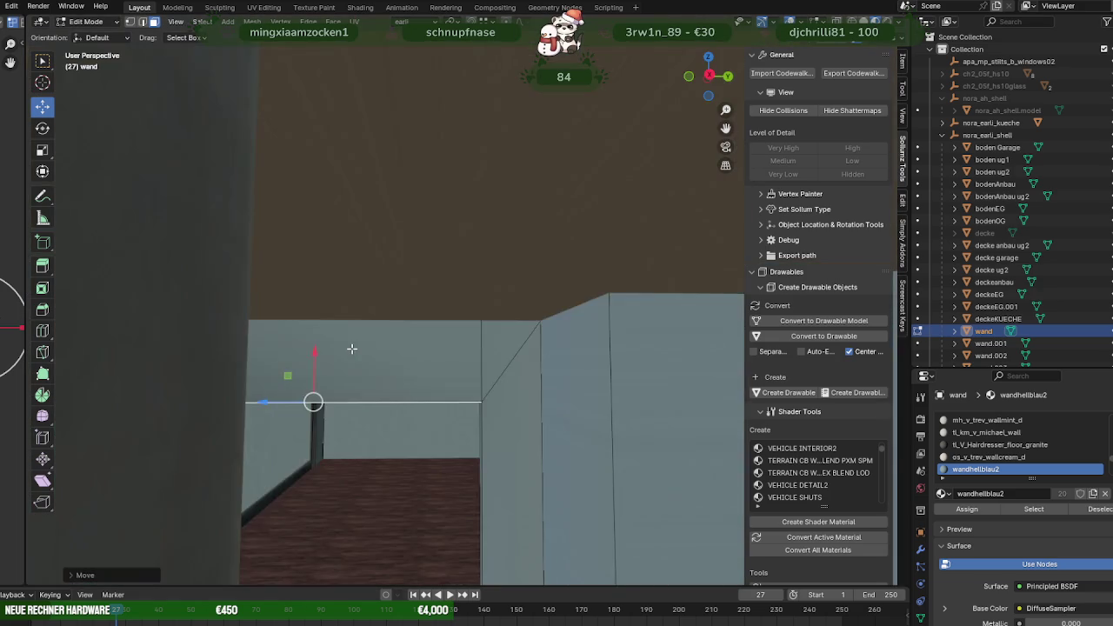
Switch to X-ray wireframe and vertex selection to view the building.
key("alt+z")
key("1")
middle_click_drag(489, 325, 419, 337)
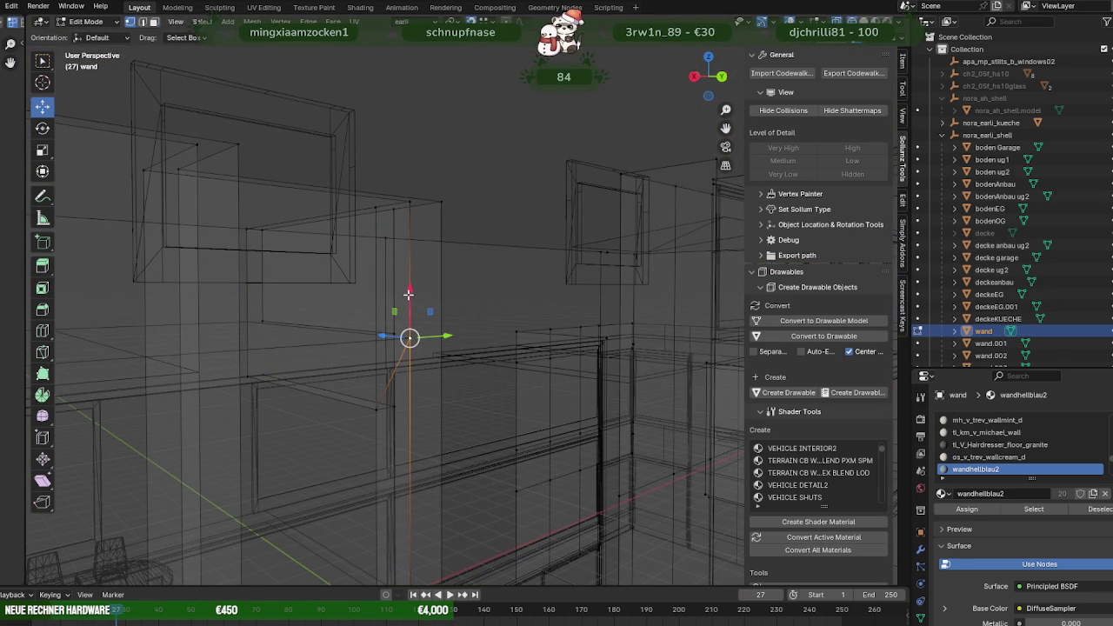
Lower the selected wall geometry about 2 m and return to the solid view.
left_click_drag(409, 292, 376, 410)
mouse_move(376, 409)
middle_mouse_down()
mouse_move(296, 440)
mouse_move(385, 410)
mouse_move(339, 391)
middle_mouse_up()
scroll(296, 440, "up", 3)
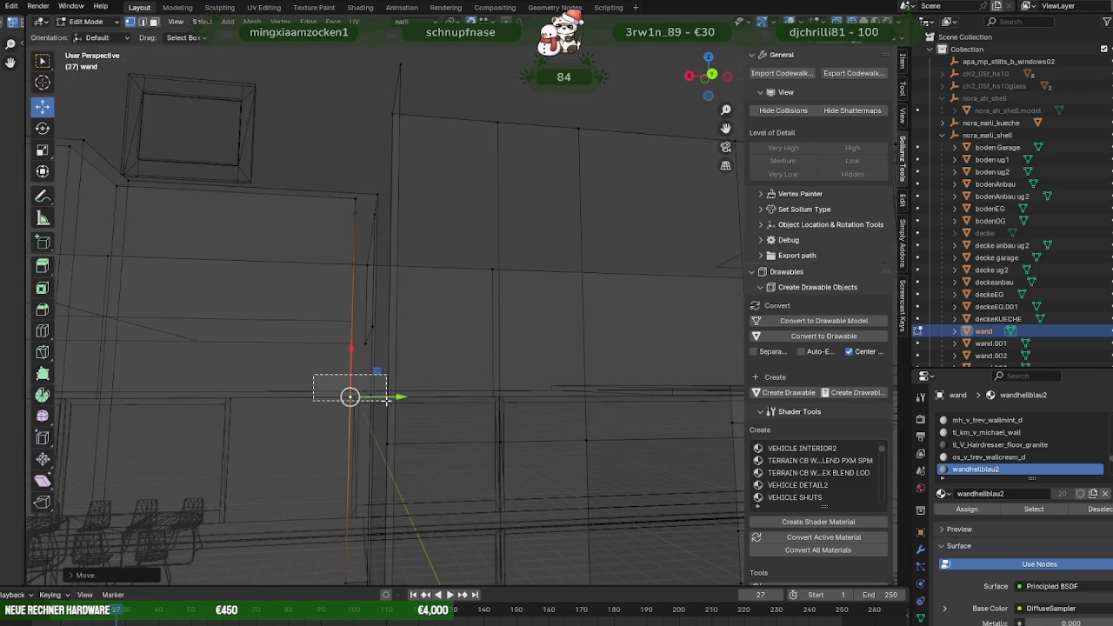
mouse_move(416, 397)
middle_mouse_down()
mouse_move(472, 423)
mouse_move(435, 405)
mouse_move(386, 409)
mouse_move(430, 417)
mouse_move(429, 391)
mouse_move(438, 410)
mouse_move(397, 367)
mouse_move(447, 348)
mouse_move(385, 291)
middle_mouse_up()
key("shift+z")
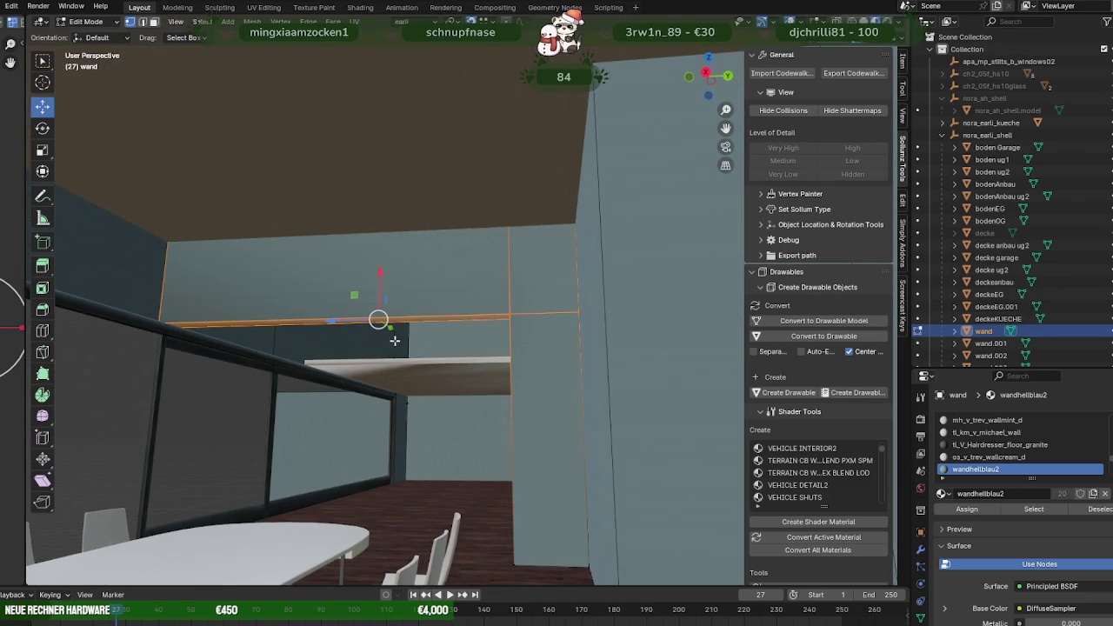
middle_click_drag(390, 338, 434, 338)
Nudge the selected shelf along the X axis.
left_click_drag(463, 265, 538, 368)
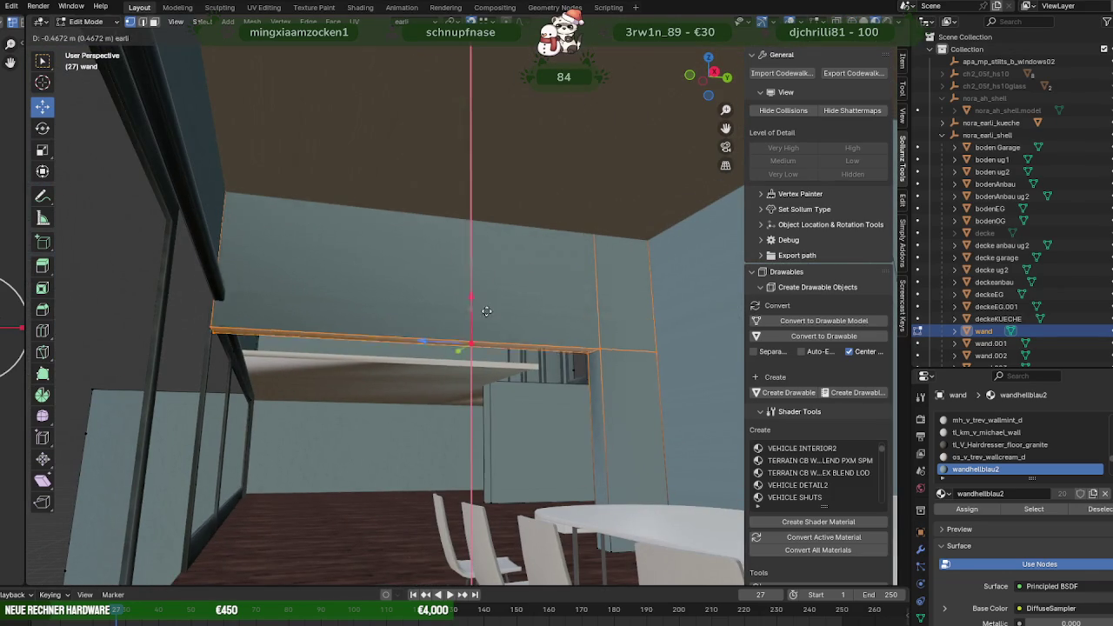
mouse_move(539, 368)
middle_mouse_down()
mouse_move(244, 410)
mouse_move(293, 417)
middle_mouse_up()
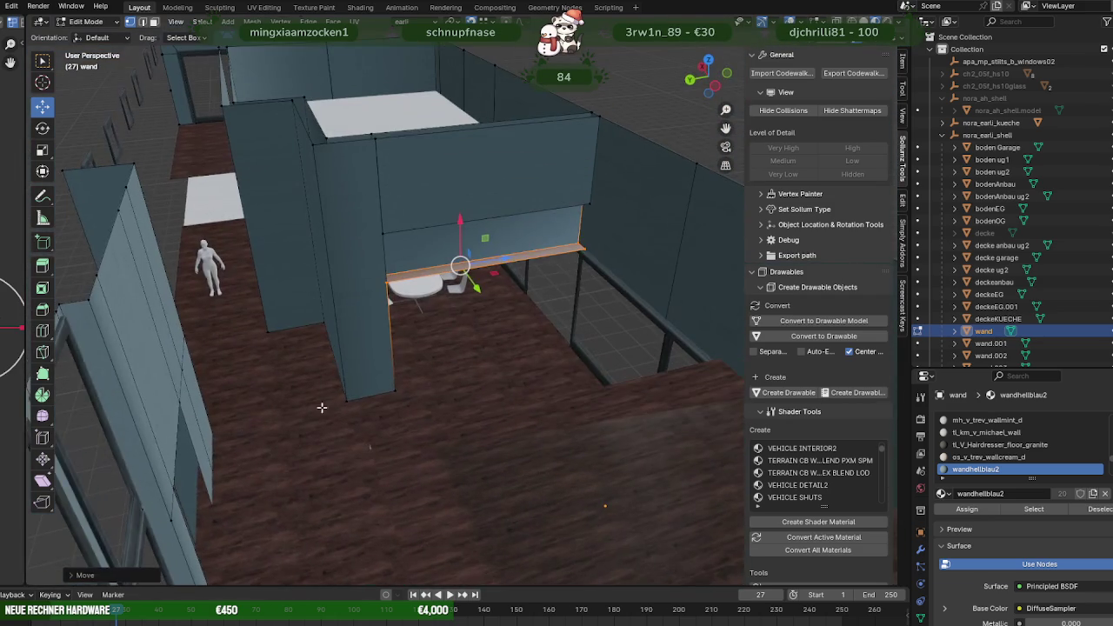
scroll(441, 318, "up", 1)
scroll(452, 260, "up", 2)
Drop the large wand wall face about 1.2 m and return to Object Mode.
left_click(456, 237)
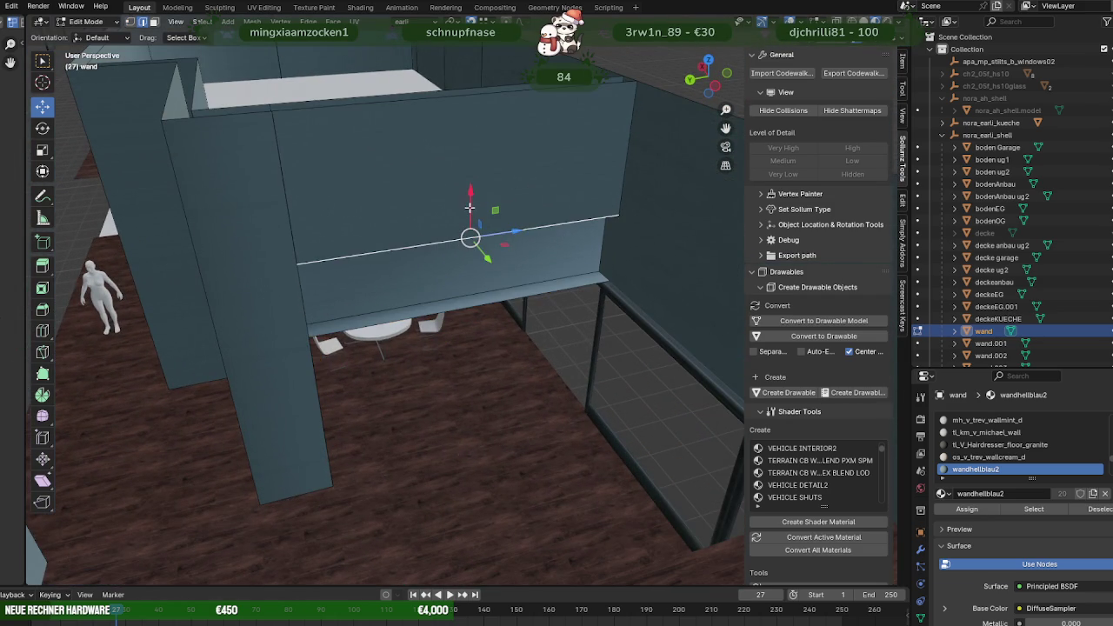
left_click_drag(470, 193, 306, 335)
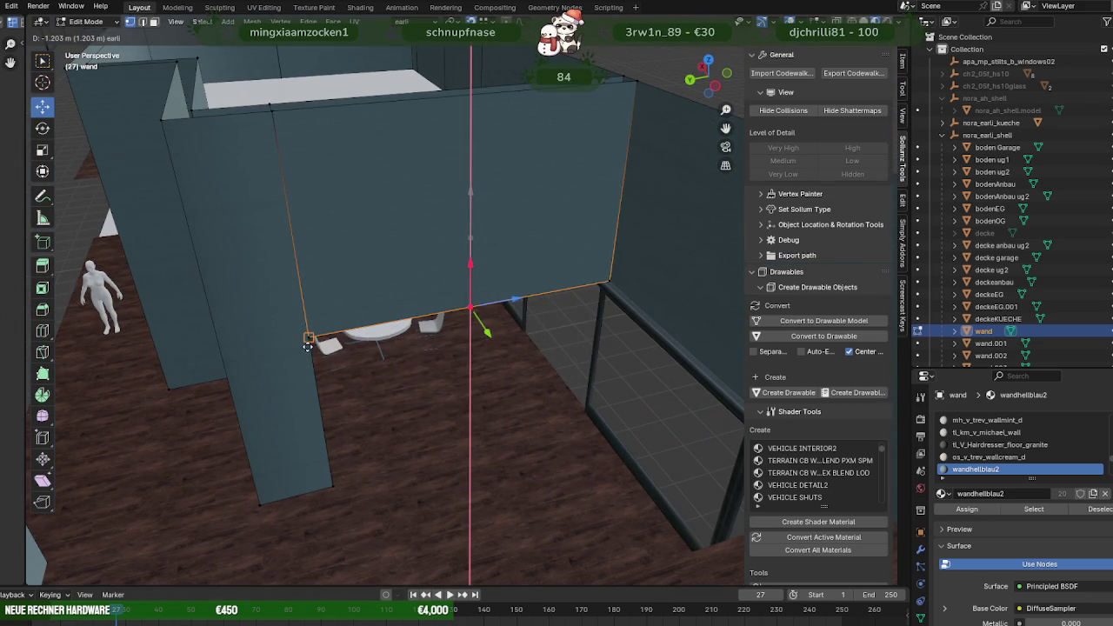
mouse_move(306, 336)
middle_mouse_down()
mouse_move(487, 348)
mouse_move(438, 372)
mouse_move(443, 381)
mouse_move(398, 374)
mouse_move(318, 387)
mouse_move(437, 331)
middle_mouse_up()
key("Tab")
scroll(506, 361, "up", 3)
scroll(462, 345, "down", 5)
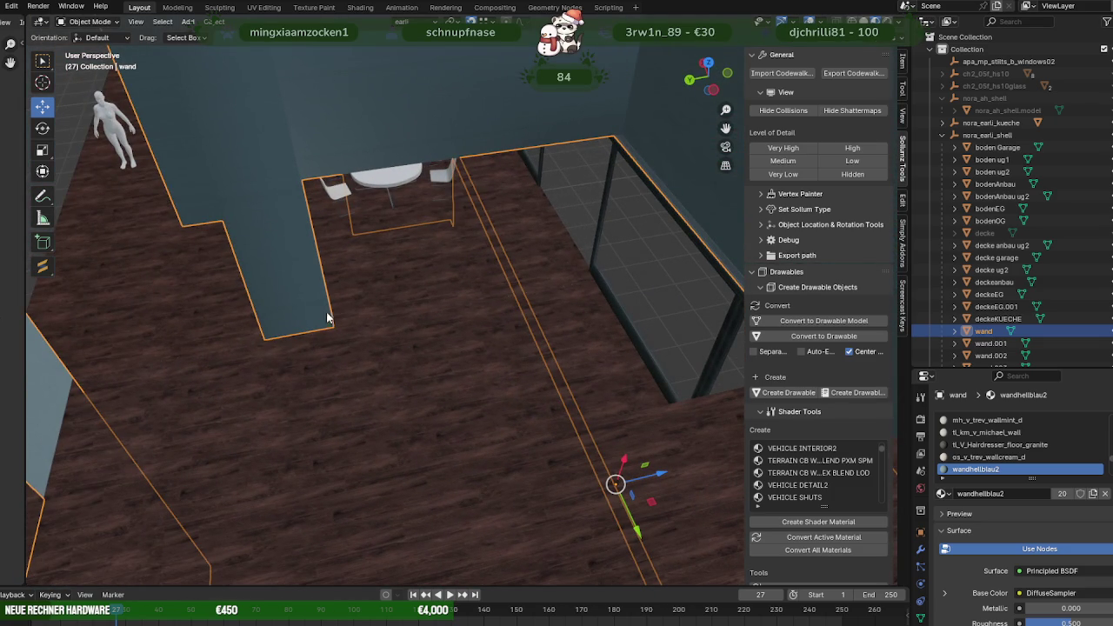
mouse_move(462, 277)
middle_mouse_down()
mouse_move(405, 266)
mouse_move(451, 271)
middle_mouse_up()
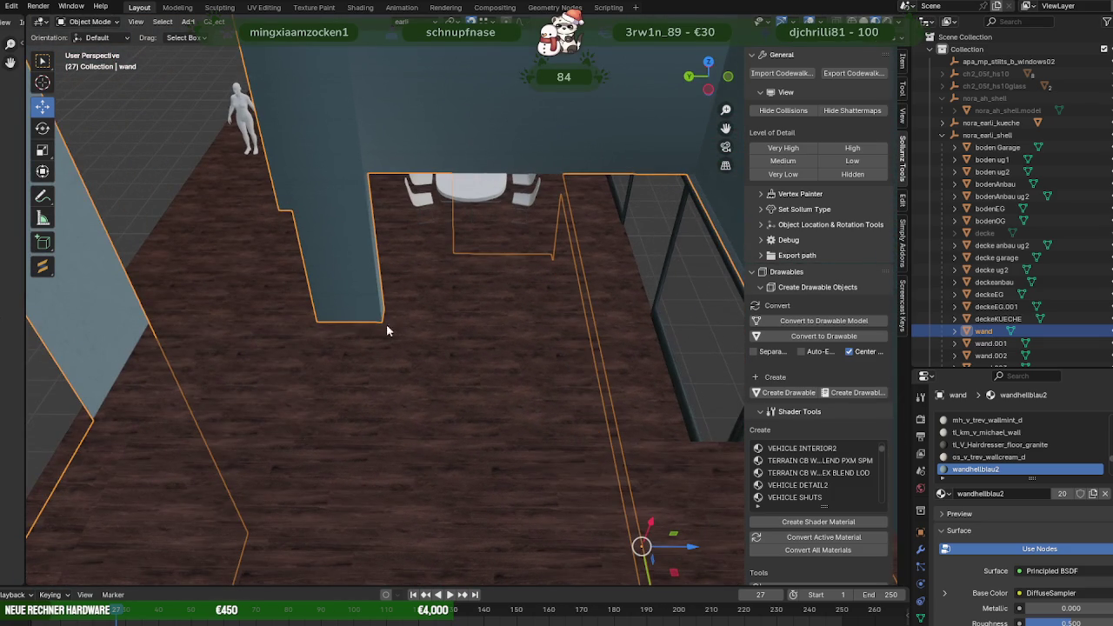
mouse_move(522, 168)
middle_mouse_down()
mouse_move(511, 369)
mouse_move(466, 221)
middle_mouse_up()
middle_click_drag(501, 322, 503, 322)
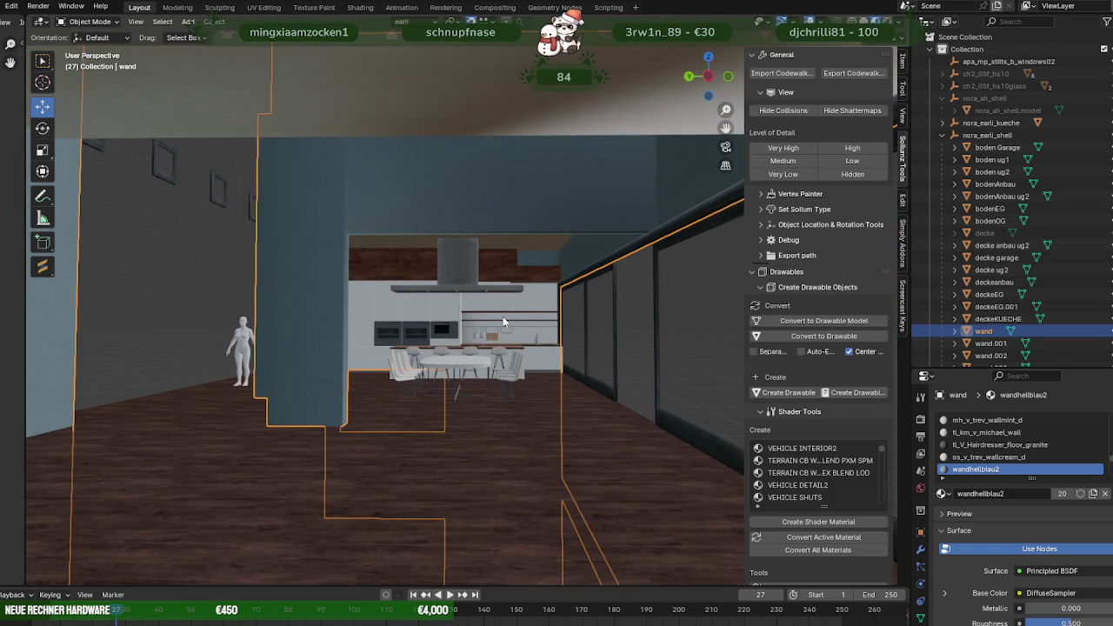
middle_click_drag(499, 327, 498, 328)
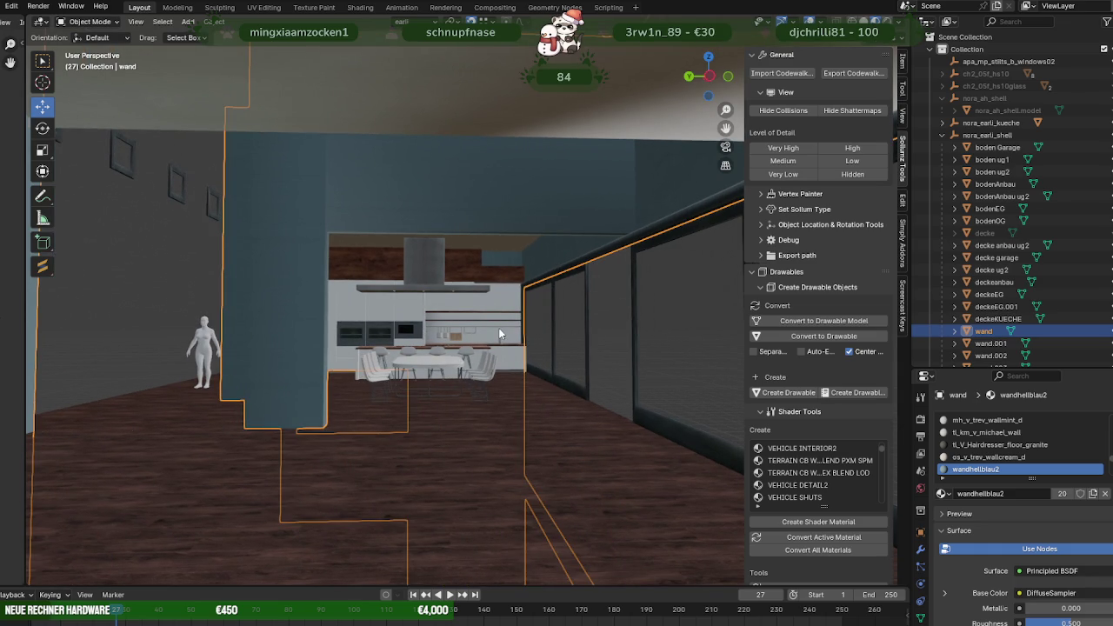
mouse_move(498, 328)
middle_mouse_down()
mouse_move(693, 342)
mouse_move(573, 401)
mouse_move(605, 375)
middle_mouse_up()
scroll(525, 372, "down", 2)
middle_click_drag(526, 373, 511, 372)
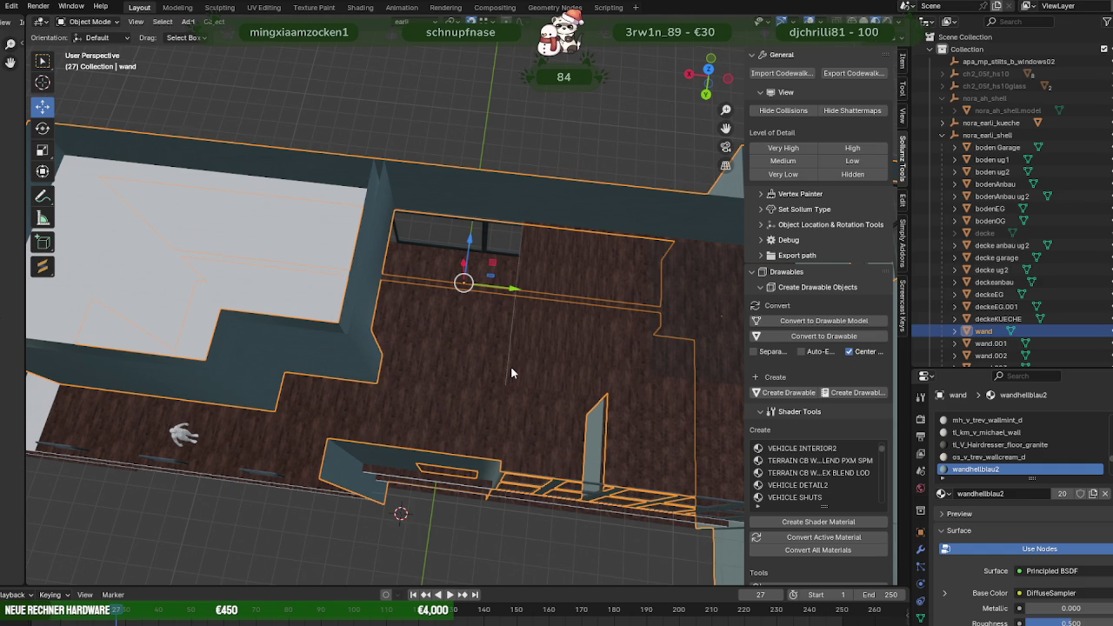
middle_click_drag(512, 373, 623, 356)
In wand's Edit Mode, try moving a wall-top edge along Y, then undo it.
key("Tab")
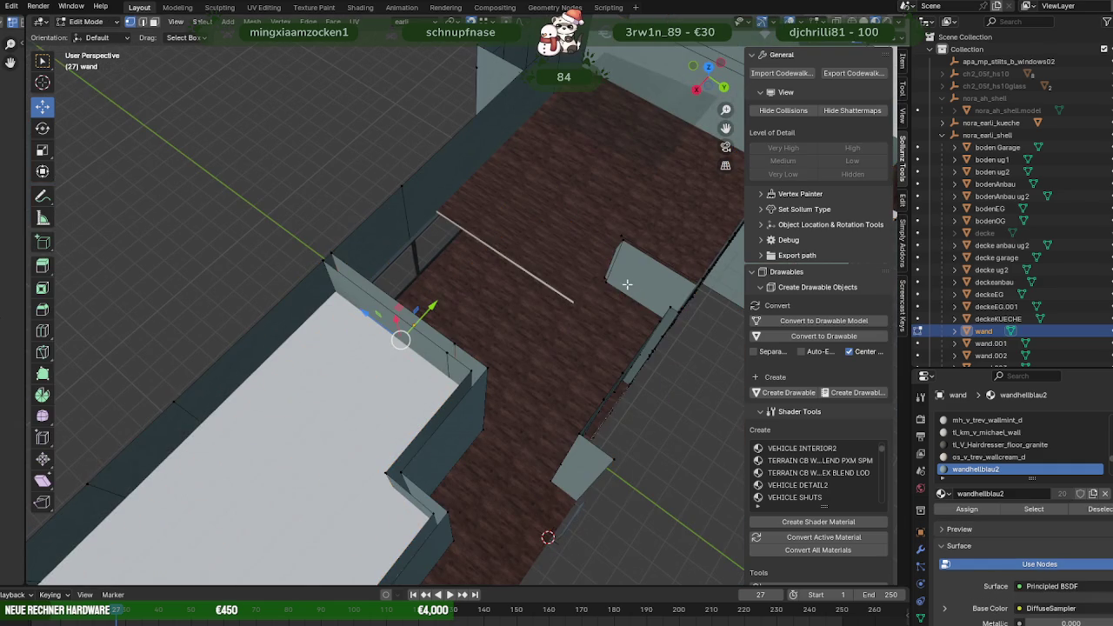
left_click(615, 269)
mouse_move(614, 269)
middle_mouse_down()
mouse_move(323, 348)
mouse_move(382, 385)
mouse_move(510, 399)
middle_mouse_up()
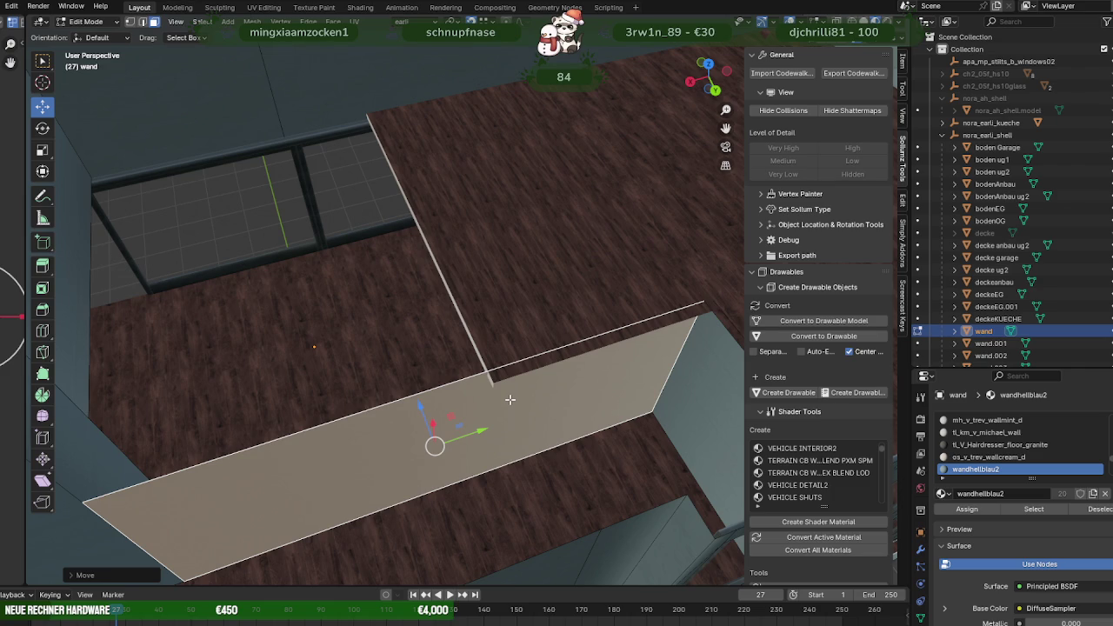
scroll(498, 400, "down", 2)
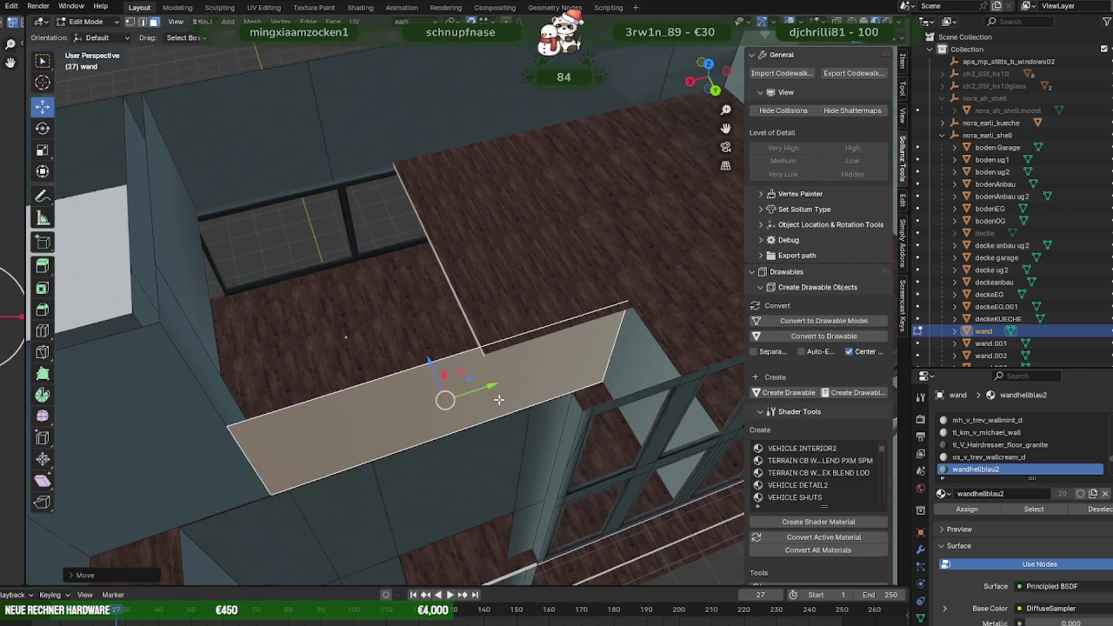
left_click(250, 459)
middle_click_drag(430, 442, 319, 417)
key("g")
key("y")
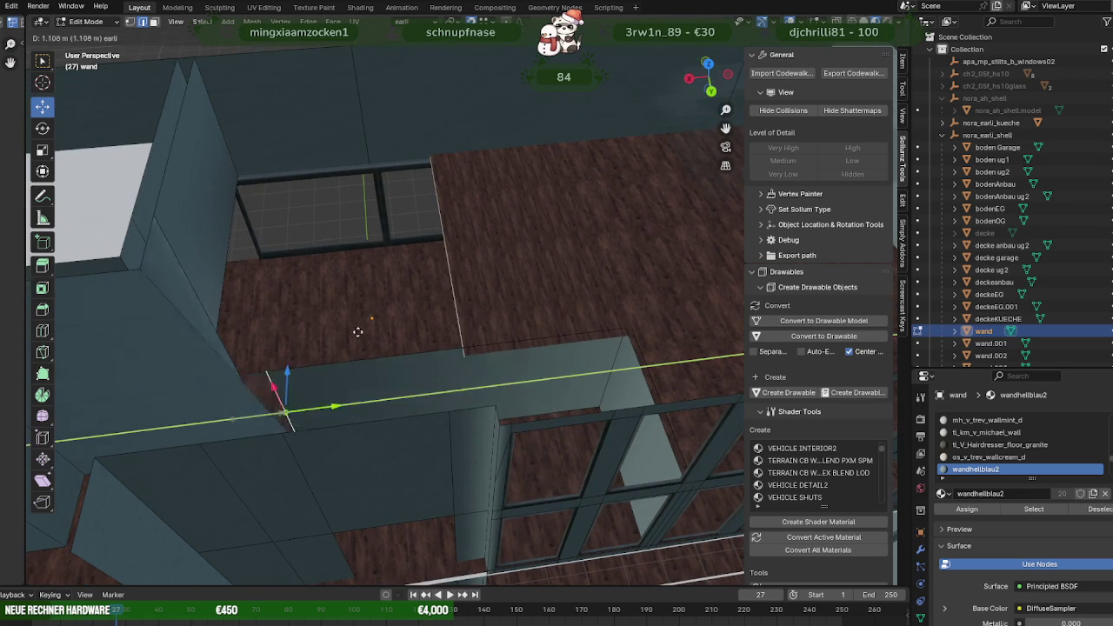
left_click(427, 144)
key("ctrl+z")
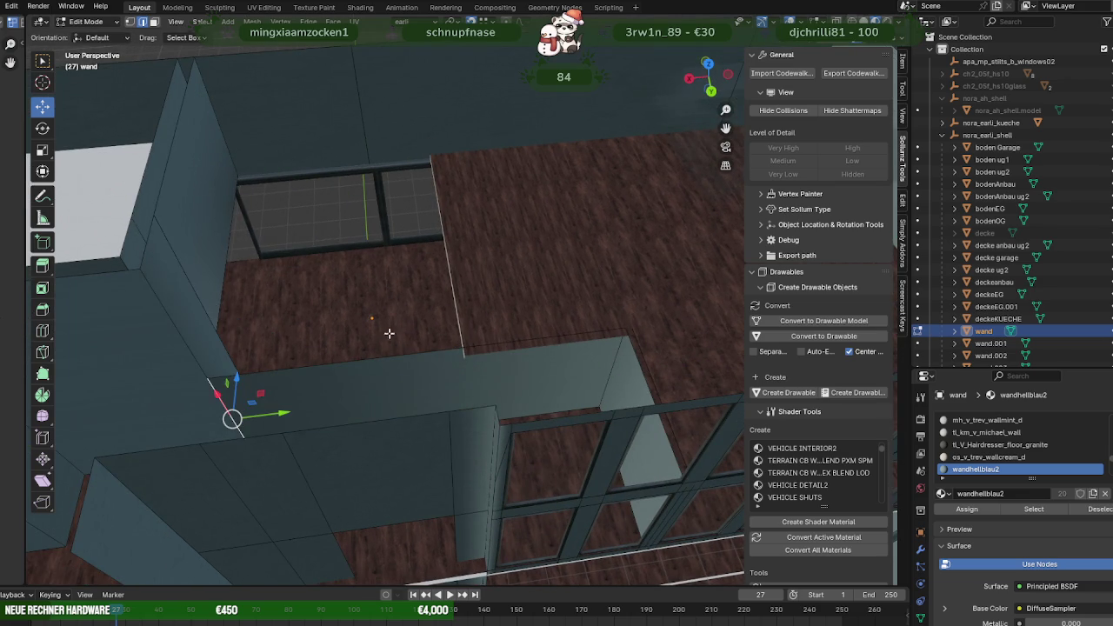
Separate the wall-top face into its own object wand.007 and edit its mesh.
left_click(387, 366)
right_click(357, 382)
left_click(444, 381)
key("Tab")
left_click(353, 380)
key("Tab")
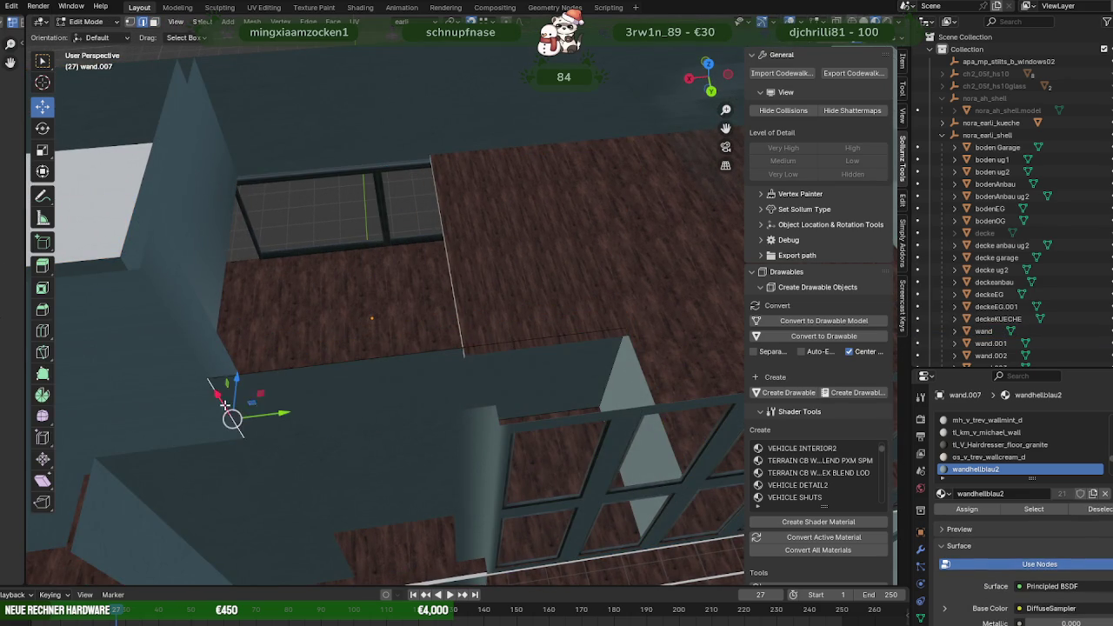
Select wand.007's geometry and slide it along the Y axis.
left_click(224, 405)
key("g")
key("y")
left_click(449, 357)
Orbit around the window-frame wall and upper floor to check wand.007's new position.
mouse_move(449, 357)
middle_mouse_down()
mouse_move(410, 293)
mouse_move(434, 296)
mouse_move(402, 270)
mouse_move(425, 278)
mouse_move(450, 380)
mouse_move(305, 390)
mouse_move(425, 362)
mouse_move(397, 325)
mouse_move(427, 389)
mouse_move(343, 359)
mouse_move(355, 335)
mouse_move(332, 340)
mouse_move(525, 366)
mouse_move(547, 323)
mouse_move(695, 311)
mouse_move(713, 320)
mouse_move(465, 318)
mouse_move(467, 353)
mouse_move(494, 373)
mouse_move(496, 446)
mouse_move(475, 393)
mouse_move(386, 422)
mouse_move(440, 467)
mouse_move(365, 429)
middle_mouse_up()
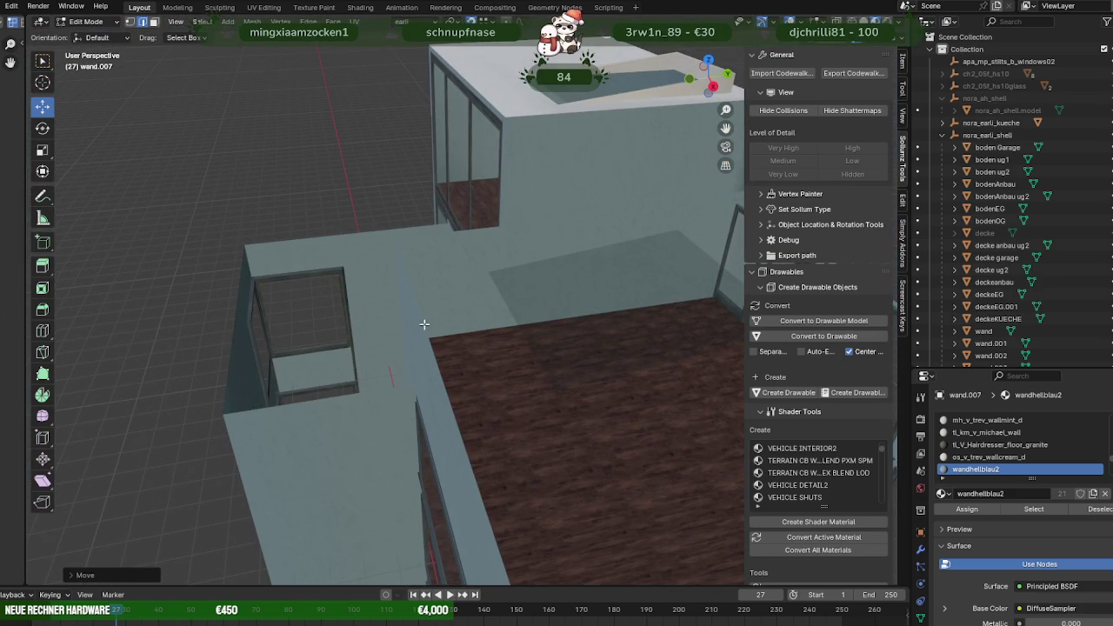
mouse_move(452, 299)
middle_mouse_down()
mouse_move(496, 310)
mouse_move(519, 363)
mouse_move(368, 367)
mouse_move(455, 373)
mouse_move(410, 365)
mouse_move(318, 392)
mouse_move(232, 255)
middle_mouse_up()
mouse_move(491, 349)
middle_mouse_down()
mouse_move(435, 386)
mouse_move(360, 380)
mouse_move(318, 345)
mouse_move(236, 323)
mouse_move(284, 325)
mouse_move(236, 368)
mouse_move(368, 363)
mouse_move(347, 365)
middle_mouse_up()
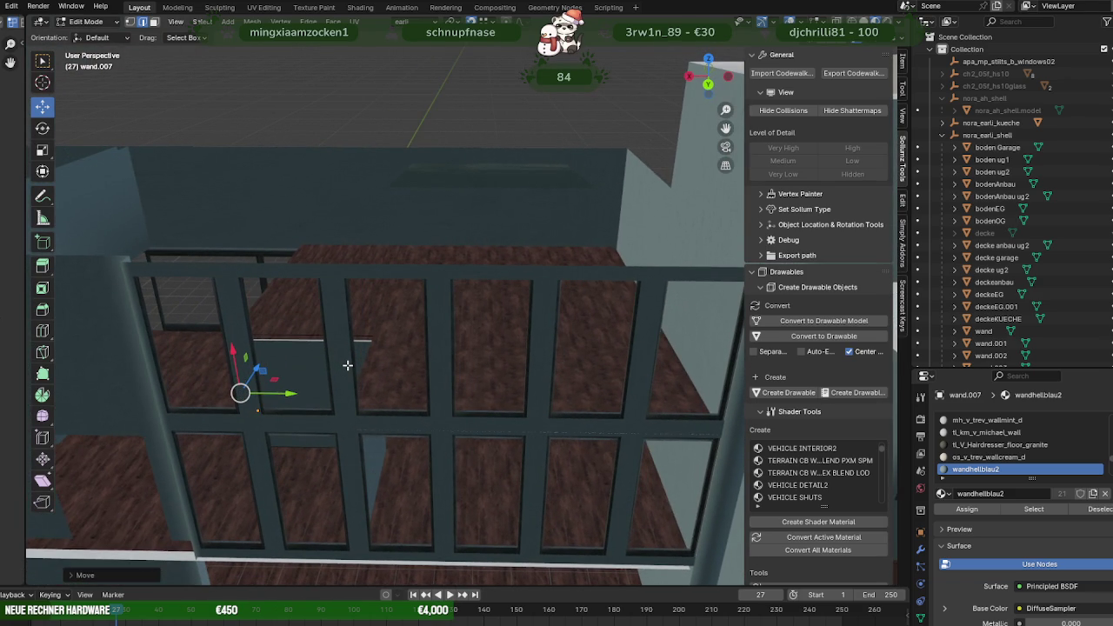
mouse_move(347, 365)
middle_mouse_down()
mouse_move(331, 343)
mouse_move(346, 328)
mouse_move(320, 379)
mouse_move(449, 351)
mouse_move(471, 331)
mouse_move(323, 397)
mouse_move(338, 412)
mouse_move(217, 283)
mouse_move(311, 305)
mouse_move(316, 323)
mouse_move(348, 291)
mouse_move(241, 280)
middle_mouse_up()
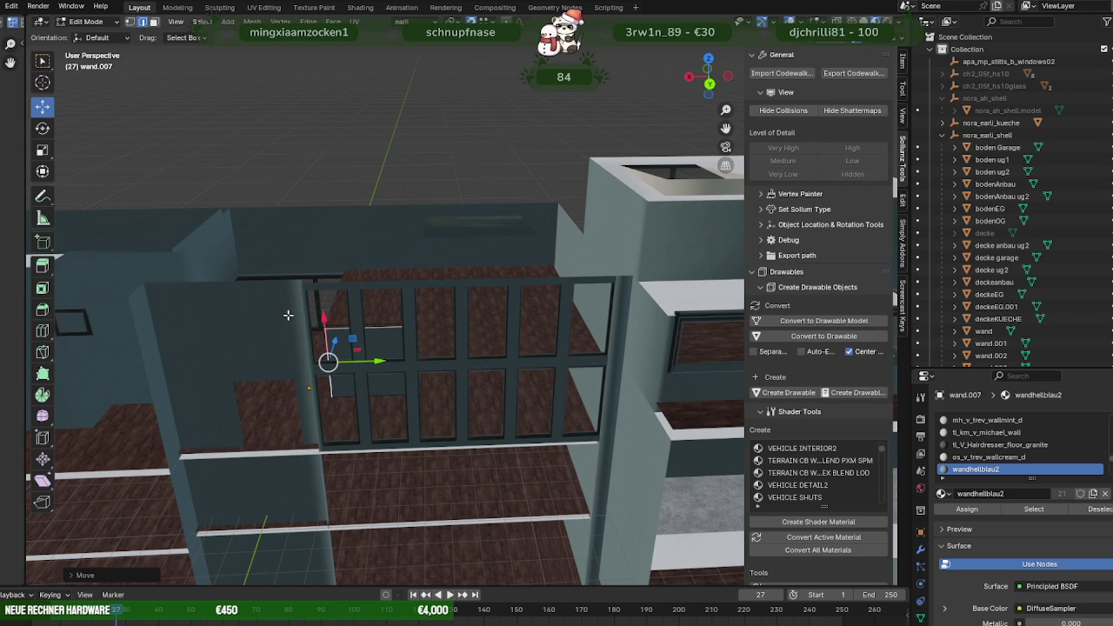
middle_click_drag(317, 309, 395, 330)
In object mode, hide the upper floor bodenOG, the deckeEG ceiling and the deckeEG.001 strip.
key("Tab")
left_click(384, 337)
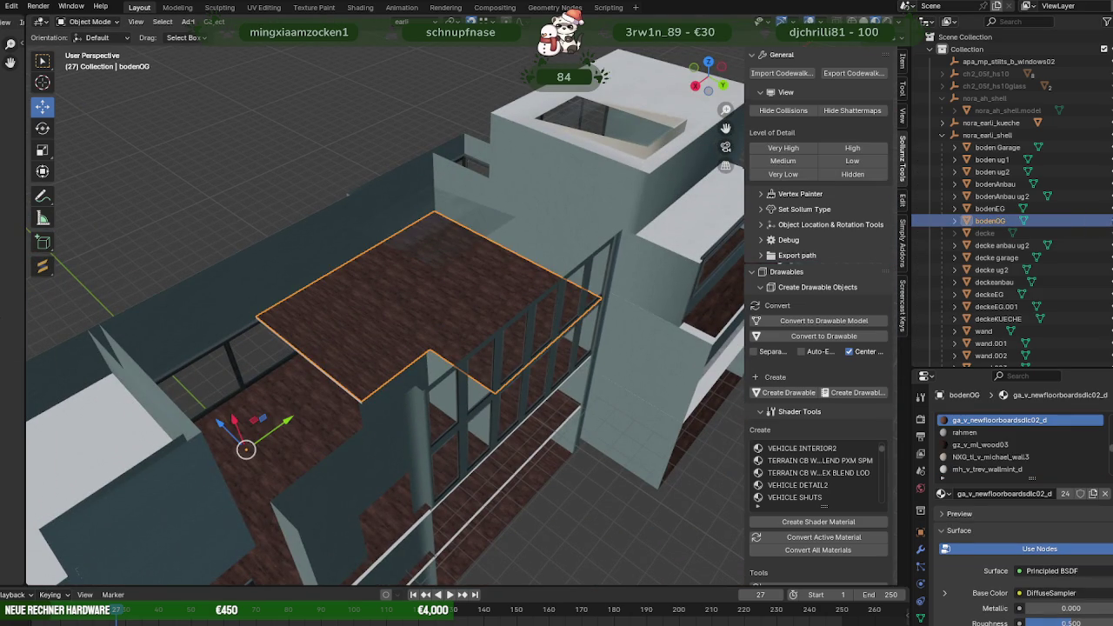
key("h")
left_click(454, 313)
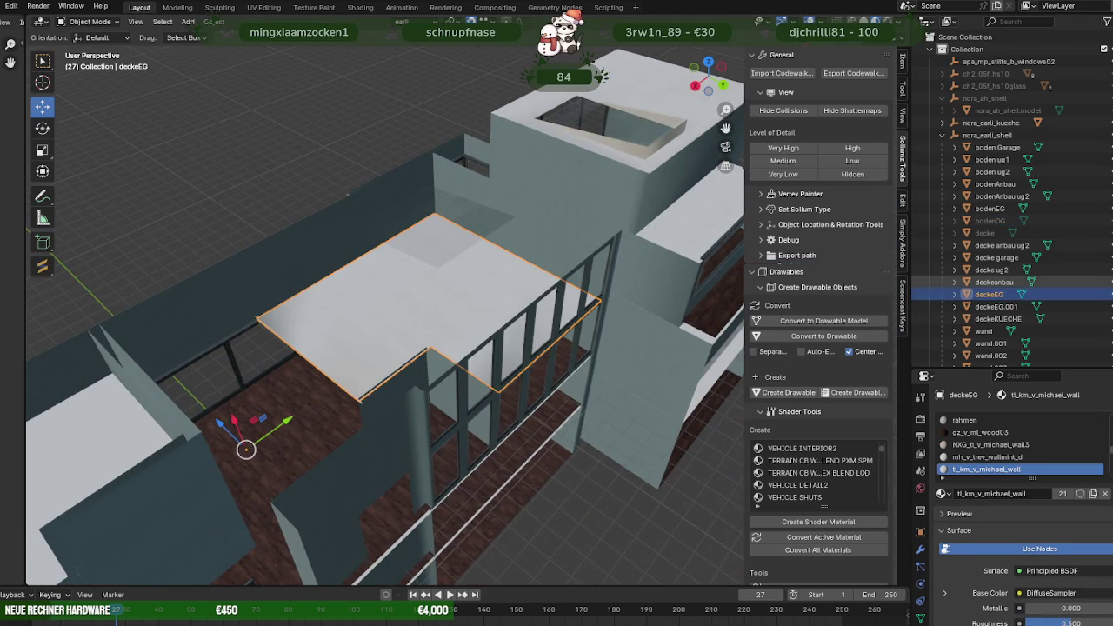
key("h")
middle_click_drag(404, 301, 448, 346)
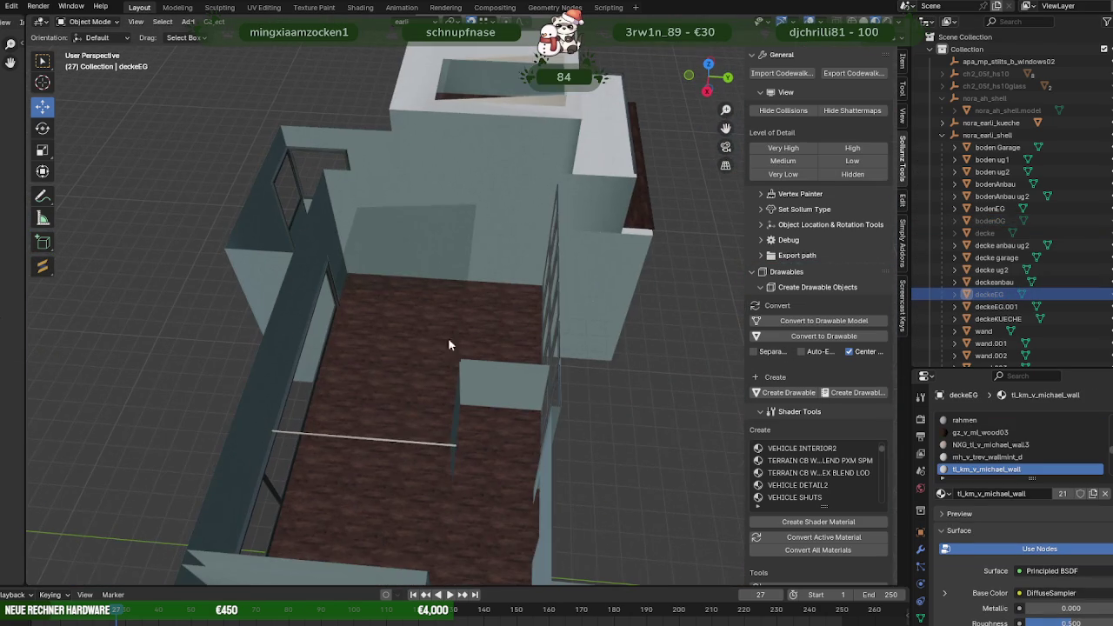
left_click(414, 443)
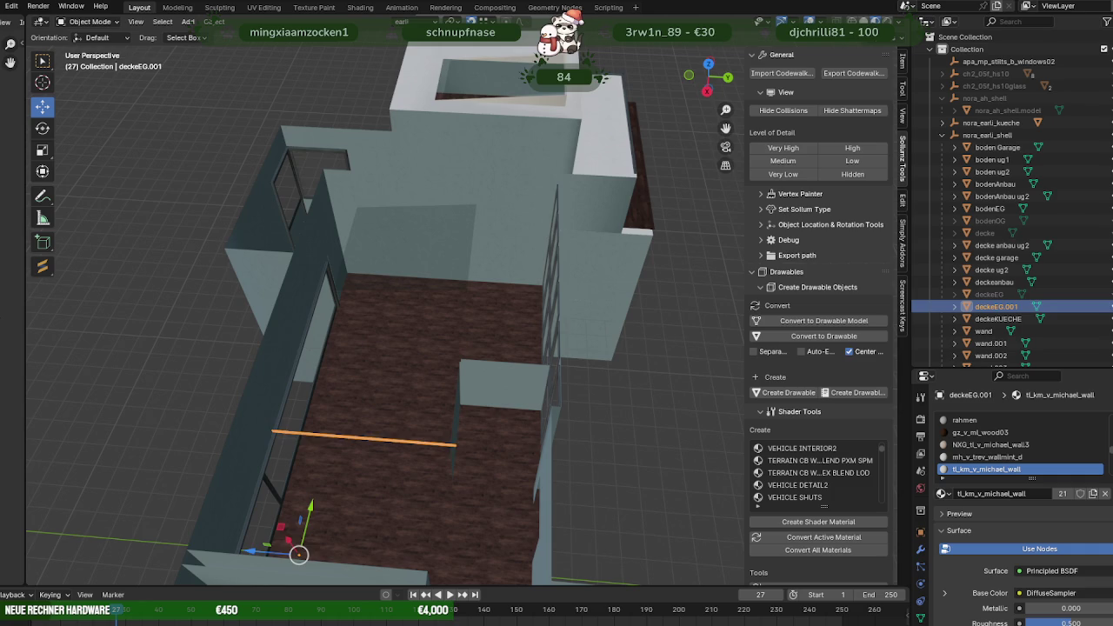
key("h")
Select the fensterinnen window object and orbit around the house to inspect its window frames.
middle_click_drag(458, 380, 508, 374)
left_click(437, 260)
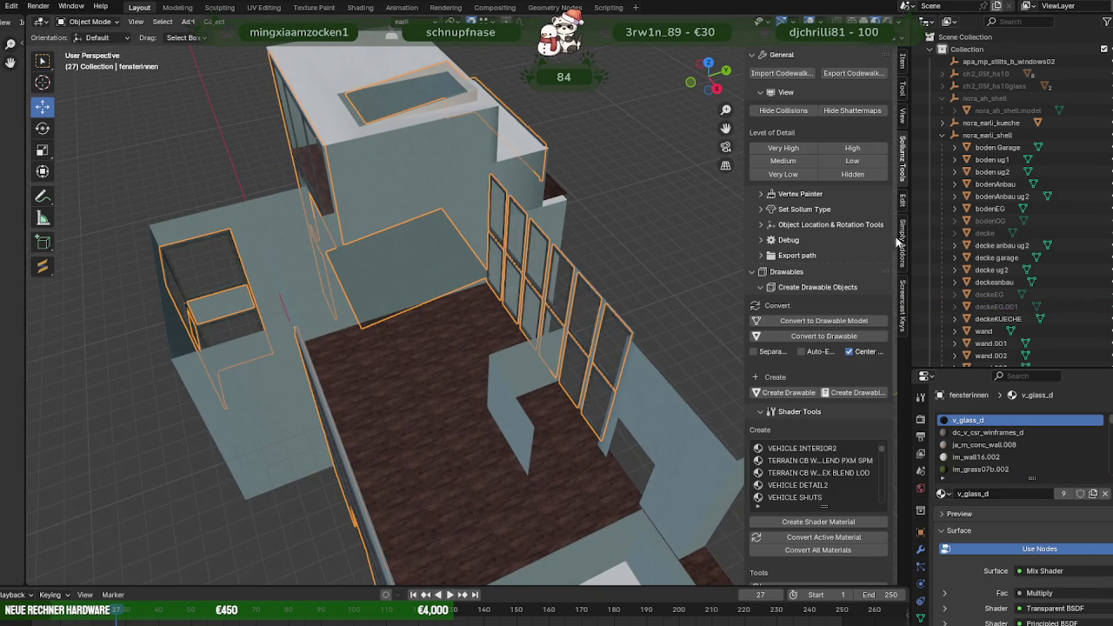
mouse_move(425, 228)
middle_mouse_down()
mouse_move(388, 248)
mouse_move(477, 341)
middle_mouse_up()
scroll(477, 341, "up", 3)
middle_click_drag(505, 396, 379, 374)
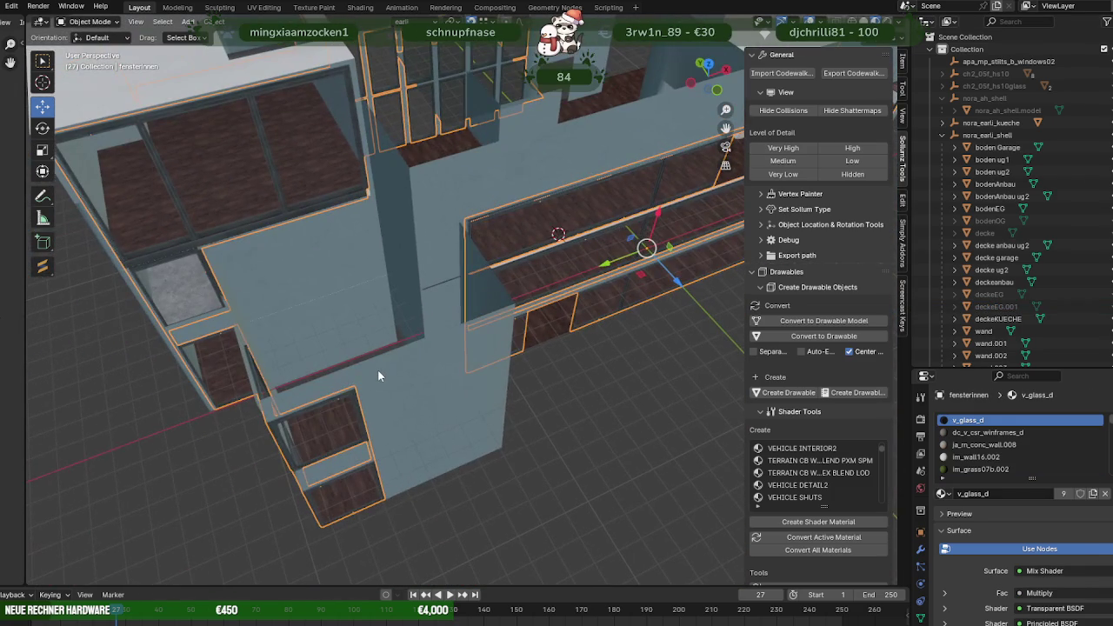
middle_click_drag(491, 354, 420, 340)
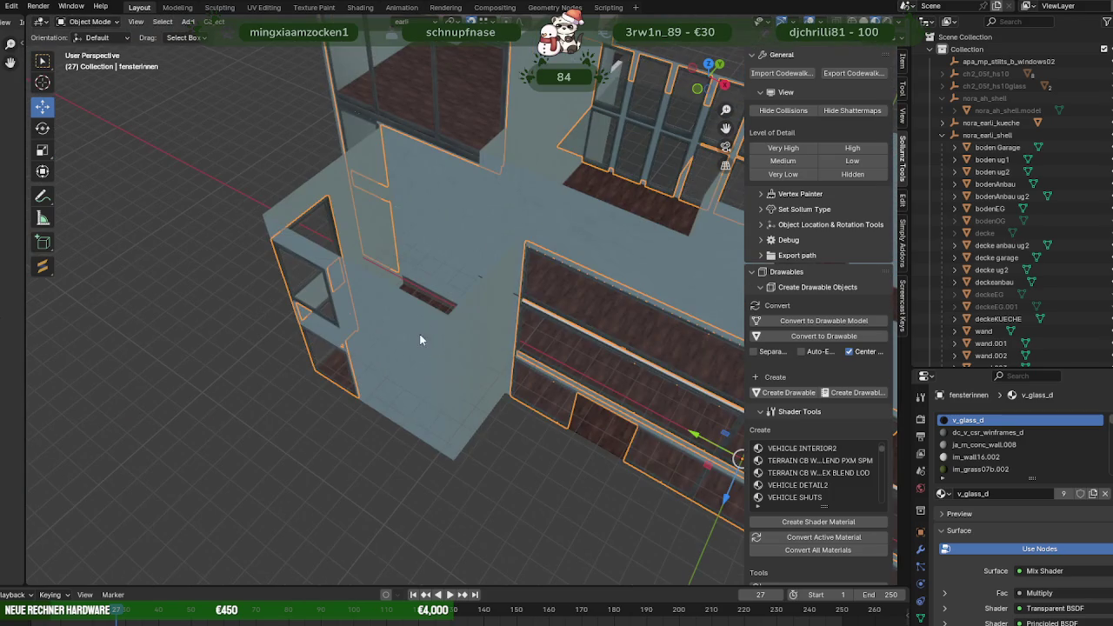
Deselect everything and switch to CodeWalker, turning the game camera toward the city skyline.
left_click(541, 467)
middle_click_drag(465, 396, 467, 463)
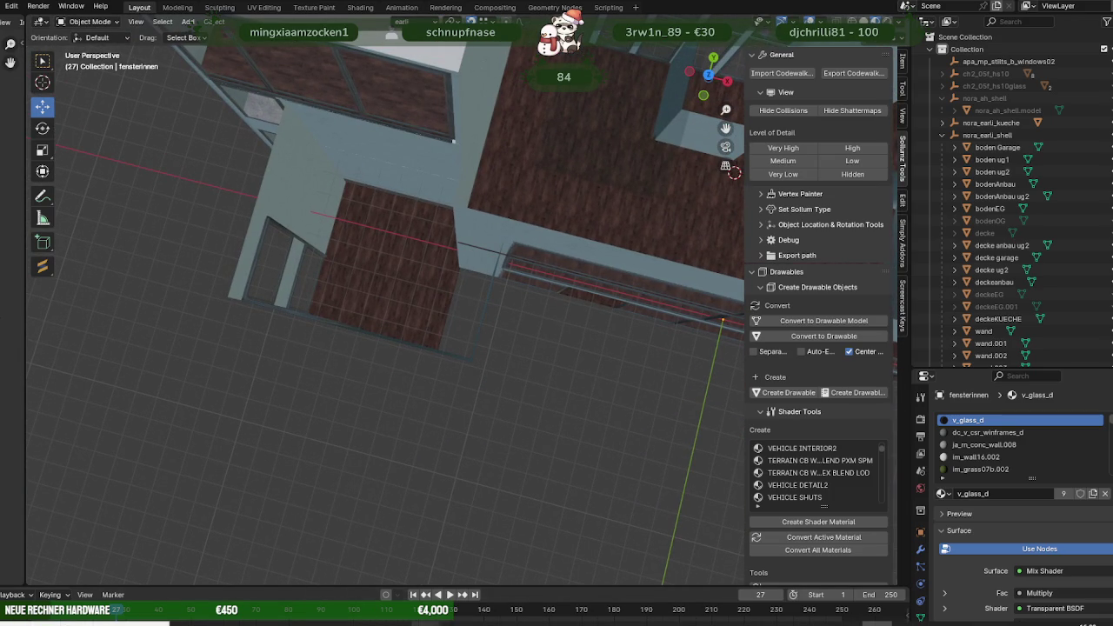
left_click(394, 608)
mouse_move(649, 482)
left_mouse_down()
mouse_move(723, 484)
mouse_move(618, 488)
left_mouse_up()
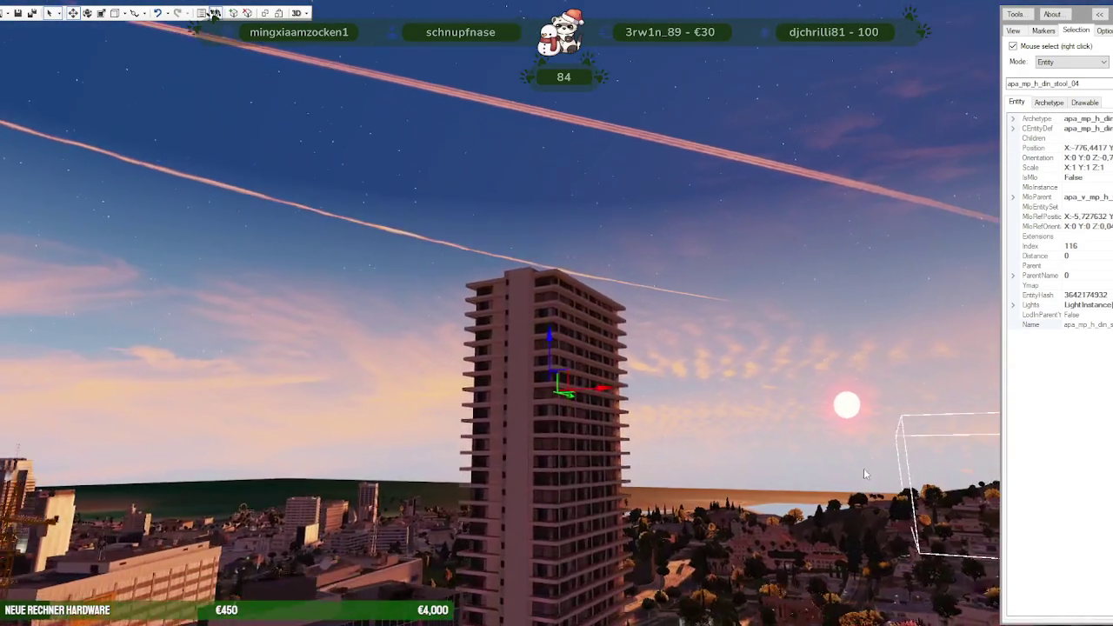
Fly into the heist apartment stairwell and select hei_int_heist_knt_f with the move gizmo.
key("w")
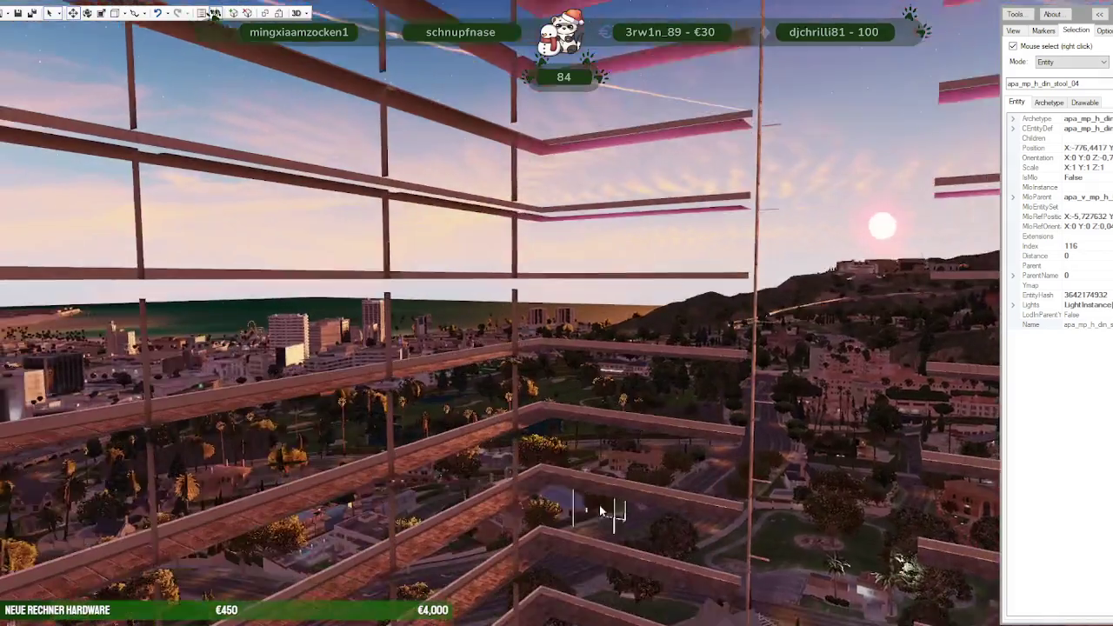
mouse_move(599, 505)
left_mouse_down()
mouse_move(585, 567)
mouse_move(715, 476)
left_mouse_up()
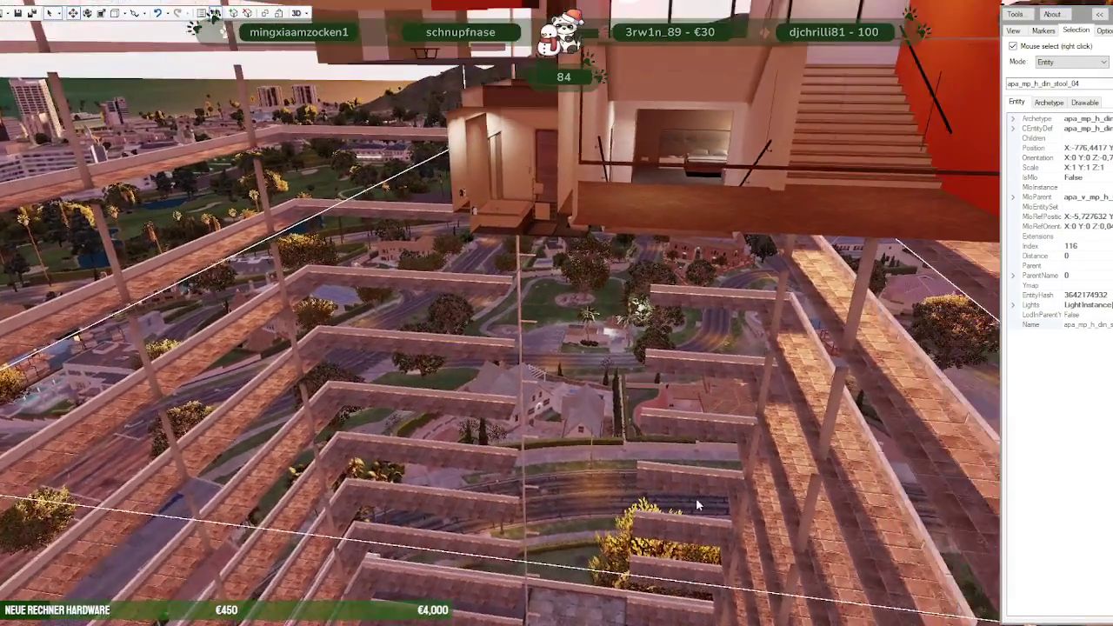
key("w")
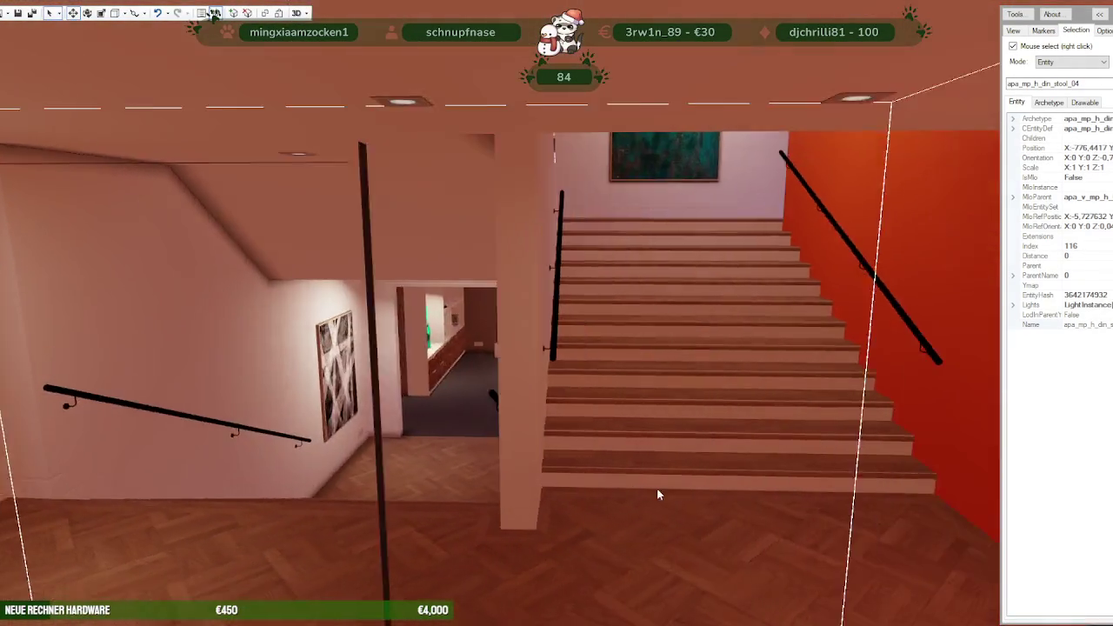
mouse_move(656, 488)
left_mouse_down()
mouse_move(610, 433)
mouse_move(355, 541)
left_mouse_up()
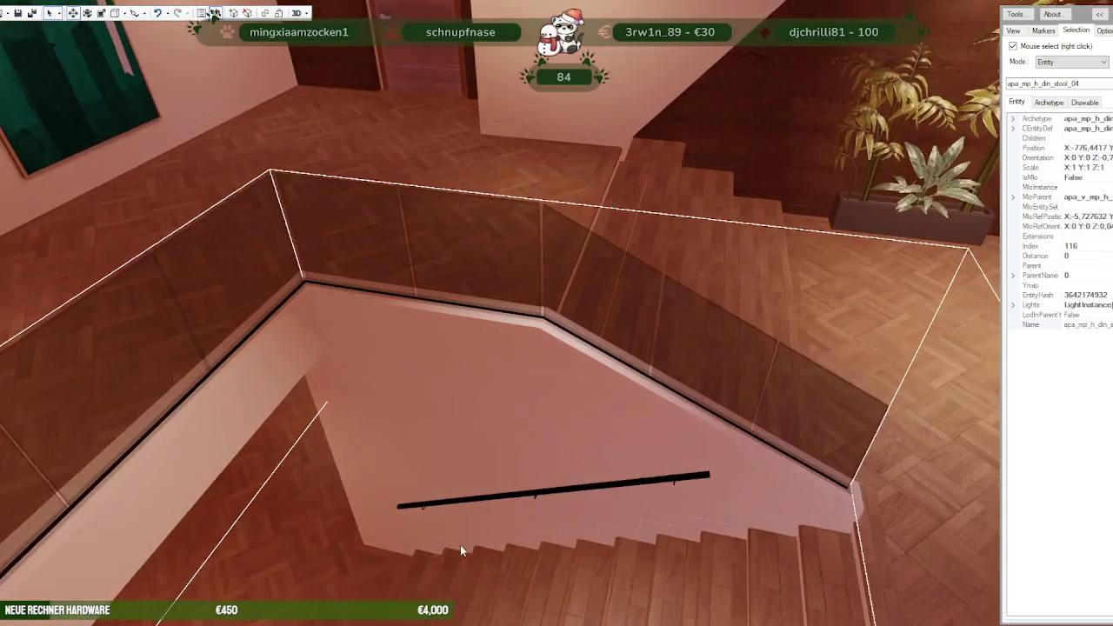
key("s")
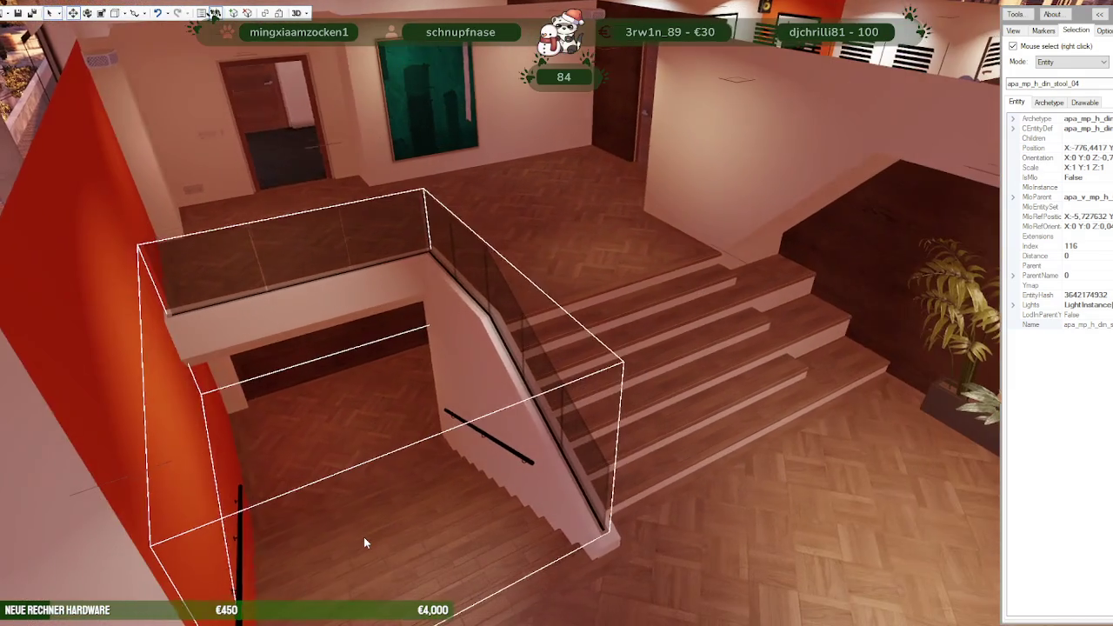
right_click(383, 420)
key("w")
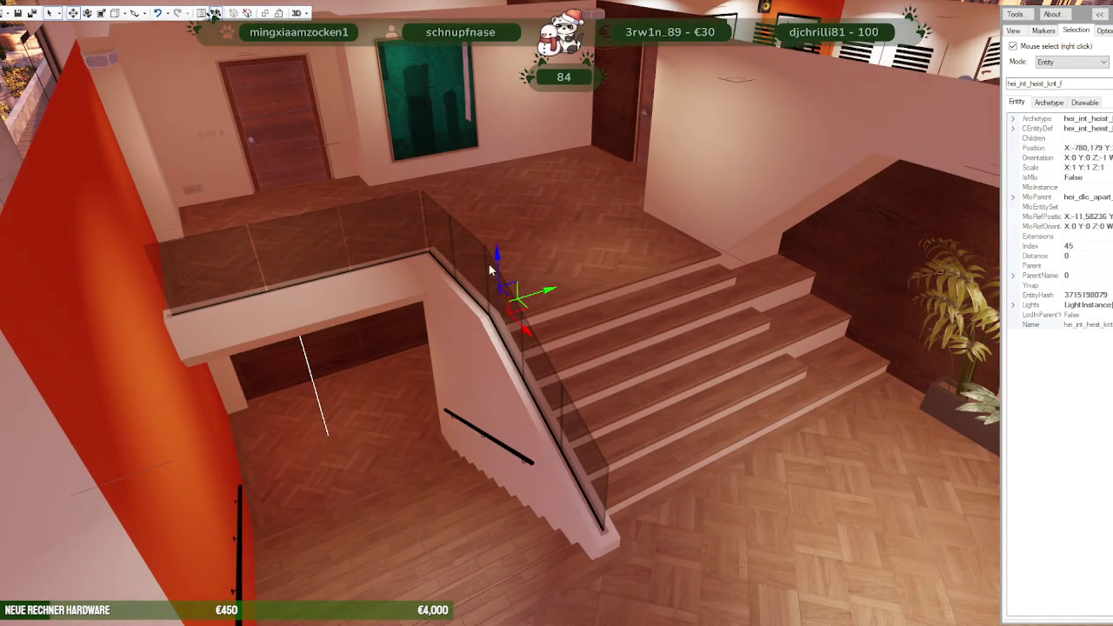
Close the current CodeWalker project without saving apa_int_mp_h_07.ytyp or the other ytyp files.
left_click(7, 12)
left_click(7, 12)
left_click(213, 13)
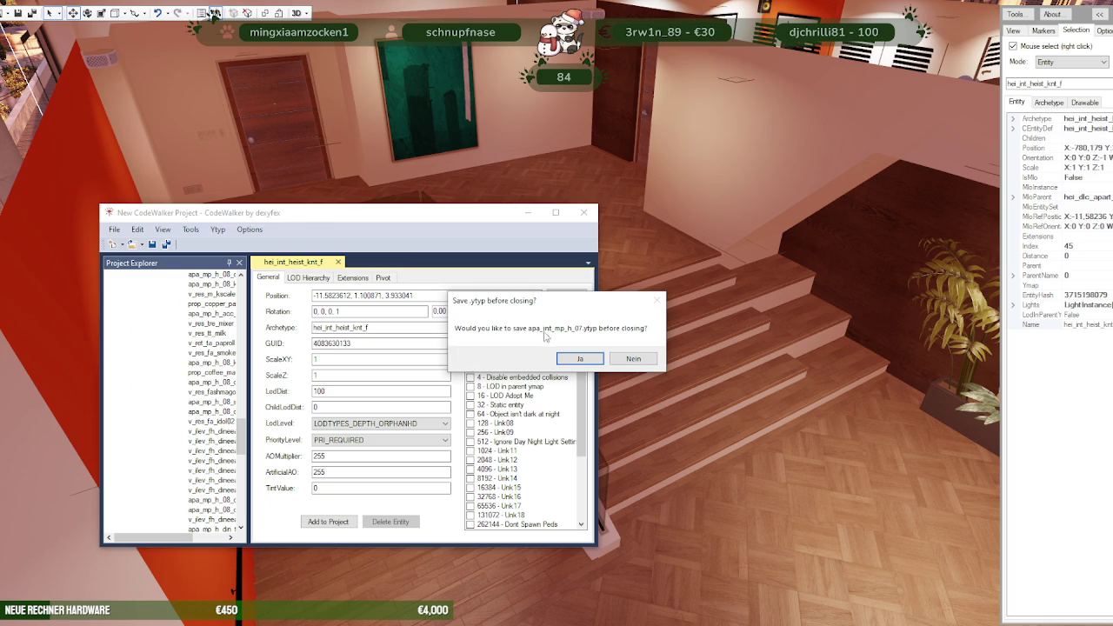
left_click(630, 359)
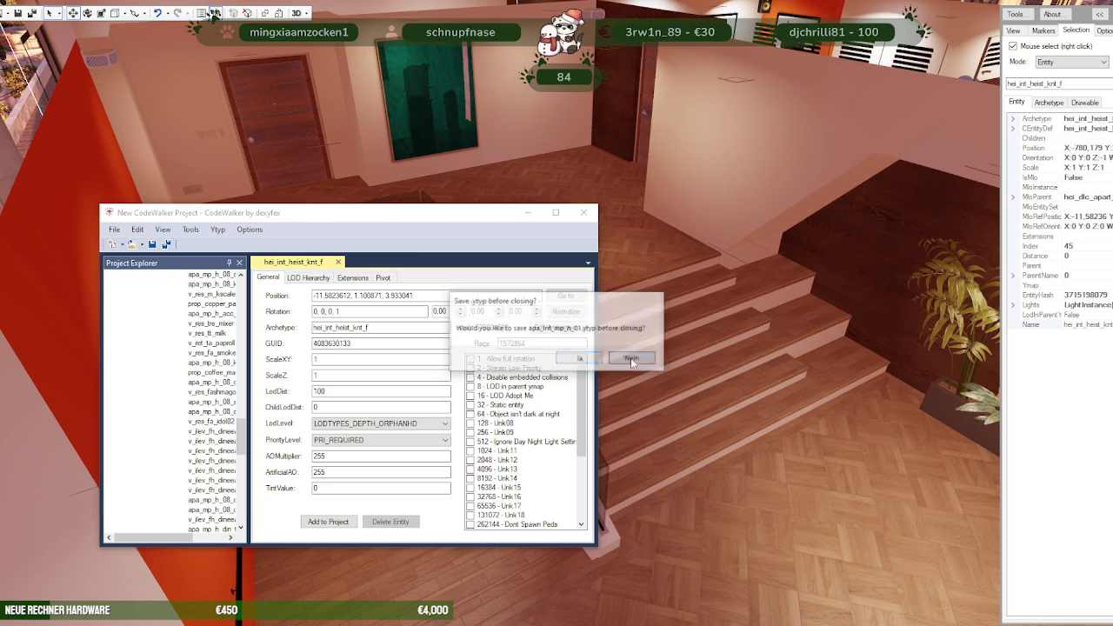
left_click(632, 360)
left_click(632, 359)
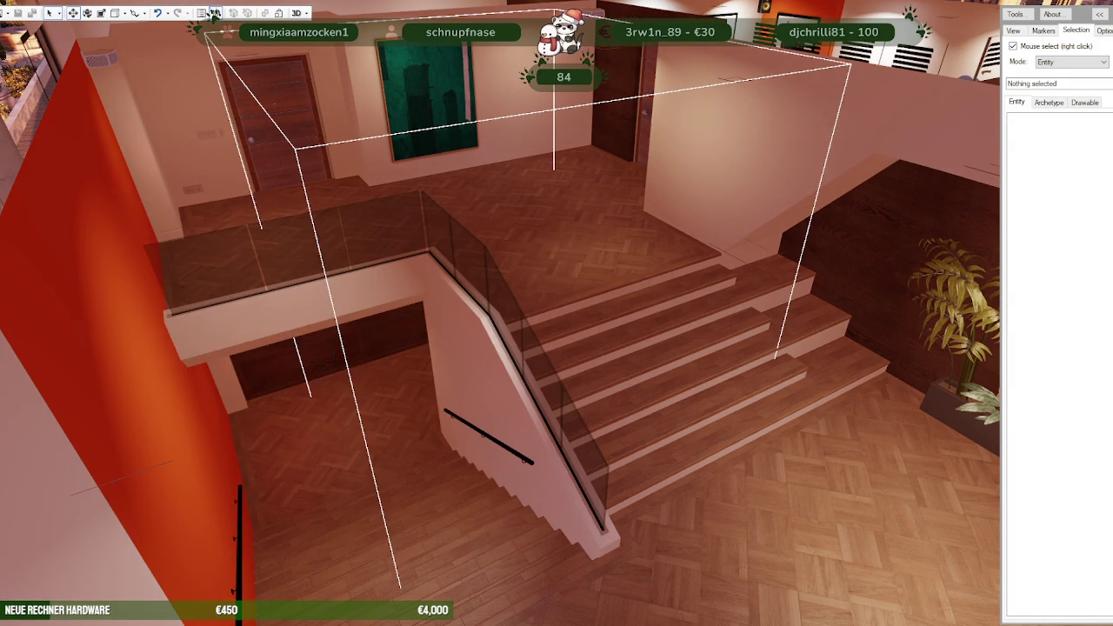
Delete the green painting above the stairs and the dark picture frame on the back wall.
right_click(505, 402)
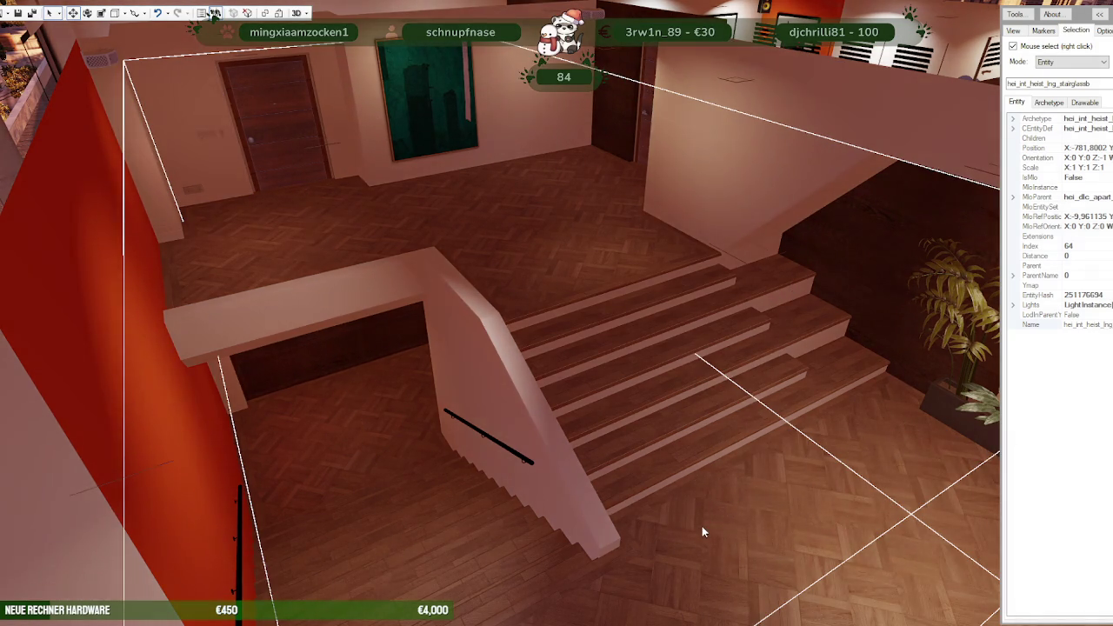
right_click(702, 526)
mouse_move(715, 435)
left_mouse_down()
mouse_move(600, 385)
mouse_move(538, 276)
left_mouse_up()
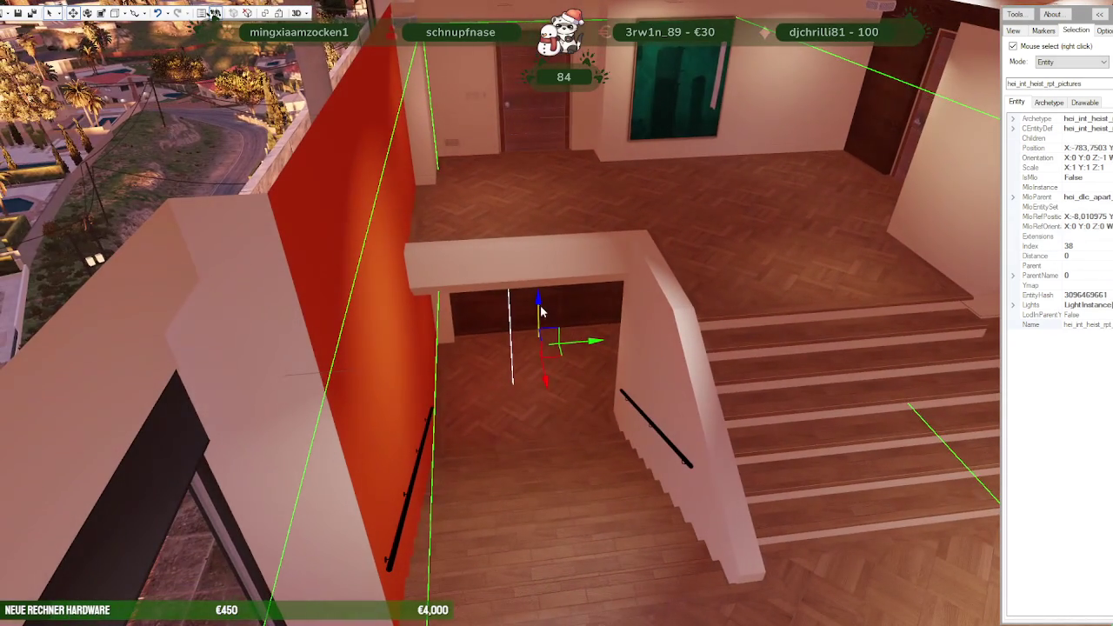
key("Delete")
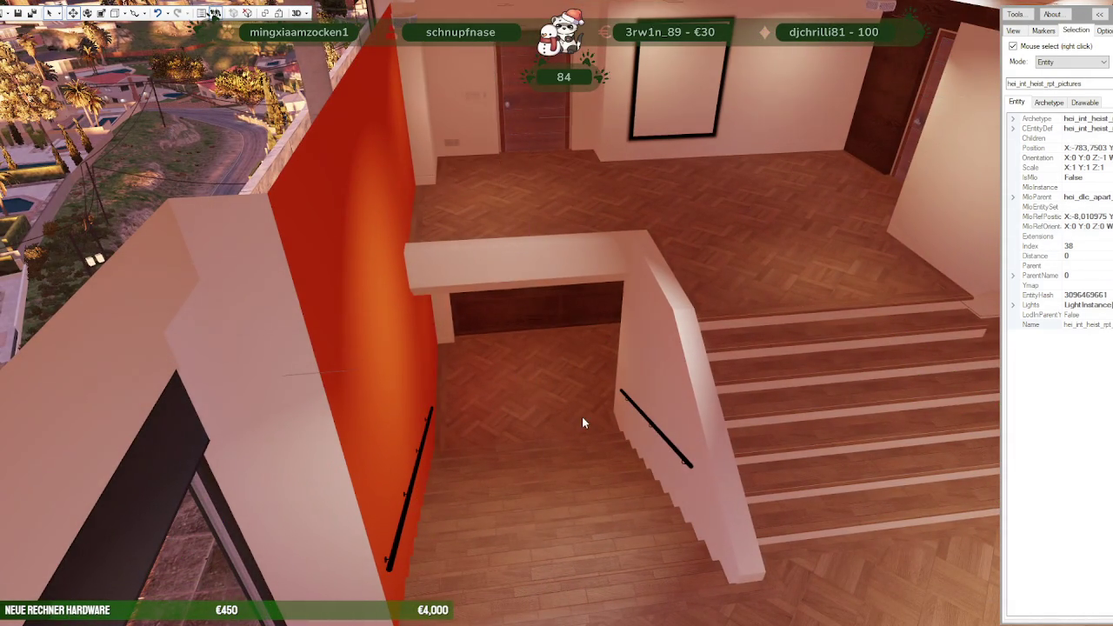
scroll(455, 421, "down", 5)
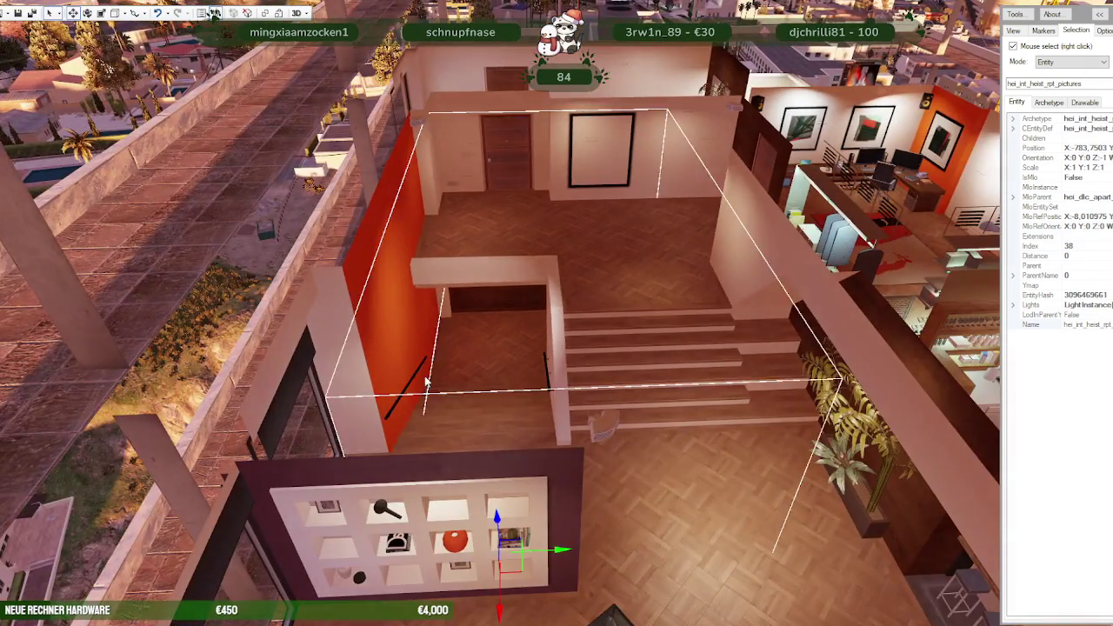
right_click(487, 287)
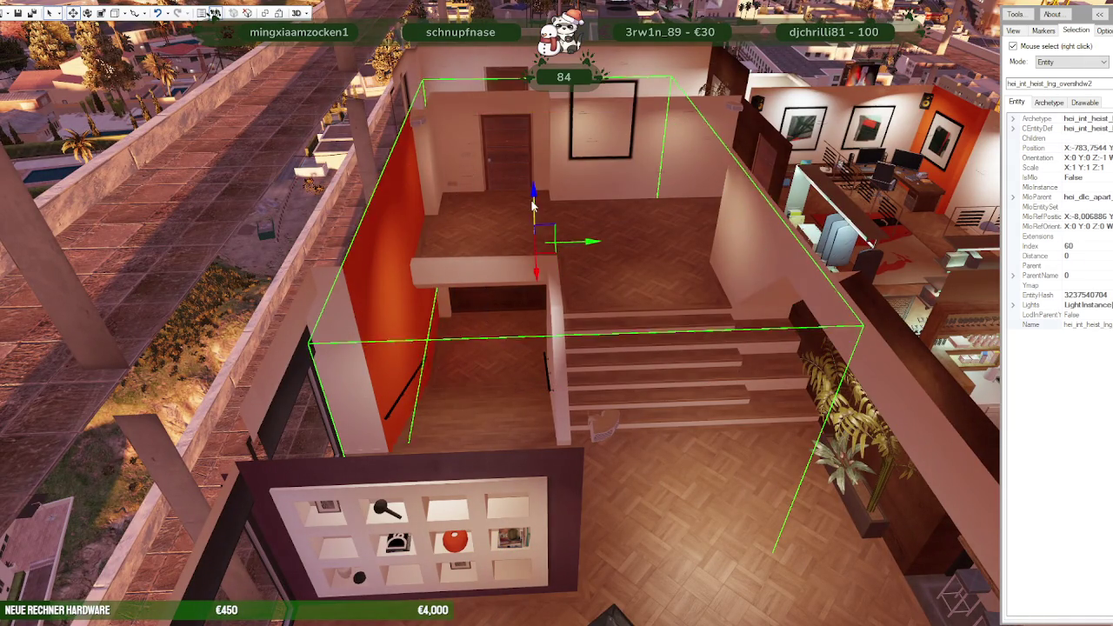
key("Delete")
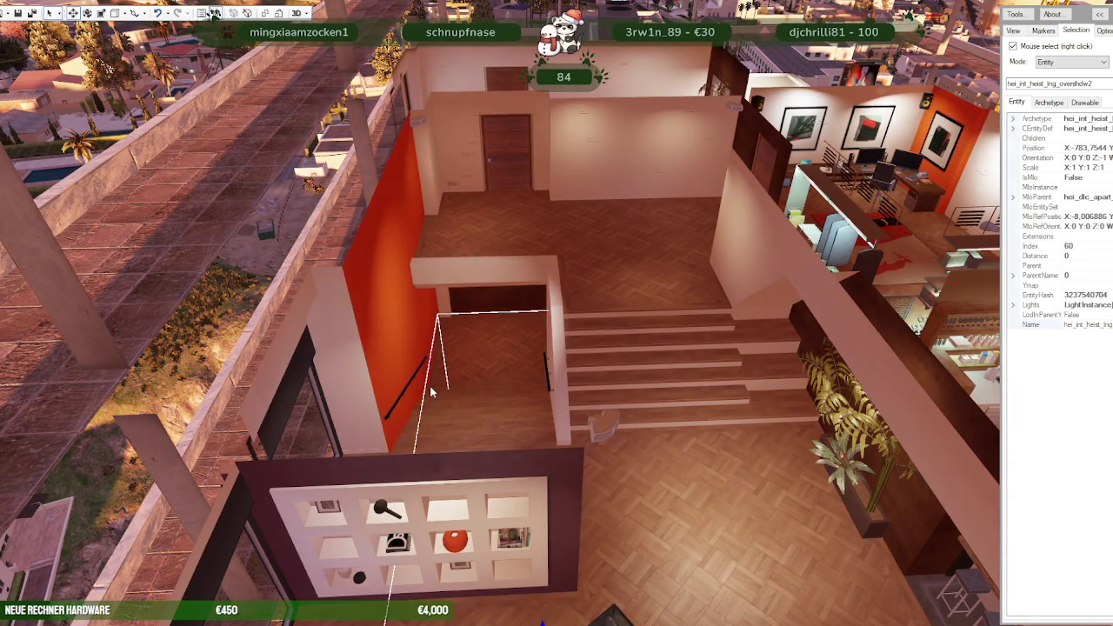
Raise the hei_int_heist_lng_deltab stair piece upward along its Z arrow.
right_click(379, 291)
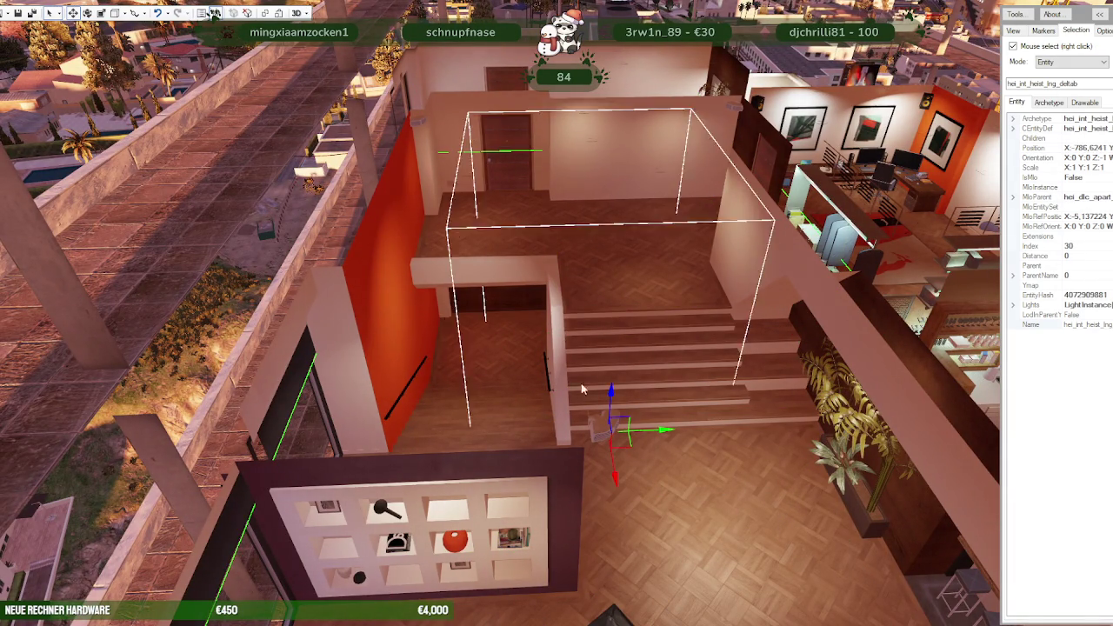
left_click_drag(614, 357, 589, 311)
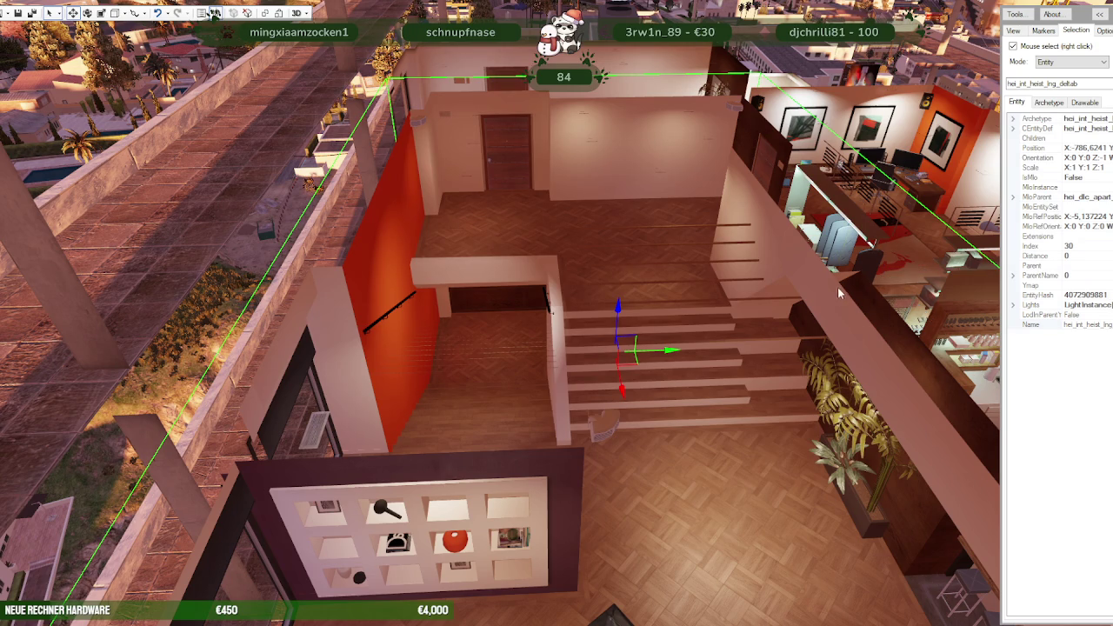
left_click_drag(620, 313, 572, 298)
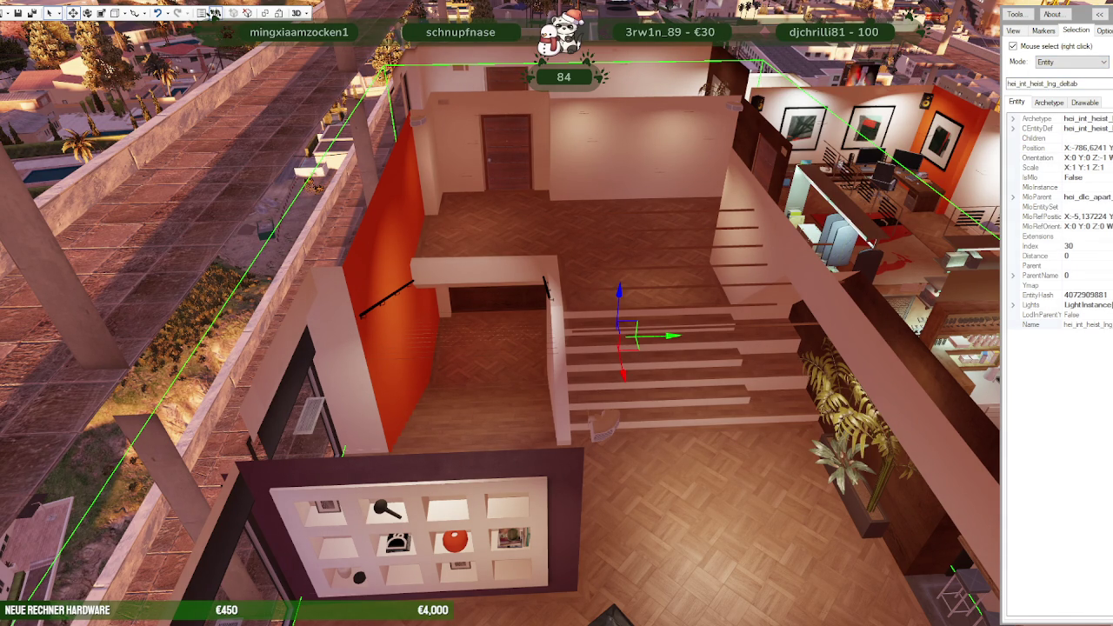
left_click(214, 13)
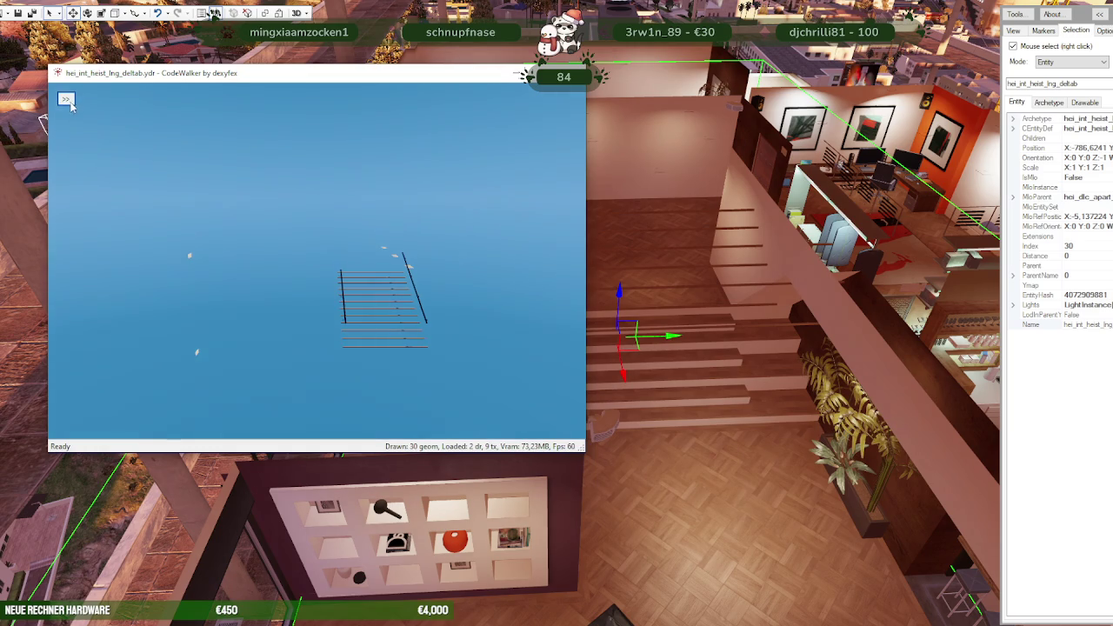
Save all hei_int_heist_lng_deltab.ydr textures to the ausbauEARLI folder, then close the model viewer.
left_click(102, 115)
left_click(195, 98)
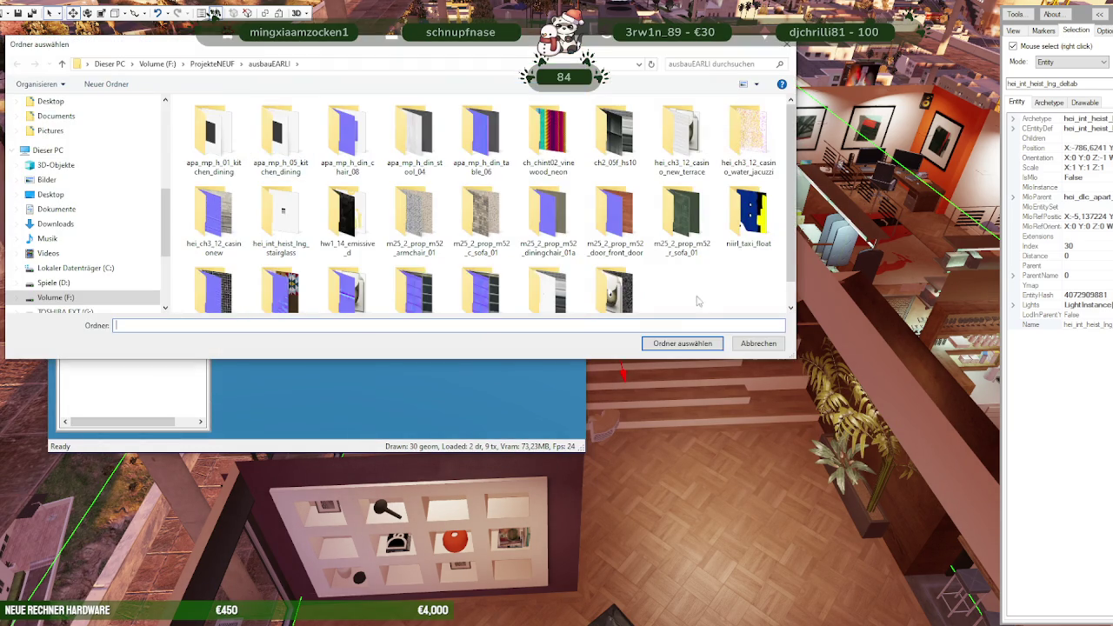
left_click(682, 343)
left_click(585, 357)
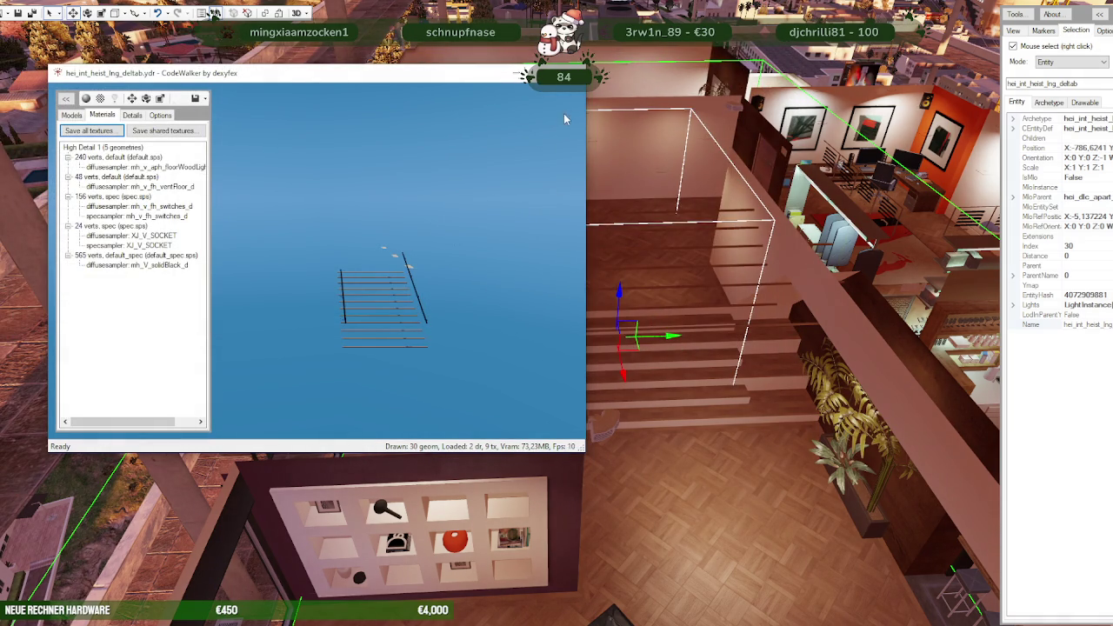
left_click(215, 14)
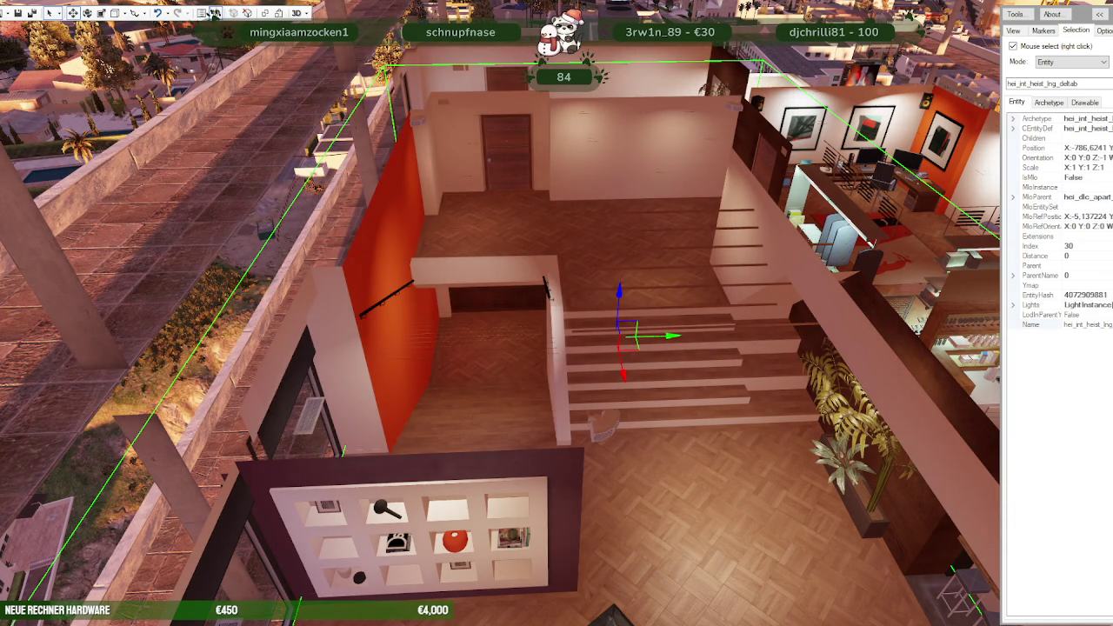
left_click(214, 14)
left_click(675, 346)
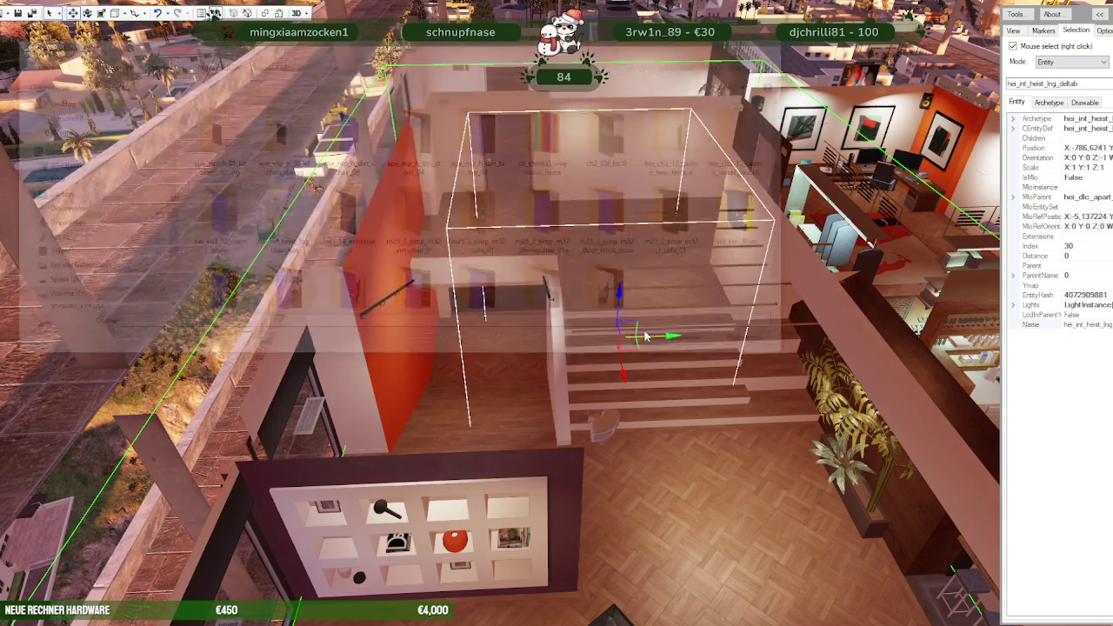
Move into the living room and select the hei_int_heist_mesh_shell entity.
right_click(549, 281)
right_click(412, 209)
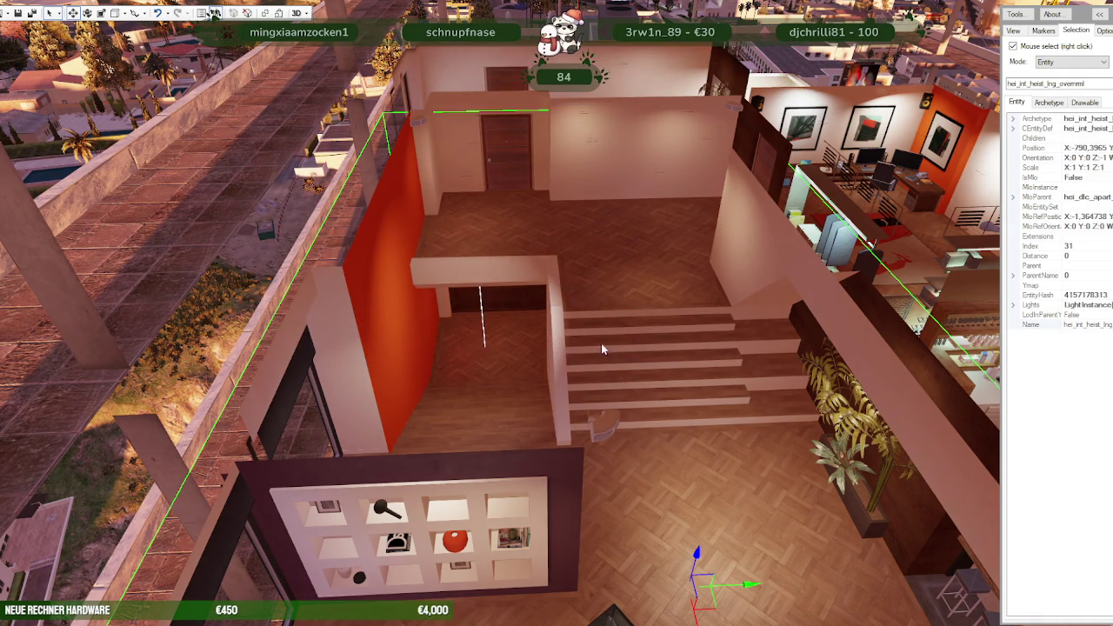
left_click_drag(698, 553, 674, 451)
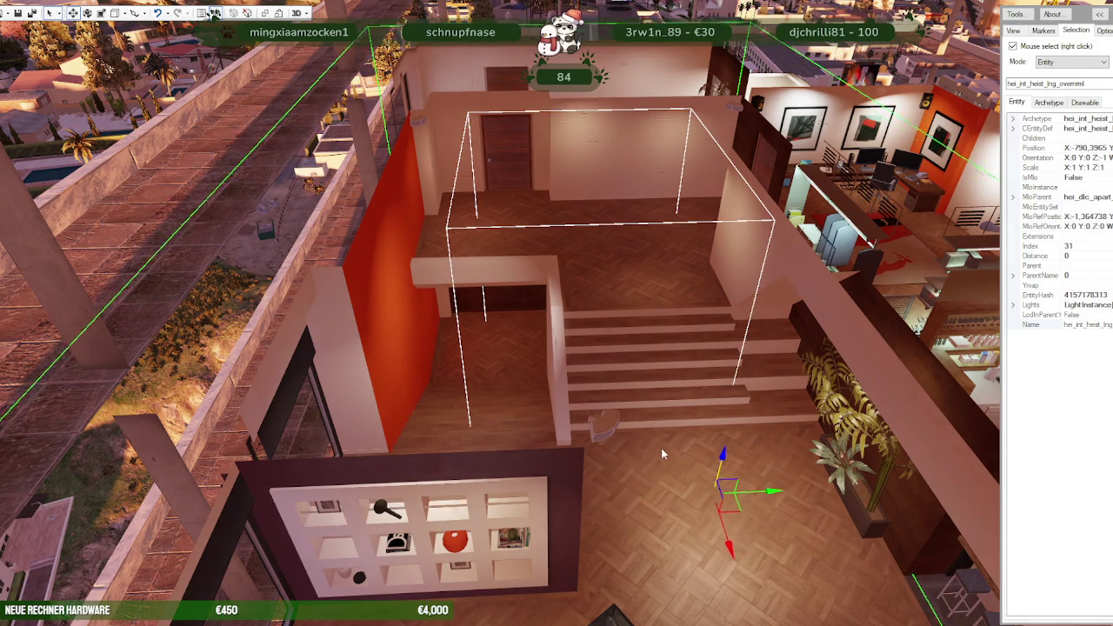
left_click_drag(662, 443, 684, 600)
mouse_move(659, 439)
left_mouse_down()
mouse_move(681, 462)
mouse_move(310, 194)
left_mouse_up()
right_click(557, 326)
mouse_move(557, 326)
left_mouse_down()
mouse_move(780, 313)
mouse_move(545, 388)
mouse_move(428, 408)
left_mouse_up()
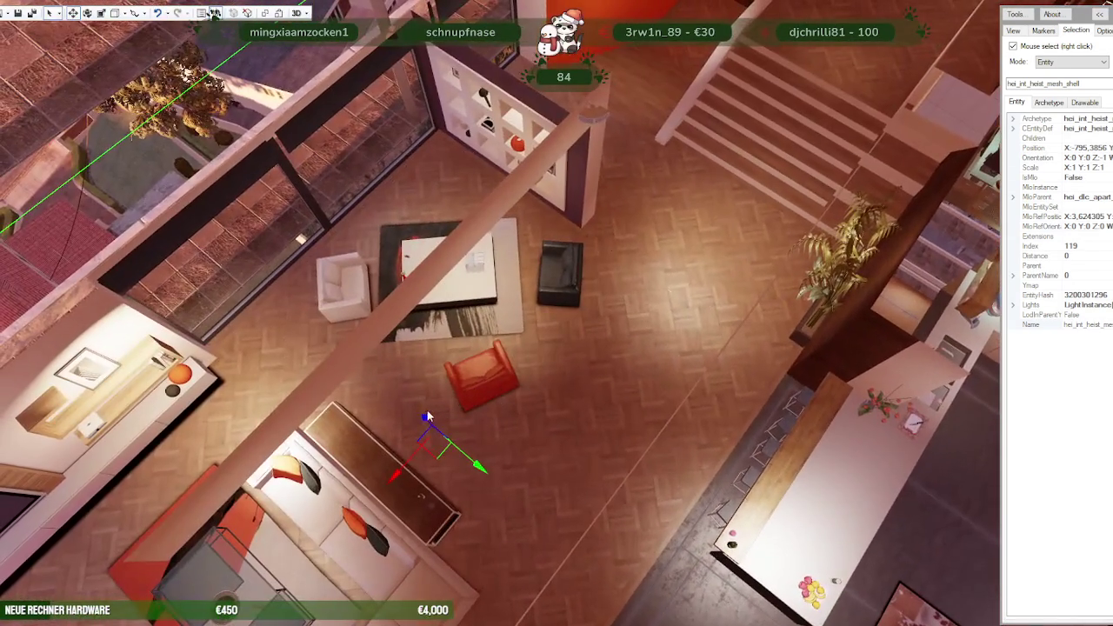
scroll(411, 387, "up", 3)
scroll(411, 387, "down", 2)
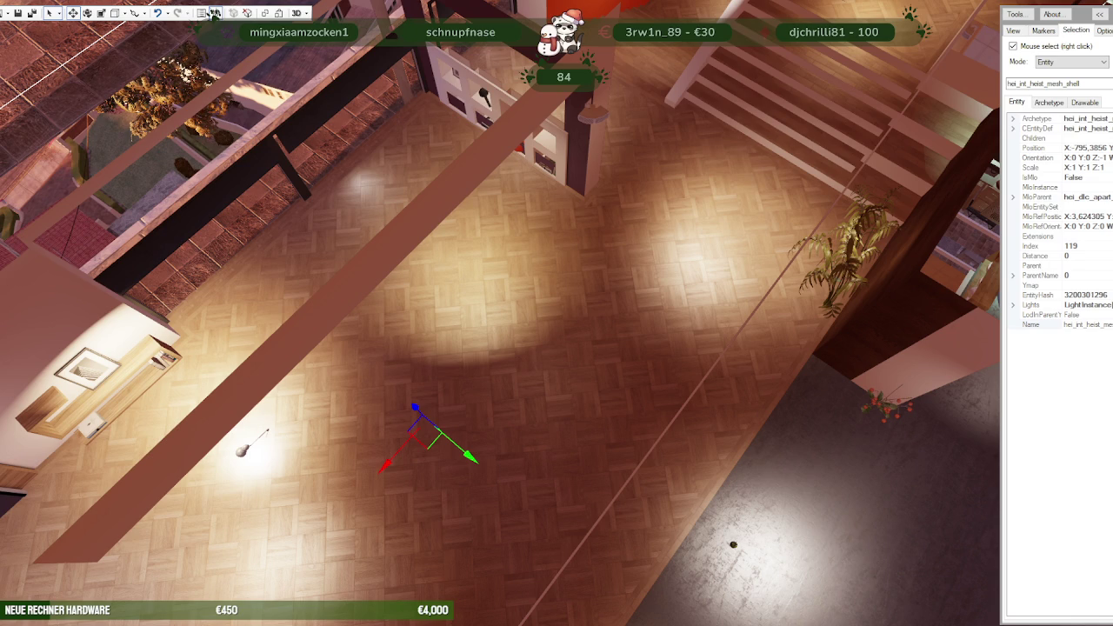
Save all 37 textures of hei_int_heist_mesh_shell to the ausbauEARLI folder.
left_click(214, 14)
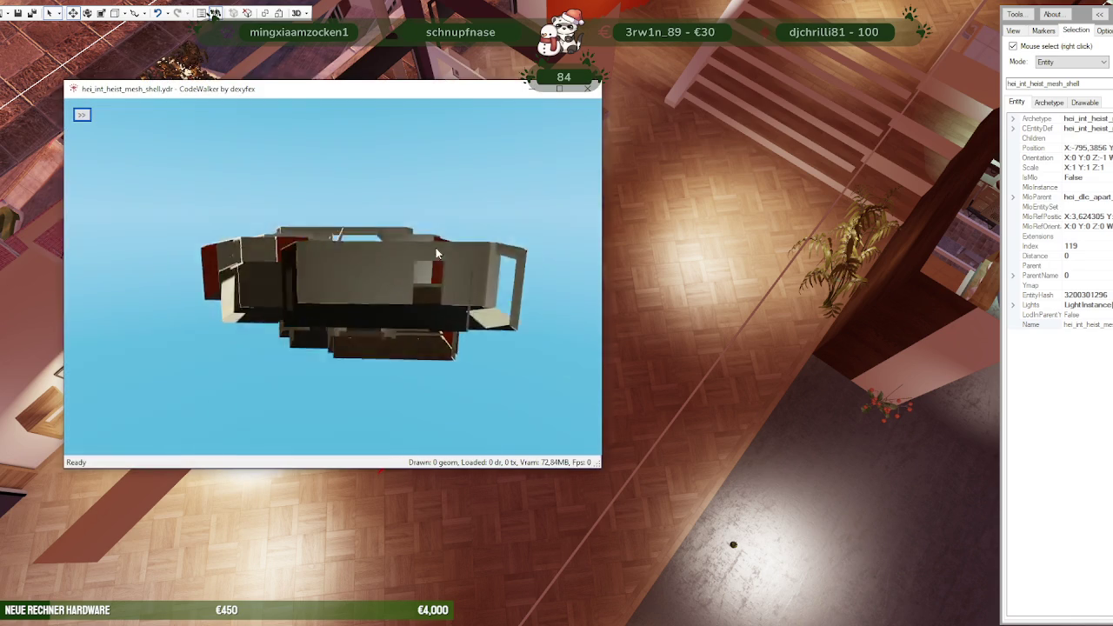
left_click_drag(269, 297, 102, 171)
left_click(82, 114)
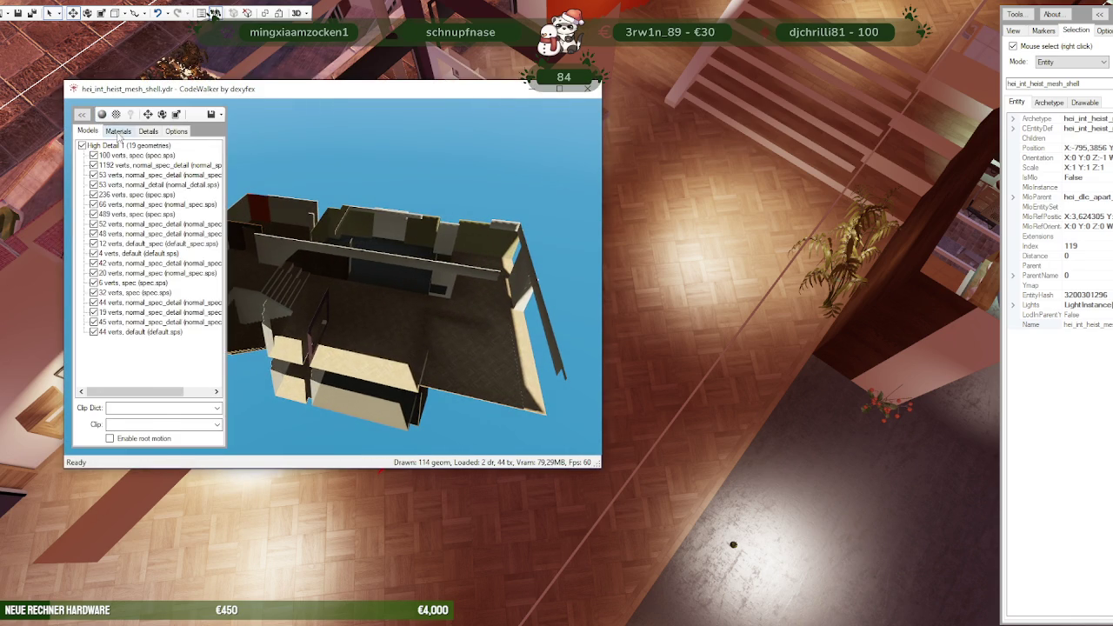
left_click(118, 130)
left_click(104, 146)
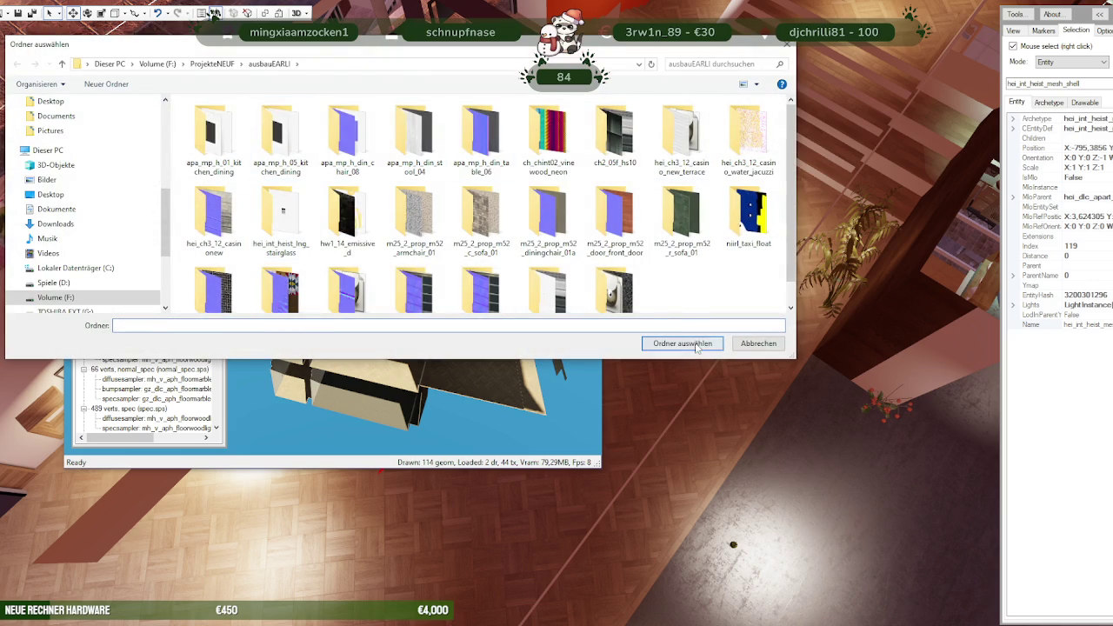
left_click(682, 343)
left_click(589, 359)
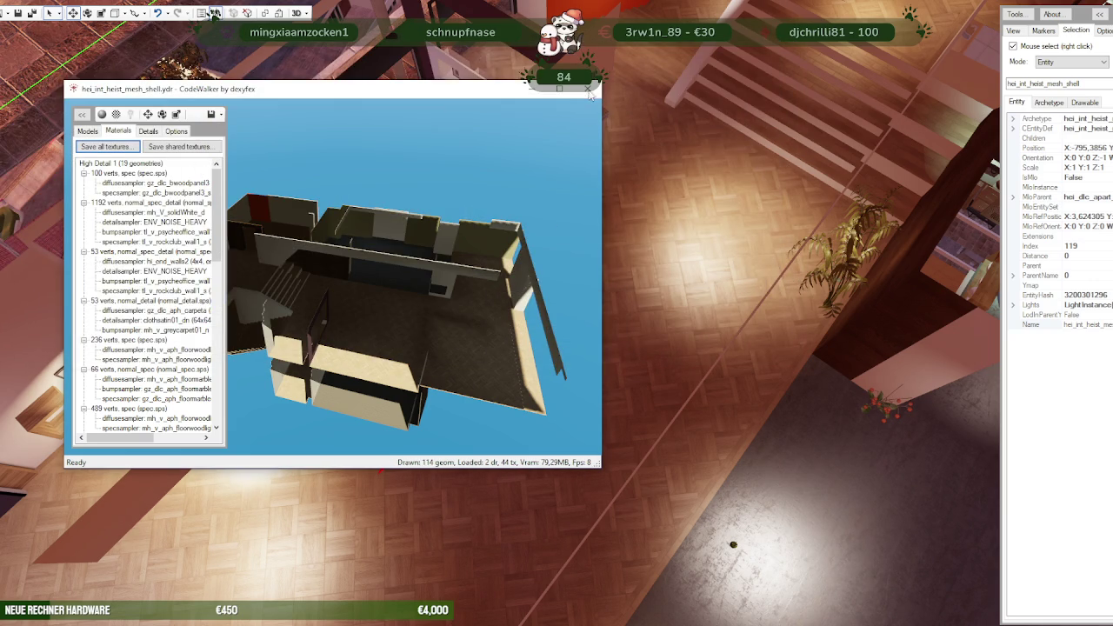
left_click(590, 88)
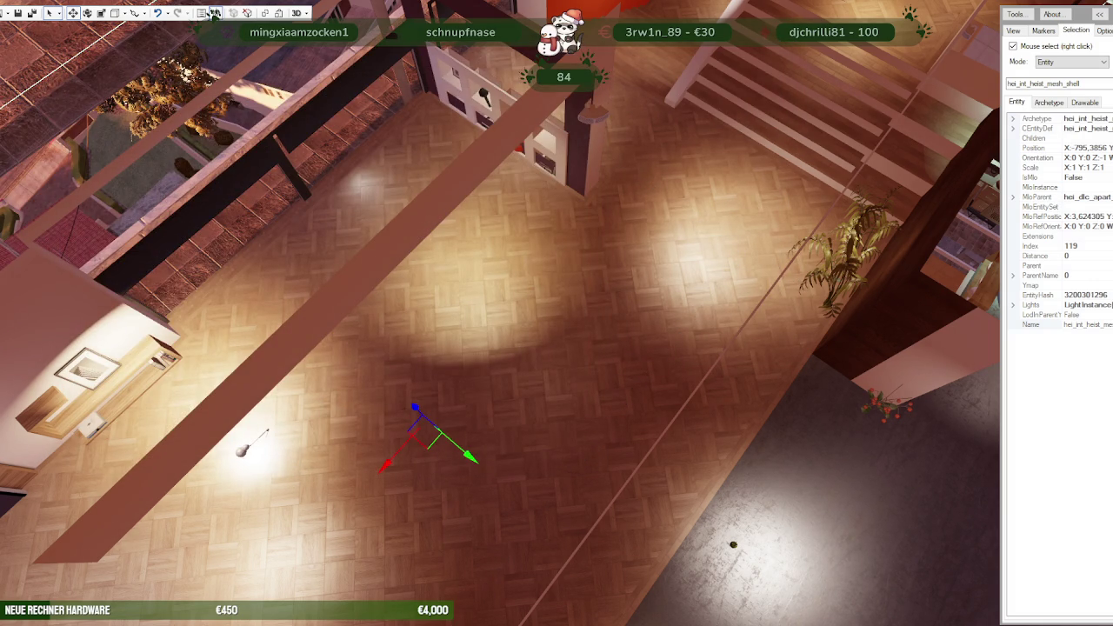
Export the selected shell model into the ausbauEARLI folder.
left_click(214, 13)
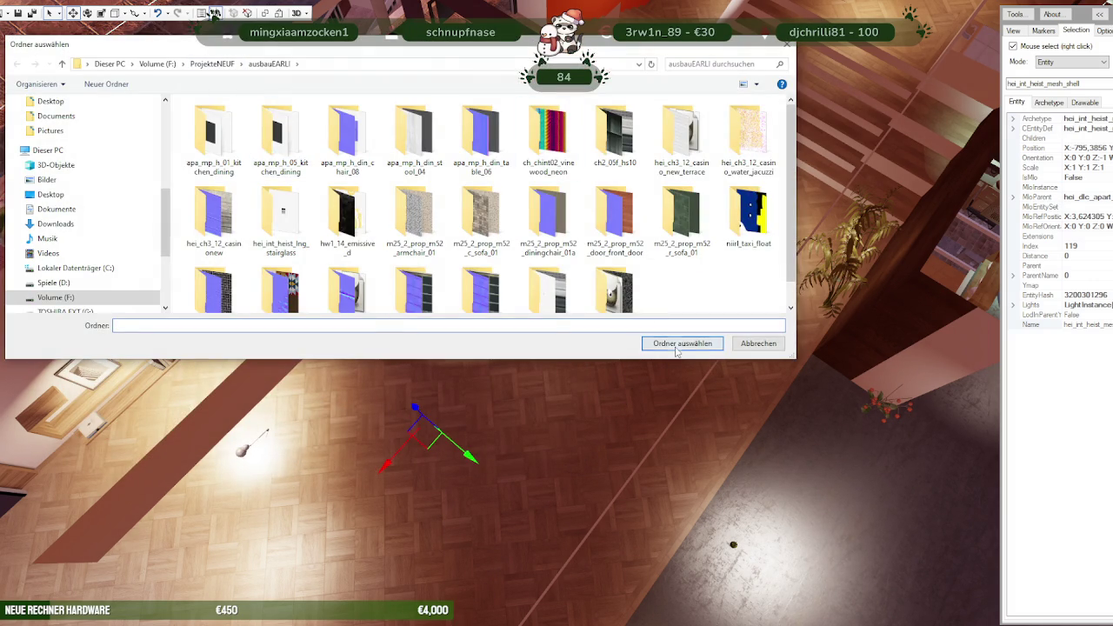
left_click(676, 344)
mouse_move(643, 333)
left_mouse_down()
mouse_move(573, 218)
mouse_move(399, 473)
mouse_move(430, 229)
mouse_move(459, 246)
mouse_move(485, 351)
mouse_move(301, 345)
mouse_move(537, 313)
mouse_move(424, 284)
mouse_move(389, 253)
mouse_move(342, 249)
left_mouse_up()
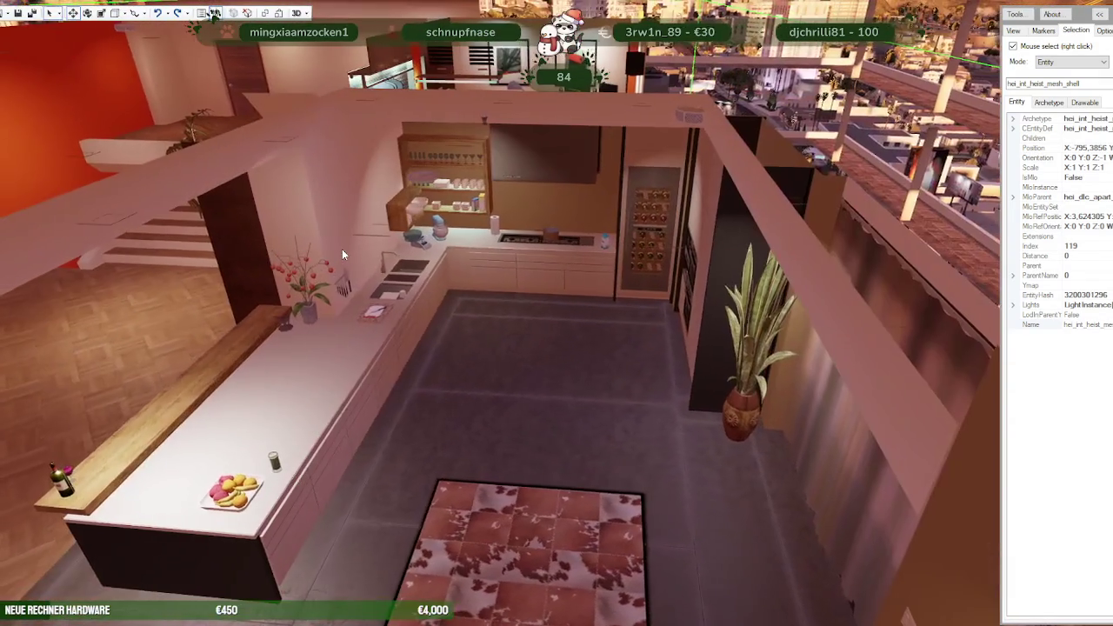
right_click(589, 366)
mouse_move(585, 217)
left_mouse_down()
mouse_move(639, 337)
mouse_move(600, 325)
mouse_move(639, 307)
left_mouse_up()
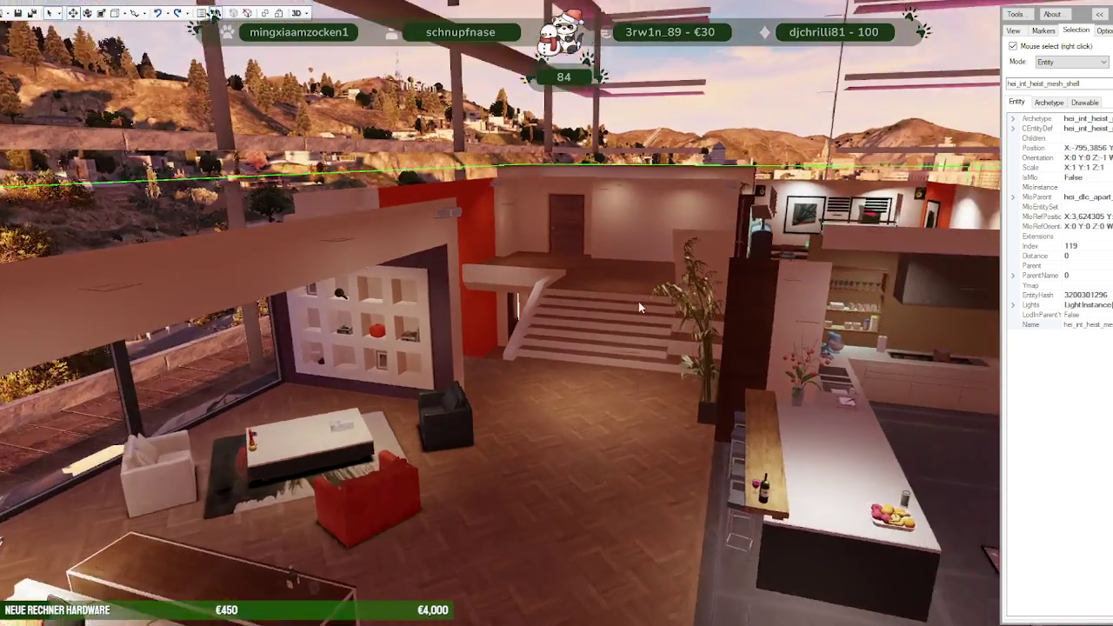
key("w")
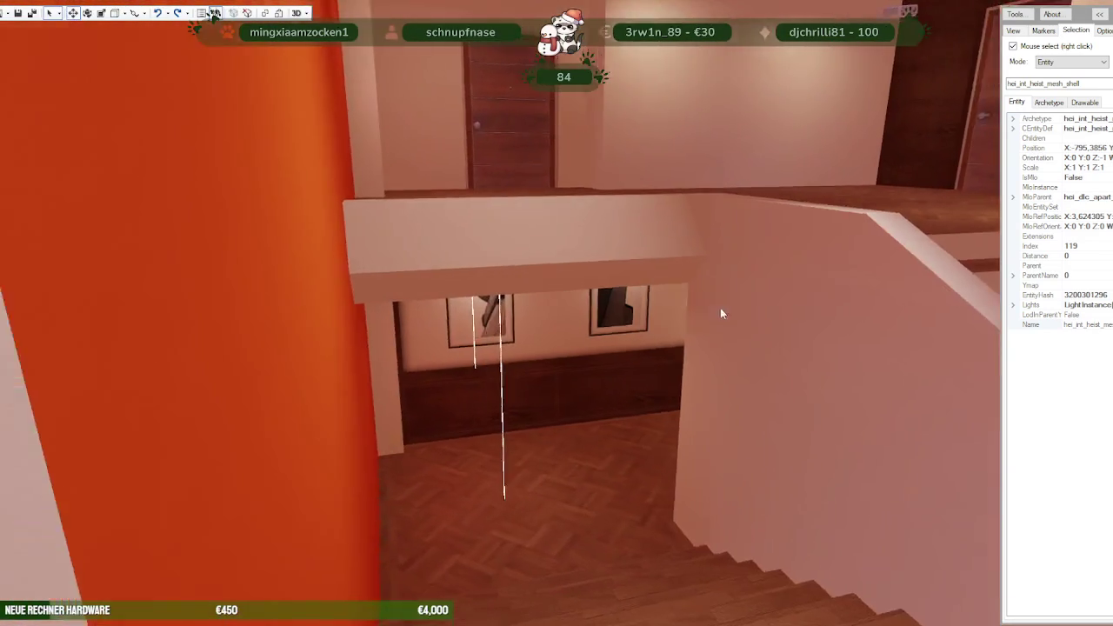
mouse_move(720, 314)
left_mouse_down()
mouse_move(875, 318)
mouse_move(751, 251)
mouse_move(743, 151)
mouse_move(766, 137)
mouse_move(755, 159)
mouse_move(466, 301)
mouse_move(515, 311)
mouse_move(379, 335)
left_mouse_up()
key("w")
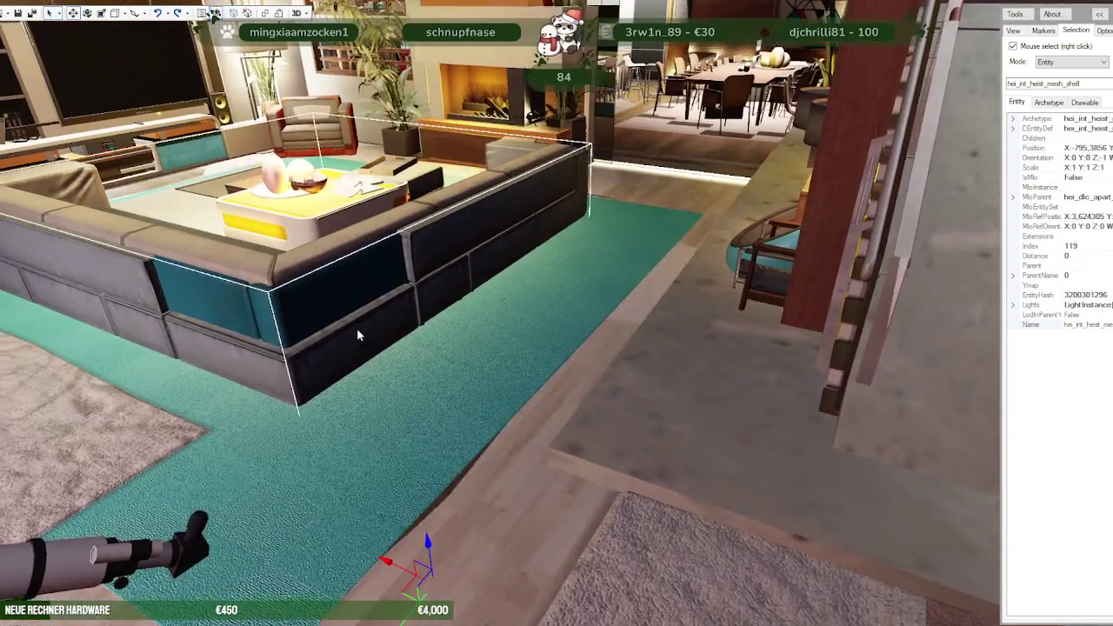
key("s")
key("w")
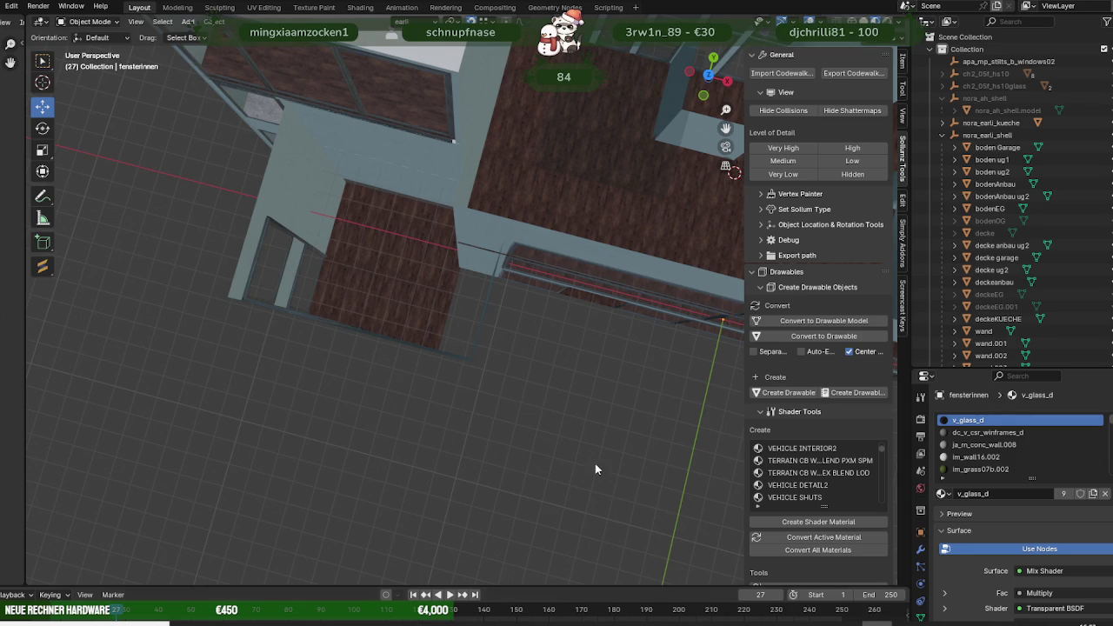
Import the four hei_int_heist .ydr.xml models, including hei_int_heist_mesh_shell, via Import Codewalker.
scroll(422, 292, "down", 5)
middle_click_drag(540, 373, 453, 317)
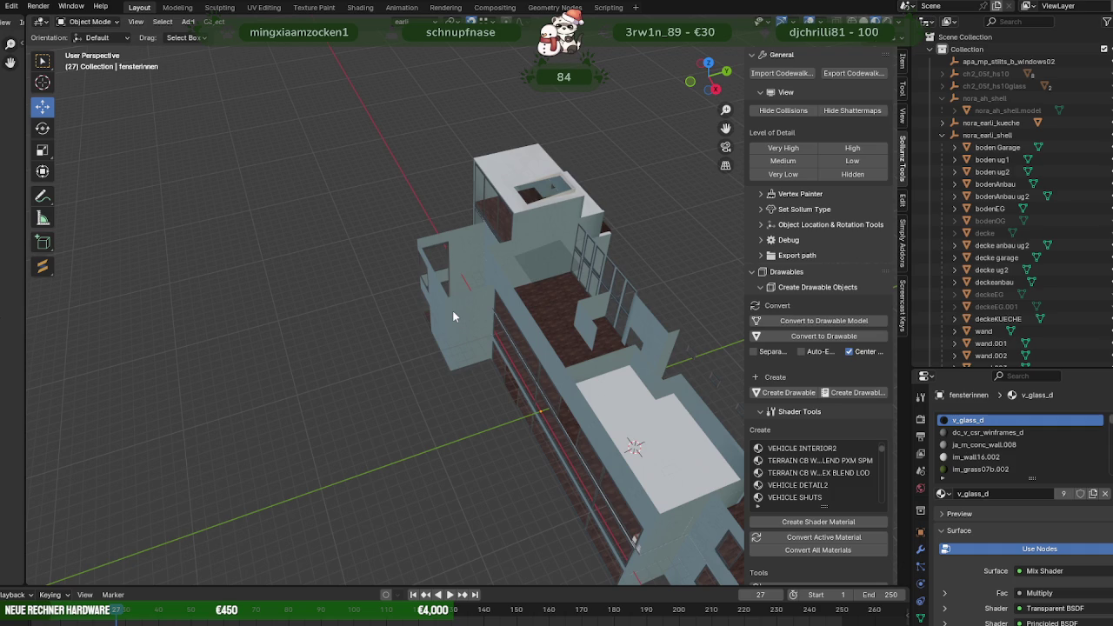
left_click(785, 76)
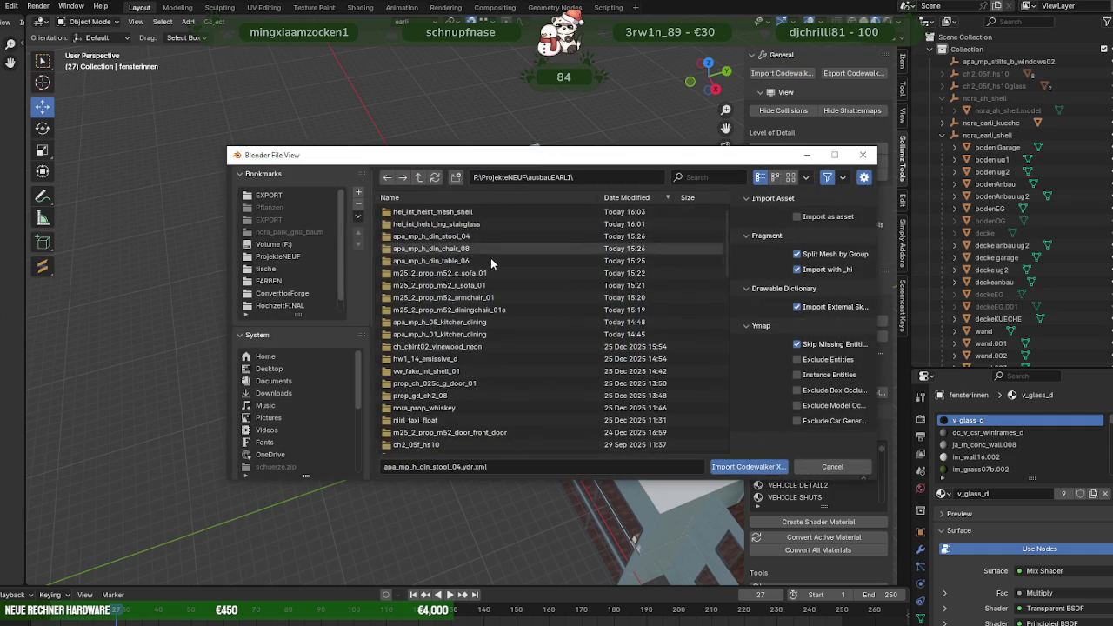
left_click(465, 309)
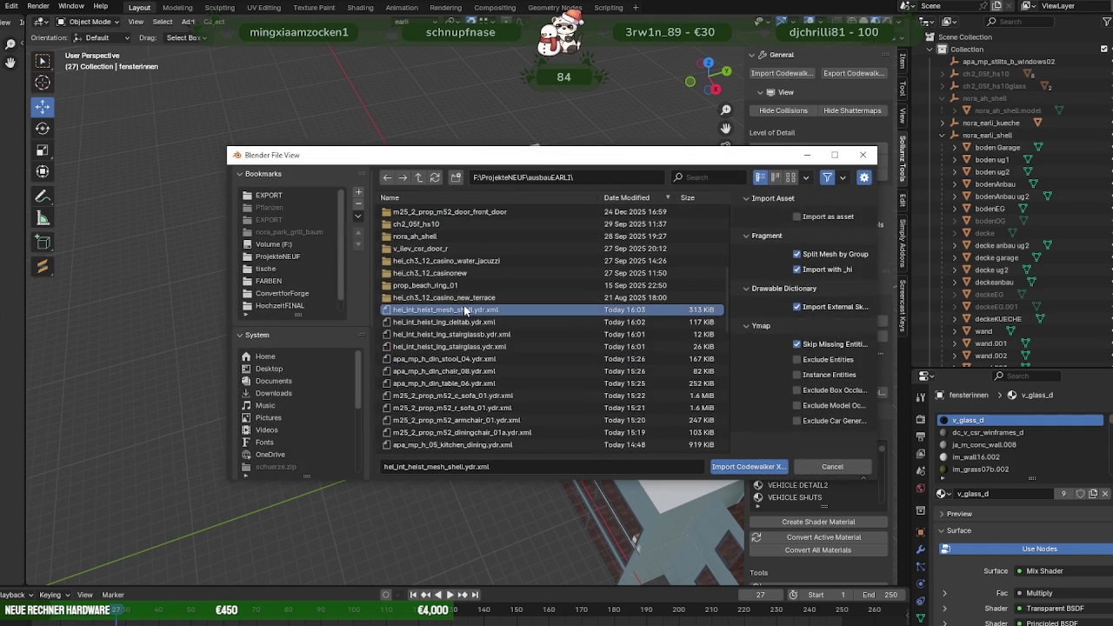
left_click(448, 346, "shift")
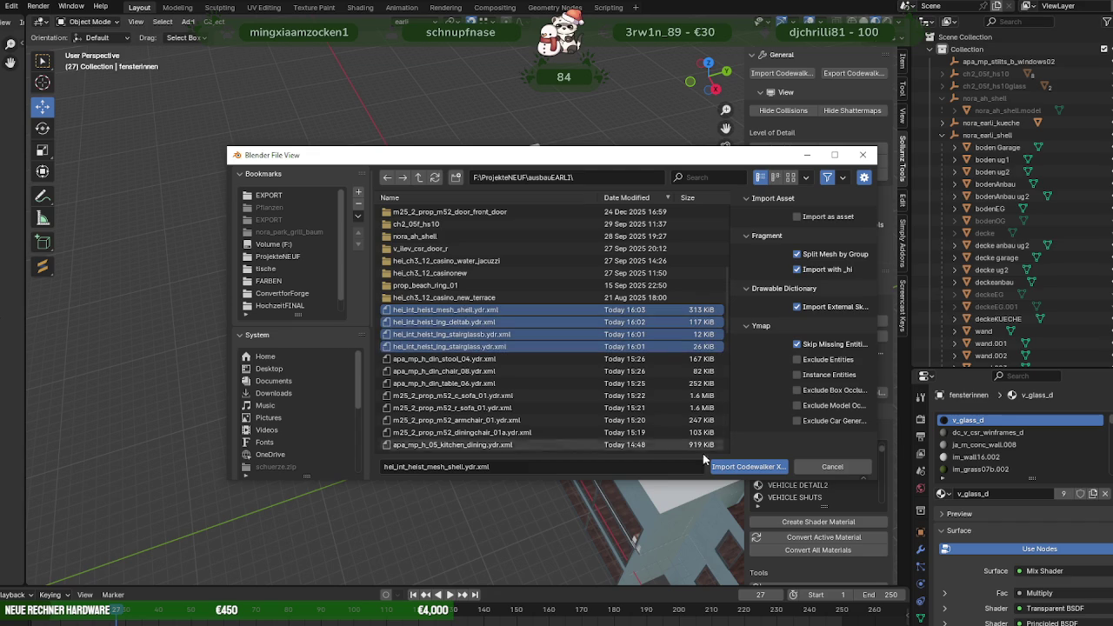
left_click(738, 468)
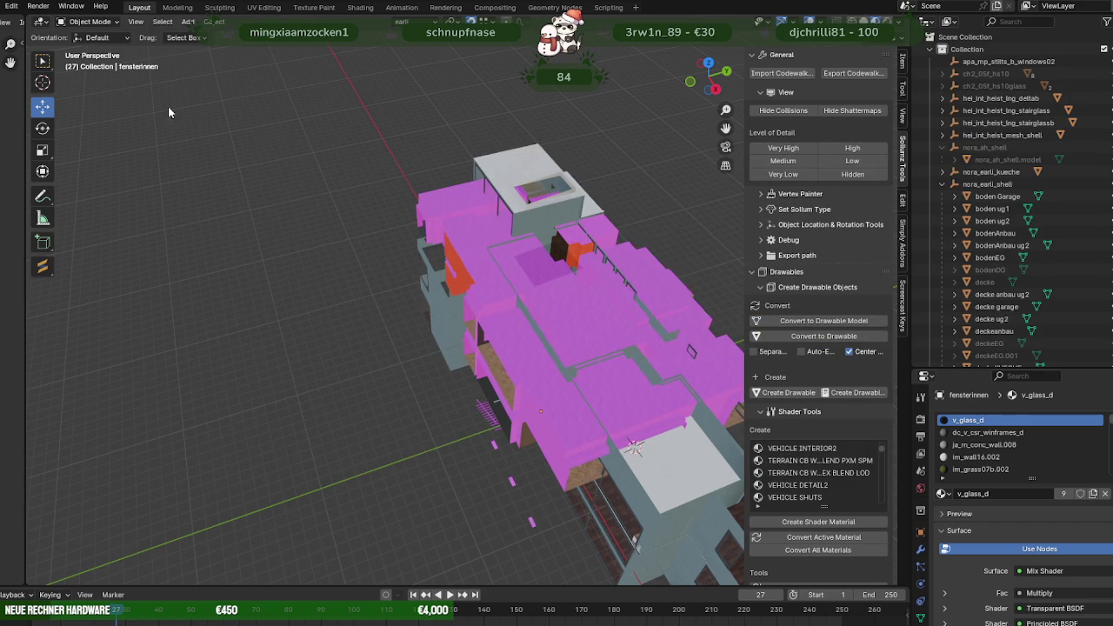
Find the missing texture files in the ausbauEARLI folder.
left_click(10, 9)
mouse_move(53, 209)
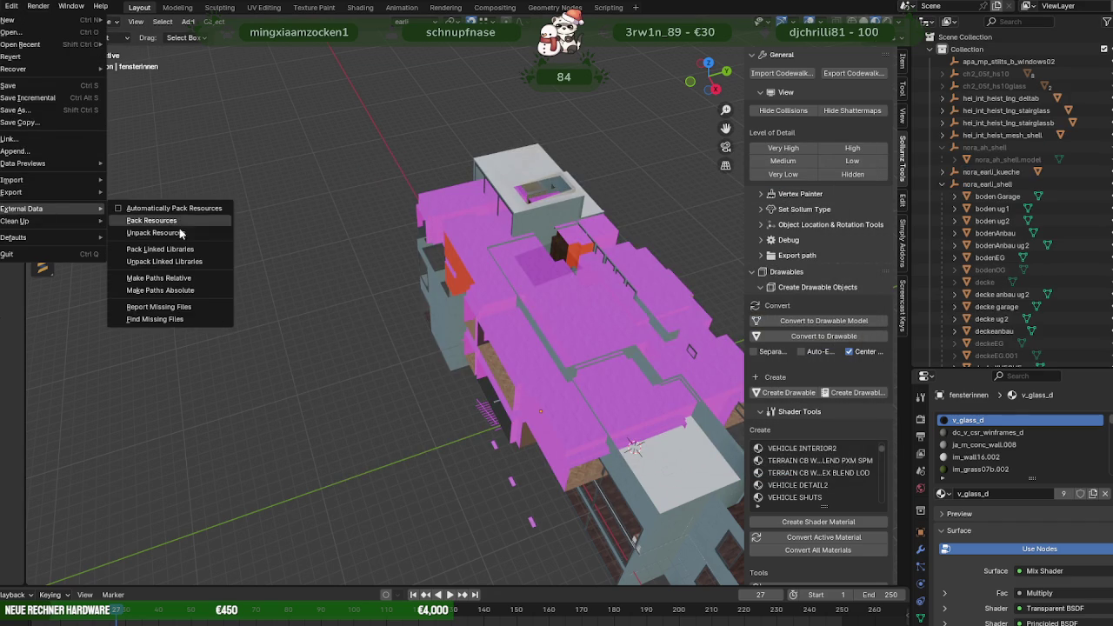
left_click(180, 320)
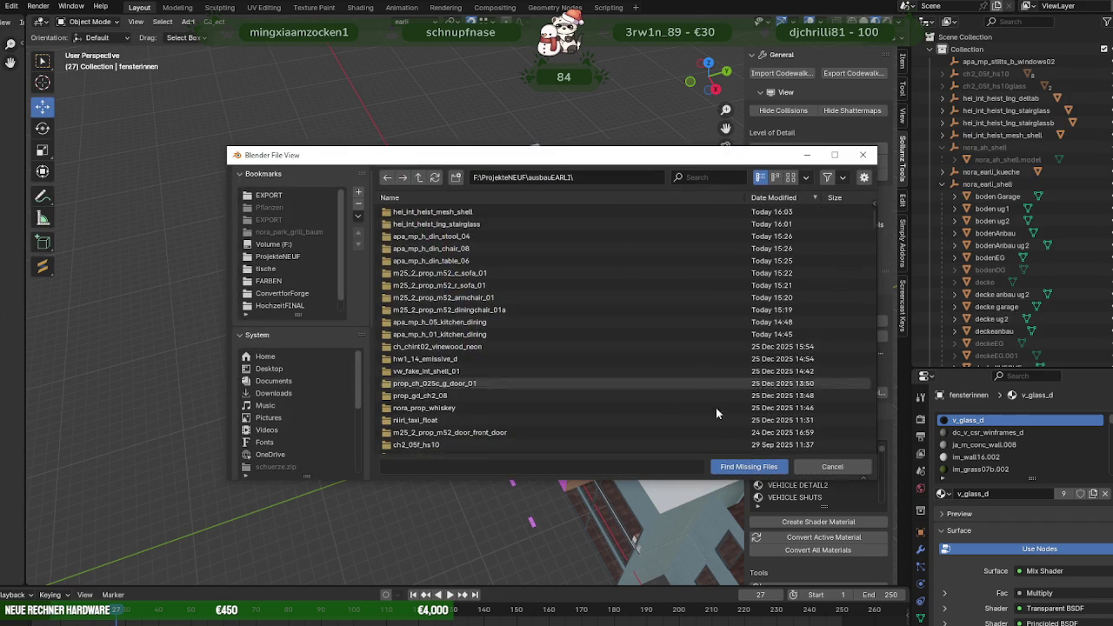
left_click(731, 472)
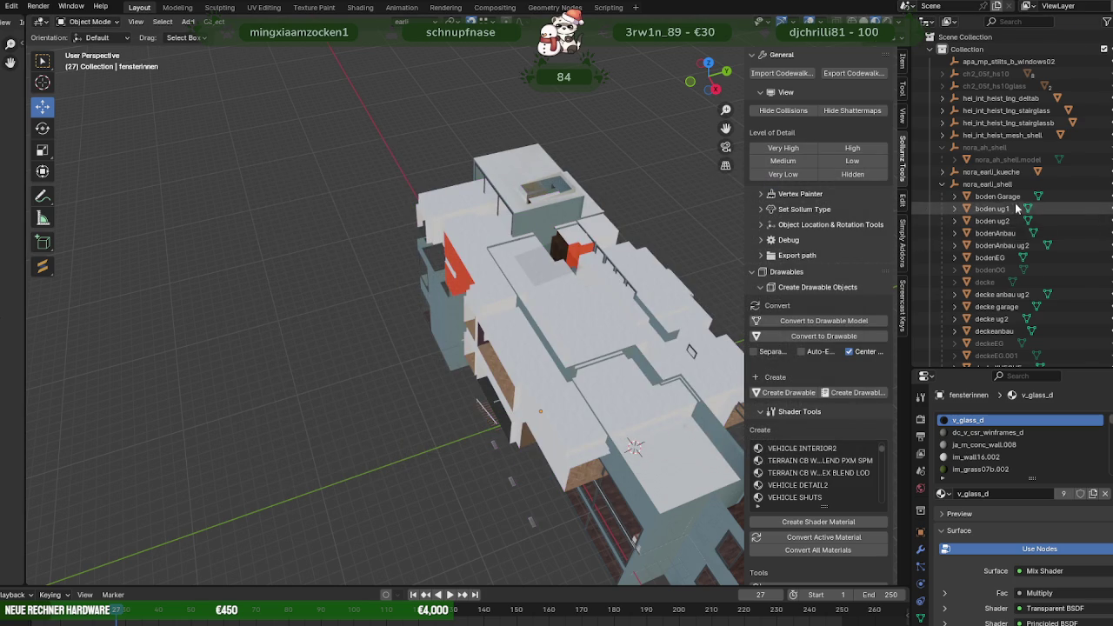
Select all four imported hei_int_heist models in the Outliner.
scroll(1023, 227, "down", 5)
scroll(1023, 227, "down", 3)
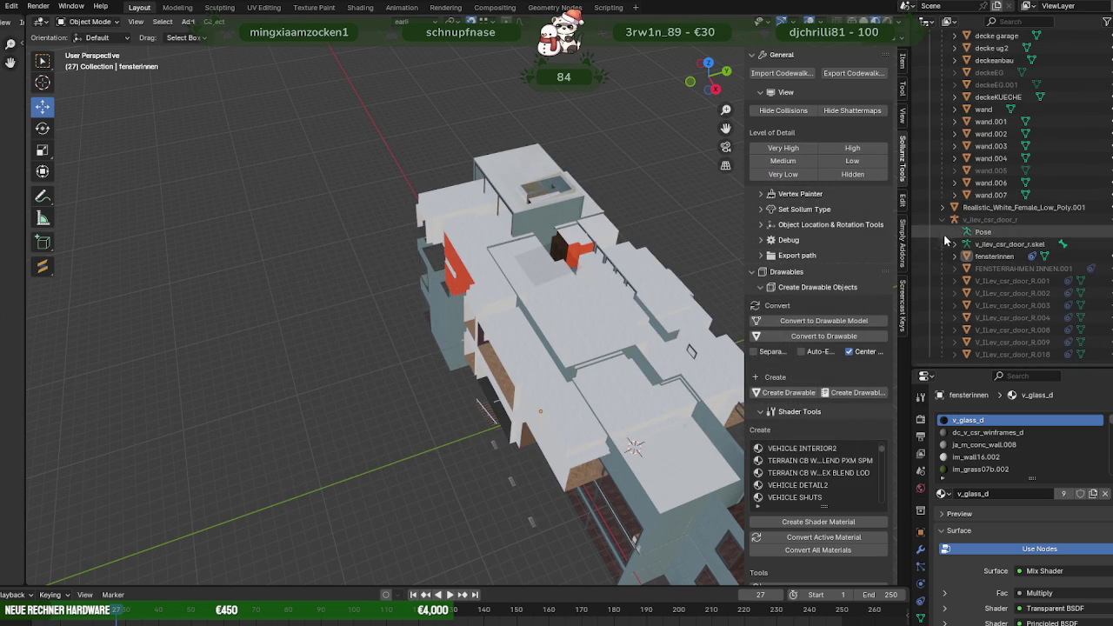
scroll(1031, 217, "up", 10)
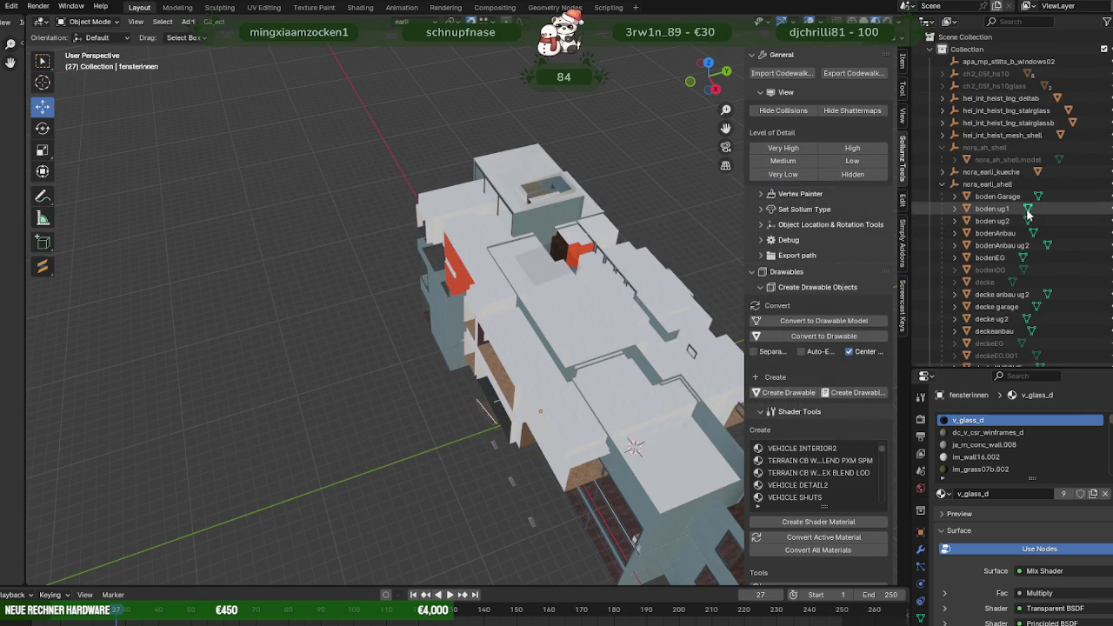
left_click(1000, 98)
left_click(1008, 136, "shift")
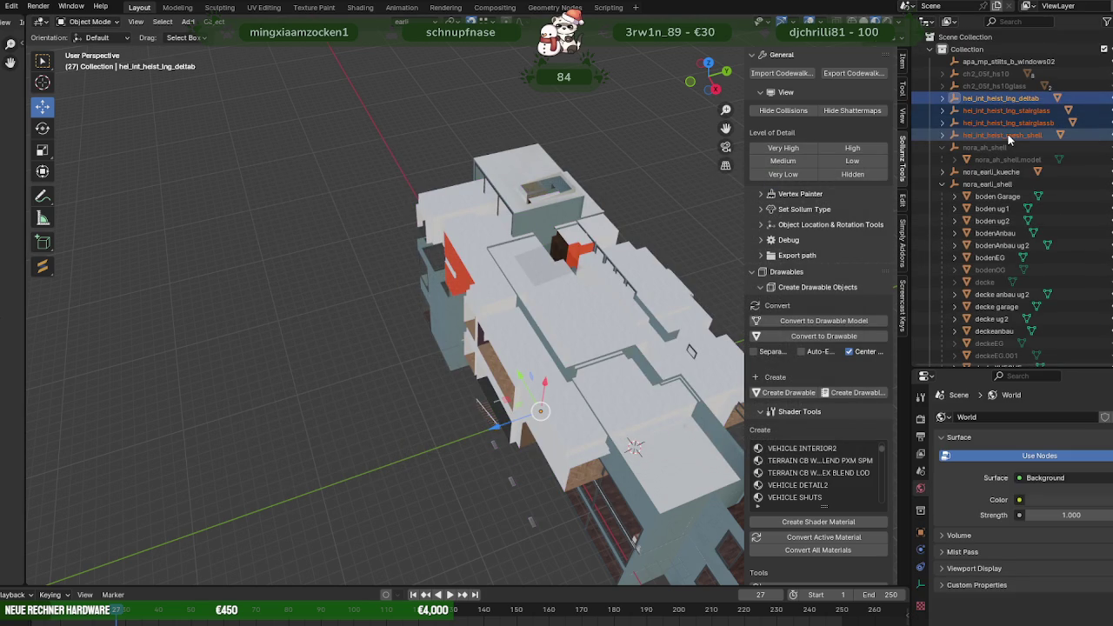
middle_click_drag(522, 287, 513, 230)
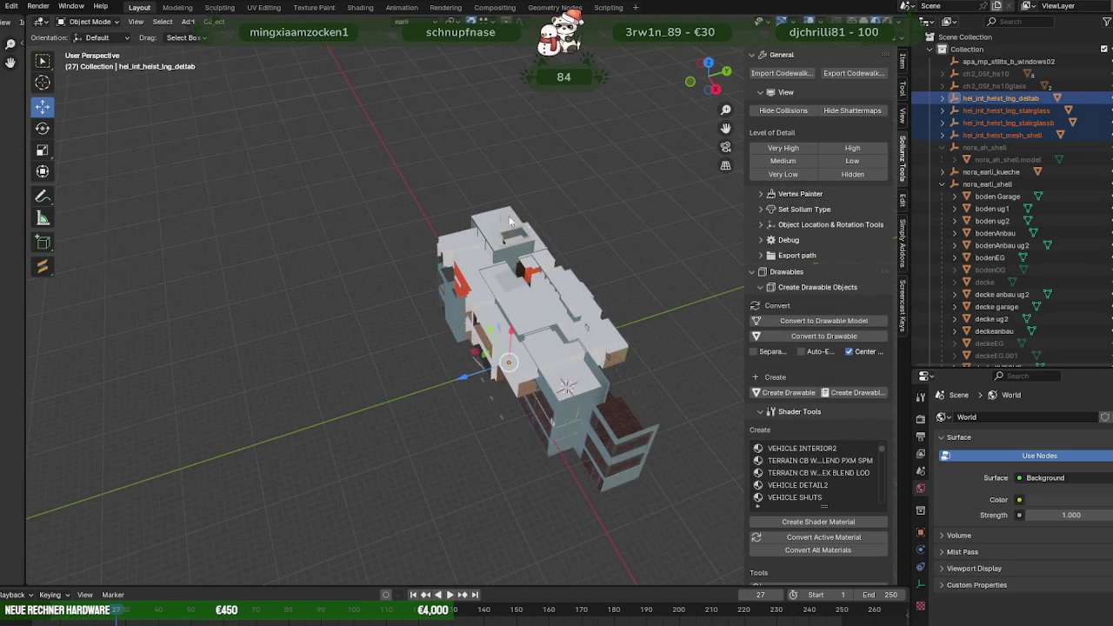
Align the models to the transform orientation and rotate them 90° about the Y axis.
left_click(216, 22)
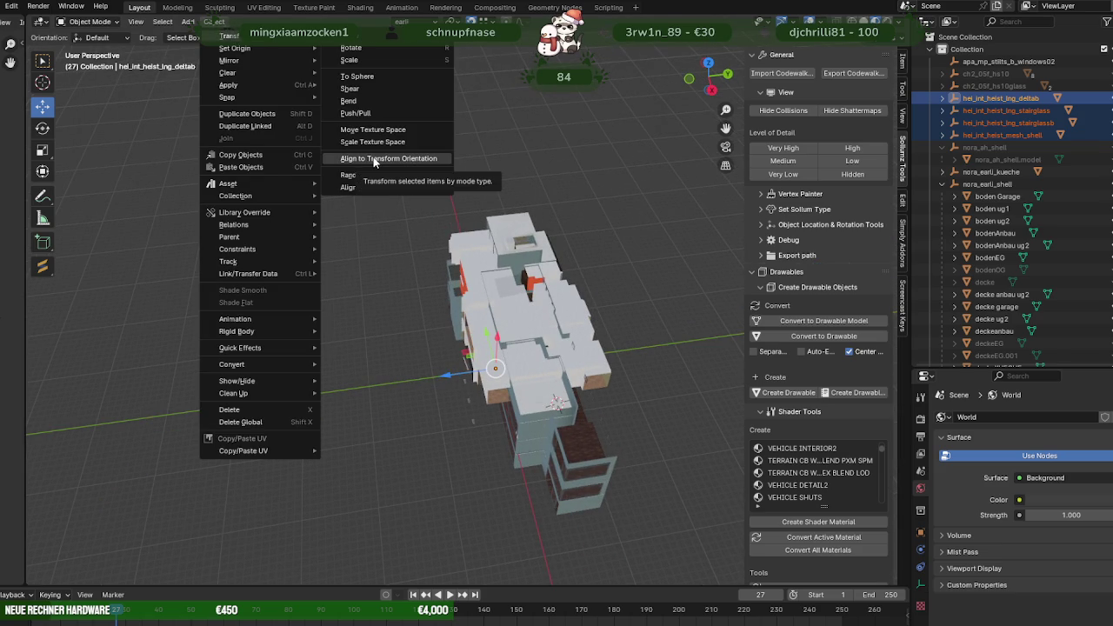
left_click(373, 159)
middle_click_drag(373, 160, 398, 219)
key("r")
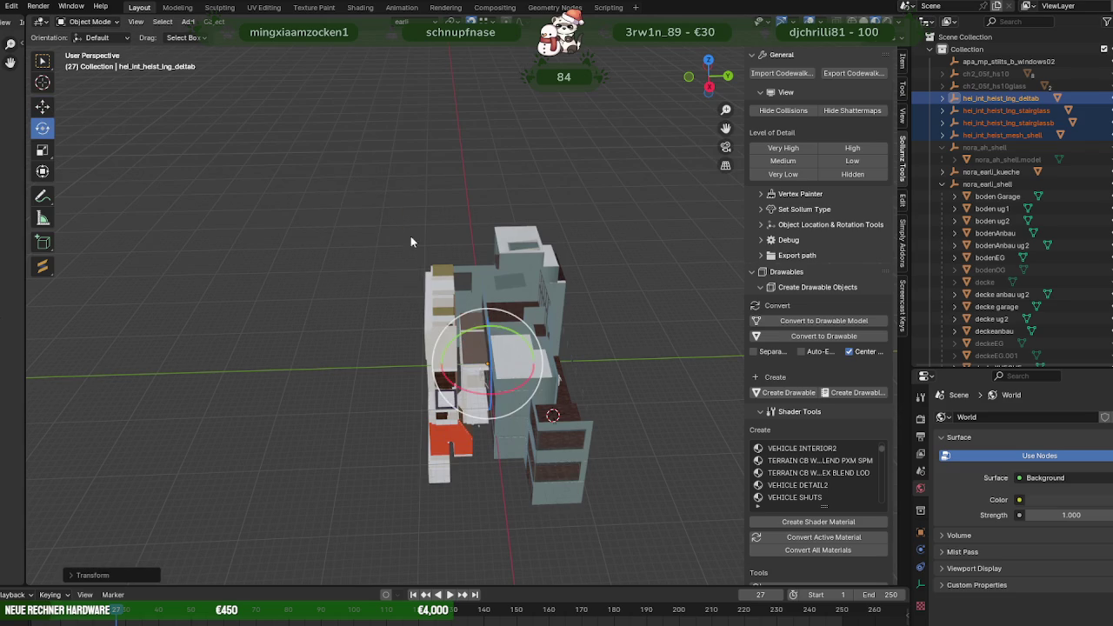
left_click_drag(517, 335, 511, 332)
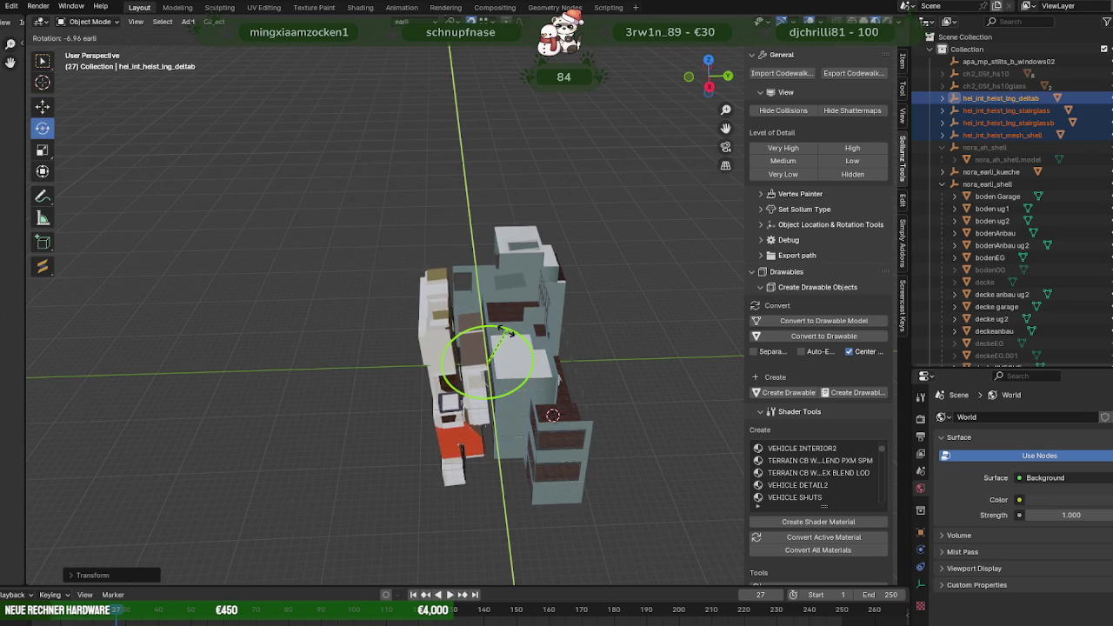
type("90")
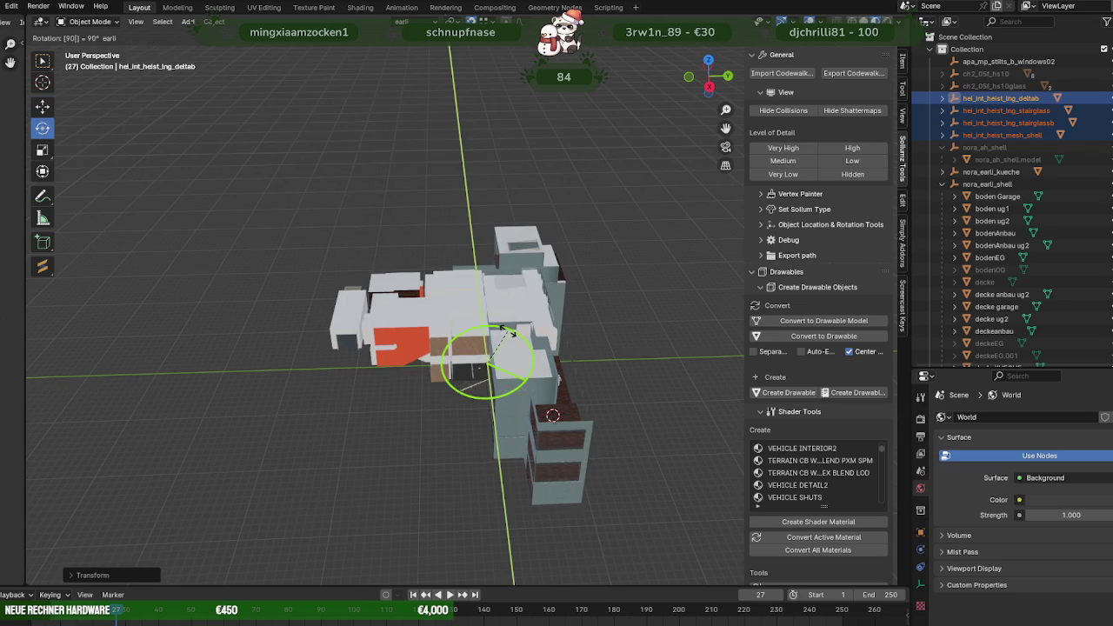
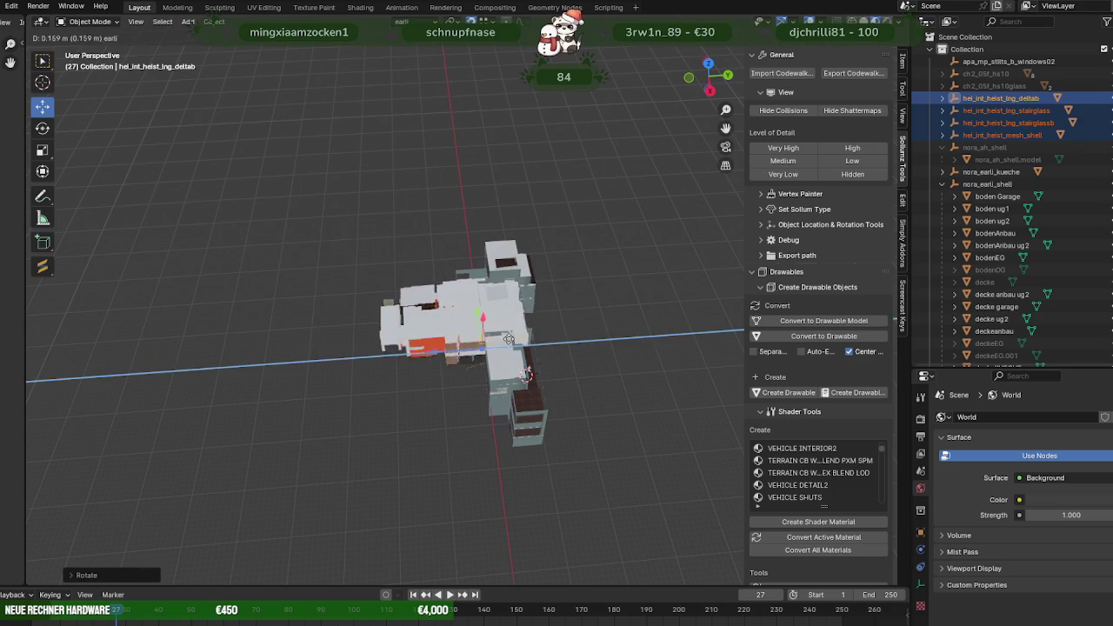
Finish sliding the white apartment away from the grey house and zoom in on it.
left_click_drag(493, 341, 528, 321)
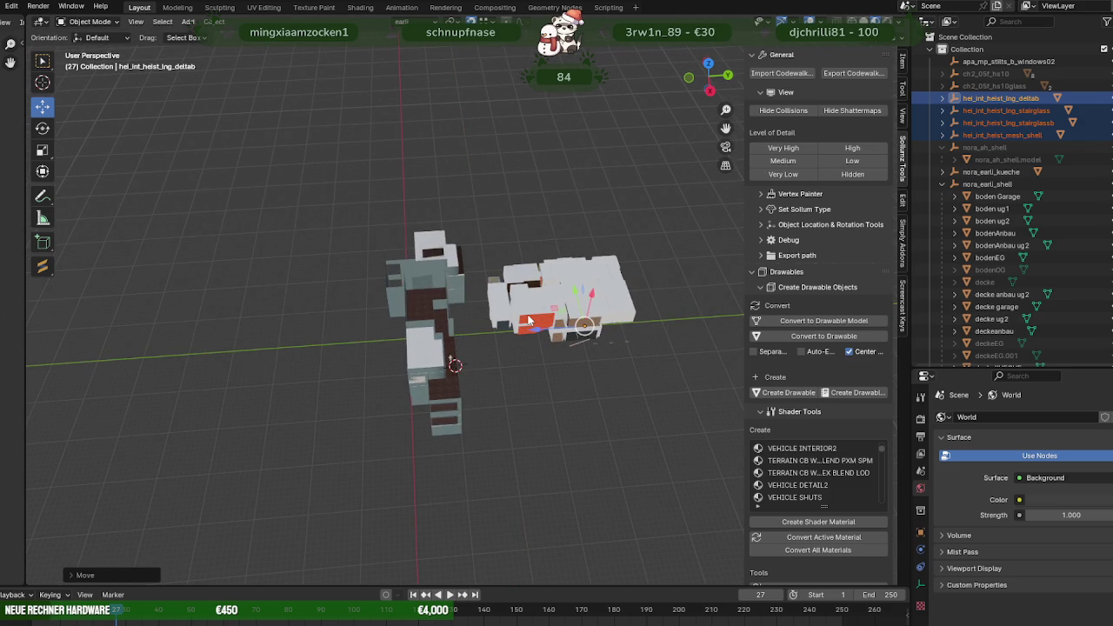
scroll(528, 321, "up", 5)
mouse_move(528, 321)
middle_mouse_down()
mouse_move(401, 243)
mouse_move(432, 304)
middle_mouse_up()
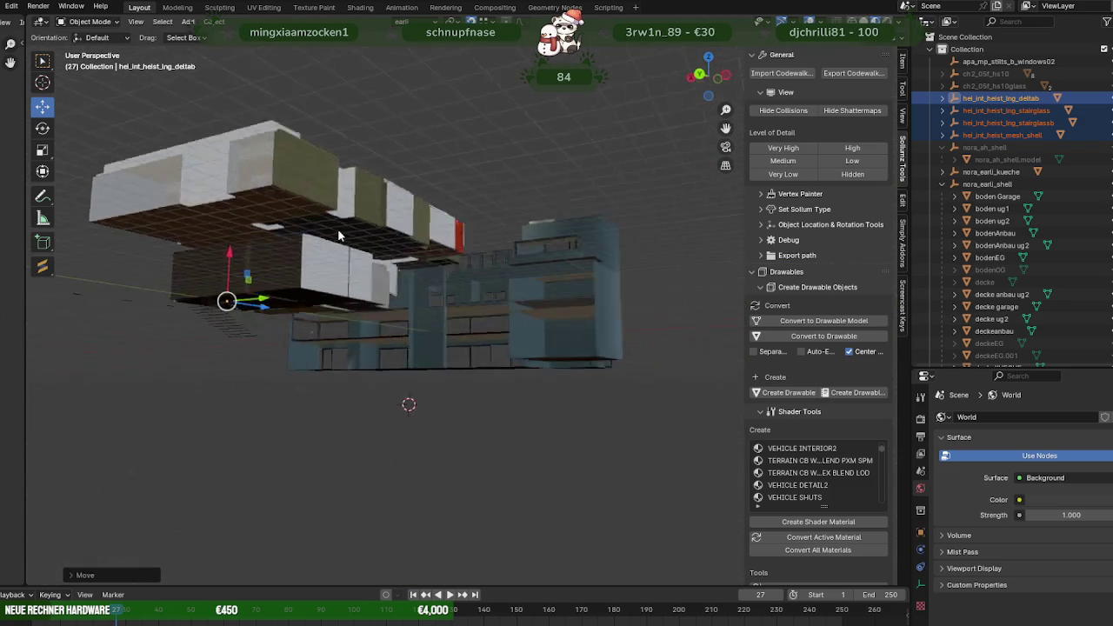
scroll(491, 282, "up", 5)
scroll(491, 282, "up", 3)
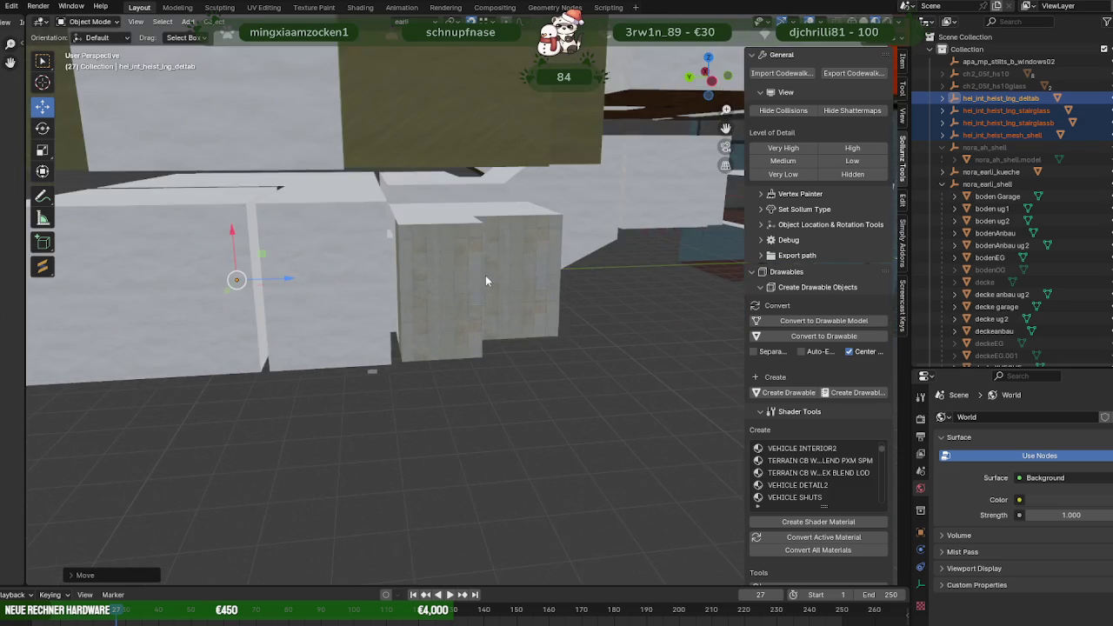
scroll(523, 283, "up", 3)
scroll(599, 277, "up", 3)
scroll(607, 283, "up", 3)
scroll(609, 279, "down", 2)
Orbit around the building from low and high angles toward the red wall and parquet rooms.
mouse_move(608, 279)
middle_mouse_down()
mouse_move(556, 282)
mouse_move(540, 301)
mouse_move(549, 307)
middle_mouse_up()
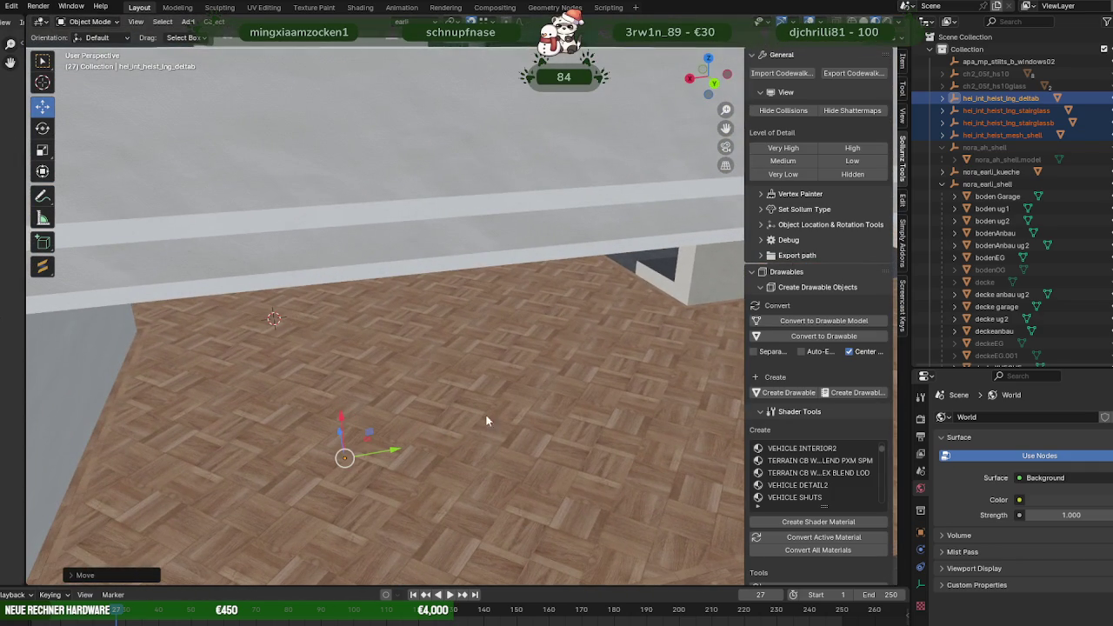
scroll(504, 392, "down", 5)
mouse_move(504, 392)
middle_mouse_down()
mouse_move(482, 291)
mouse_move(558, 348)
middle_mouse_up()
scroll(375, 335, "up", 5)
scroll(375, 334, "down", 3)
scroll(375, 334, "down", 4)
middle_click_drag(564, 288, 465, 272)
middle_click_drag(544, 271, 550, 321)
scroll(548, 304, "up", 4)
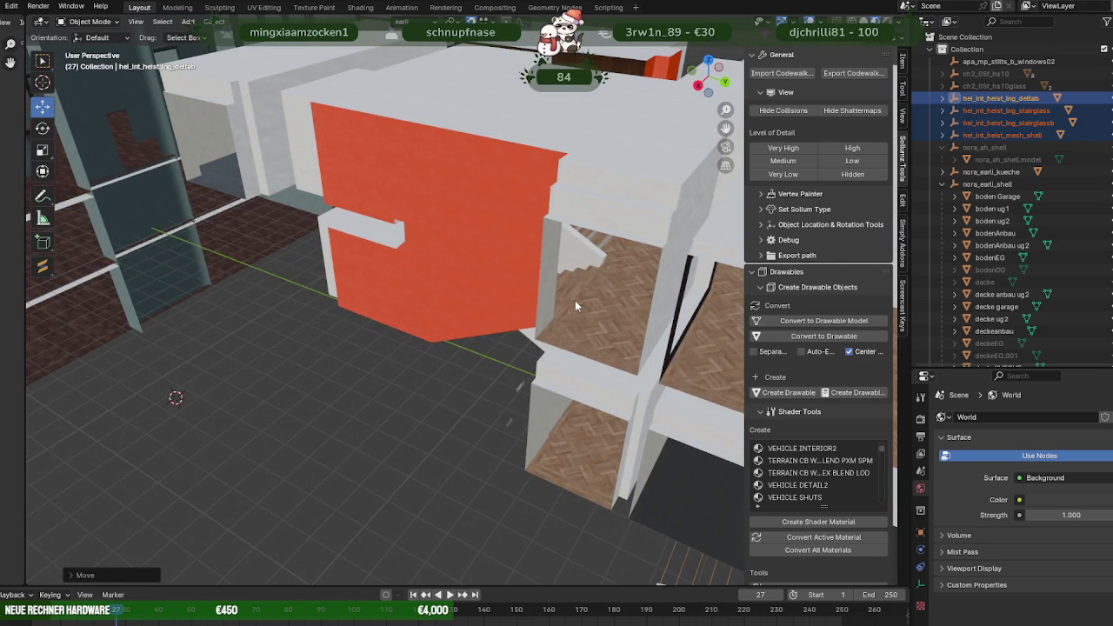
Inspect the apartment shell's mesh in Edit Mode using see-through wireframe shading.
left_click(574, 301)
key("Tab")
left_click(623, 323)
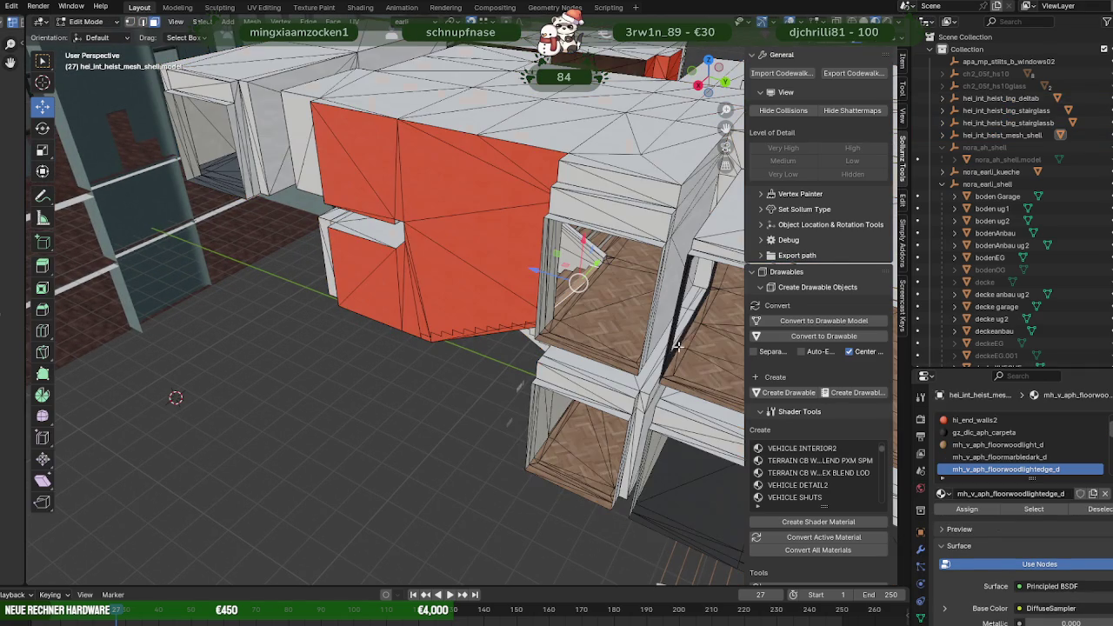
mouse_move(616, 261)
middle_mouse_down()
mouse_move(600, 239)
mouse_move(574, 296)
mouse_move(529, 253)
mouse_move(485, 298)
mouse_move(389, 239)
mouse_move(513, 278)
mouse_move(606, 288)
mouse_move(499, 264)
mouse_move(532, 365)
mouse_move(565, 333)
middle_mouse_up()
key("alt+z")
scroll(529, 252, "down", 3)
key("alt+z")
key("Tab")
scroll(452, 278, "up", 3)
Move the stair object along X into the stairwell beside the red wall.
left_click(554, 377)
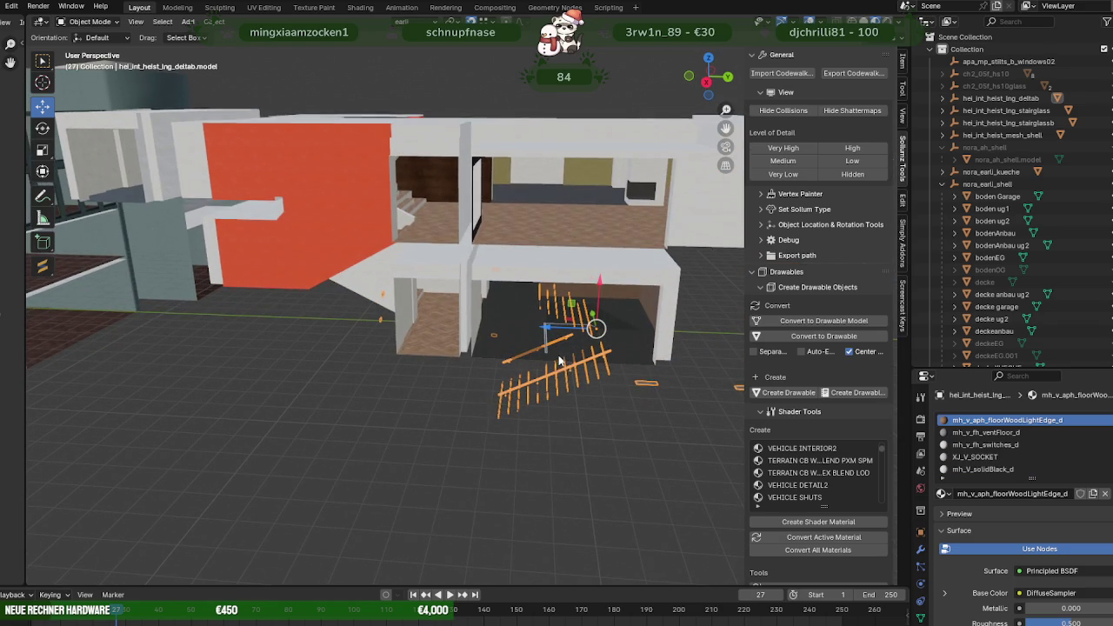
mouse_move(566, 333)
left_mouse_down()
mouse_move(417, 325)
mouse_move(409, 313)
left_mouse_up()
middle_click_drag(409, 313, 422, 220)
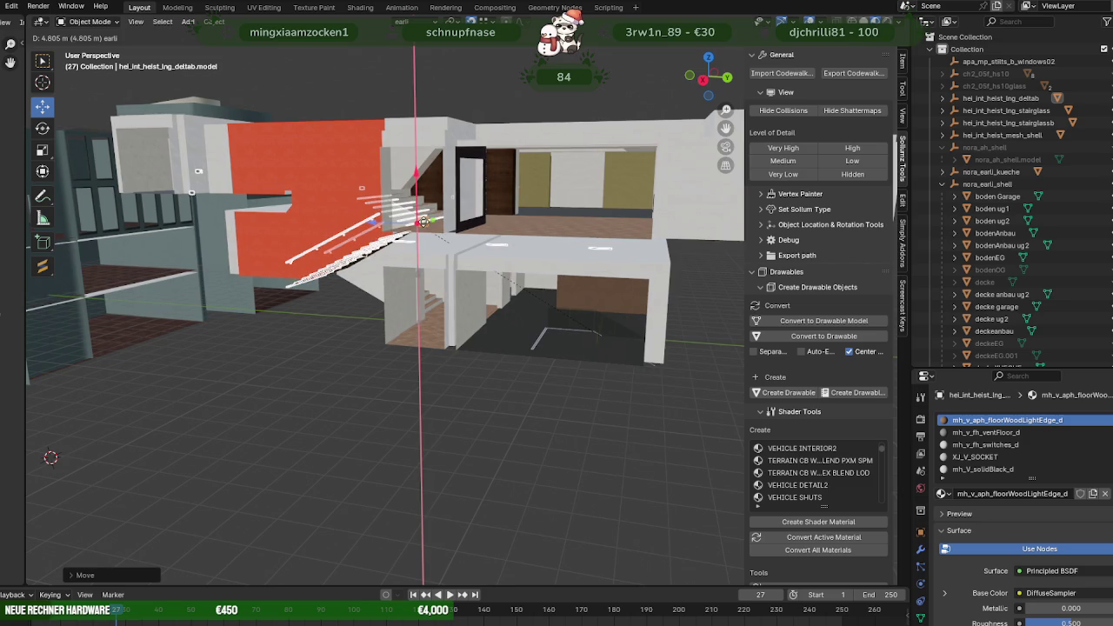
middle_click_drag(423, 221, 471, 302)
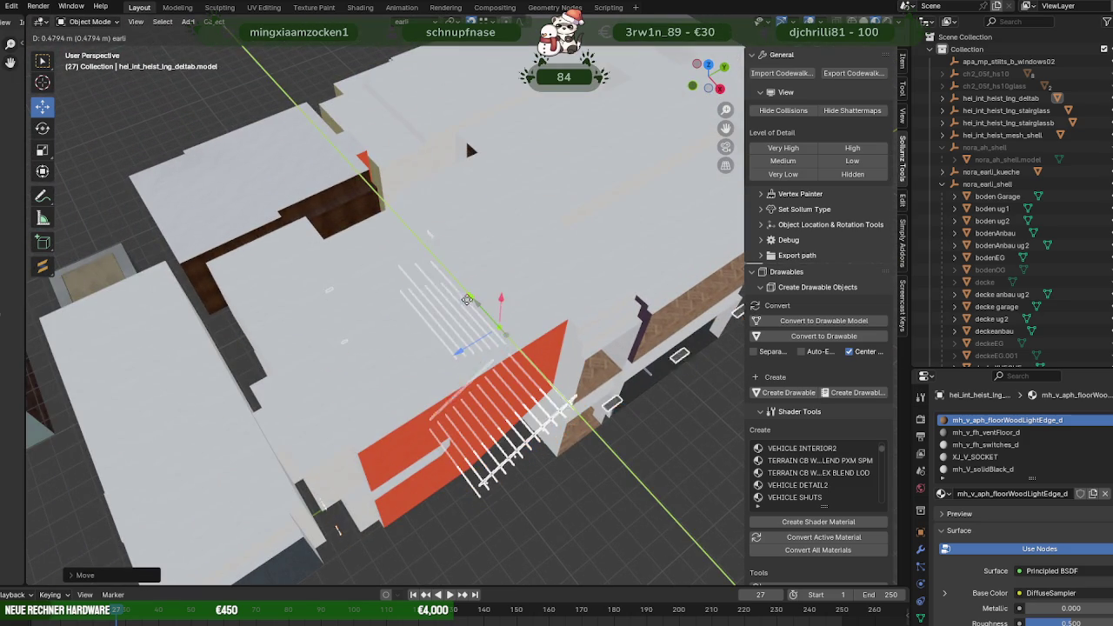
left_click(429, 275)
Check the stair treads close up and compare them with the CodeWalker in-game view.
scroll(429, 274, "down", 2)
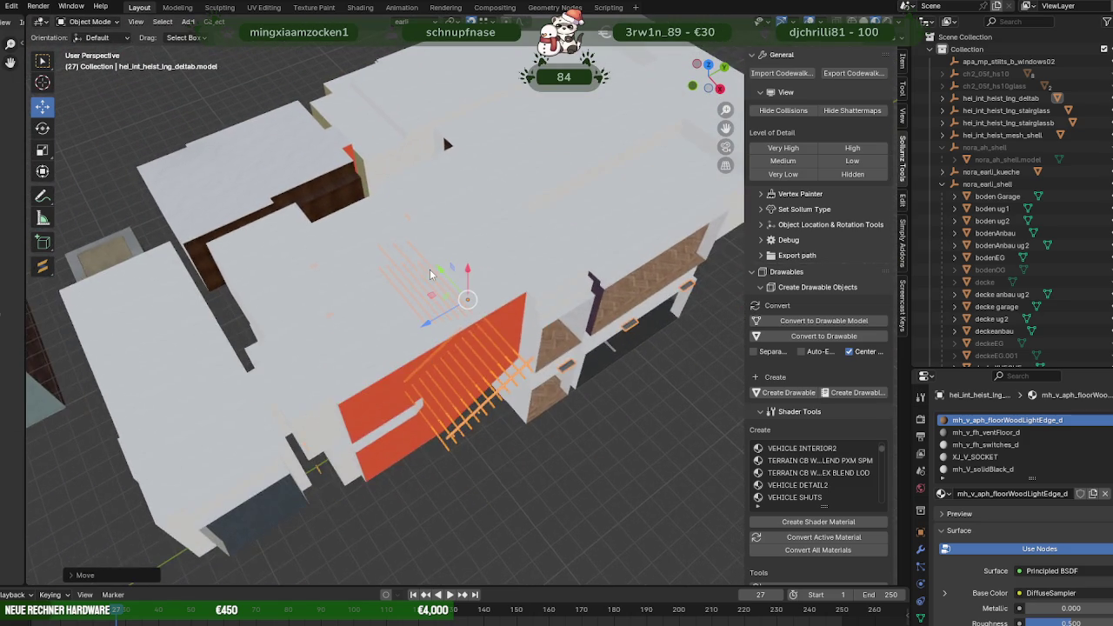
scroll(430, 275, "up", 5)
scroll(494, 317, "up", 3)
mouse_move(396, 336)
middle_mouse_down()
mouse_move(441, 370)
mouse_move(447, 355)
middle_mouse_up()
scroll(415, 356, "up", 4)
scroll(421, 366, "down", 4)
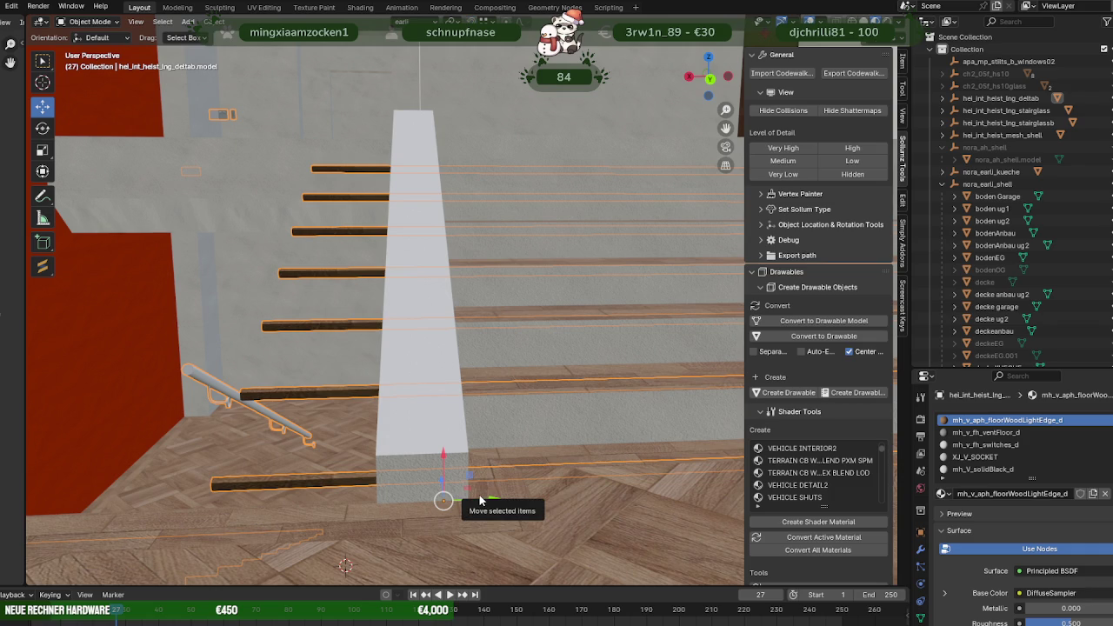
key("alt+Tab")
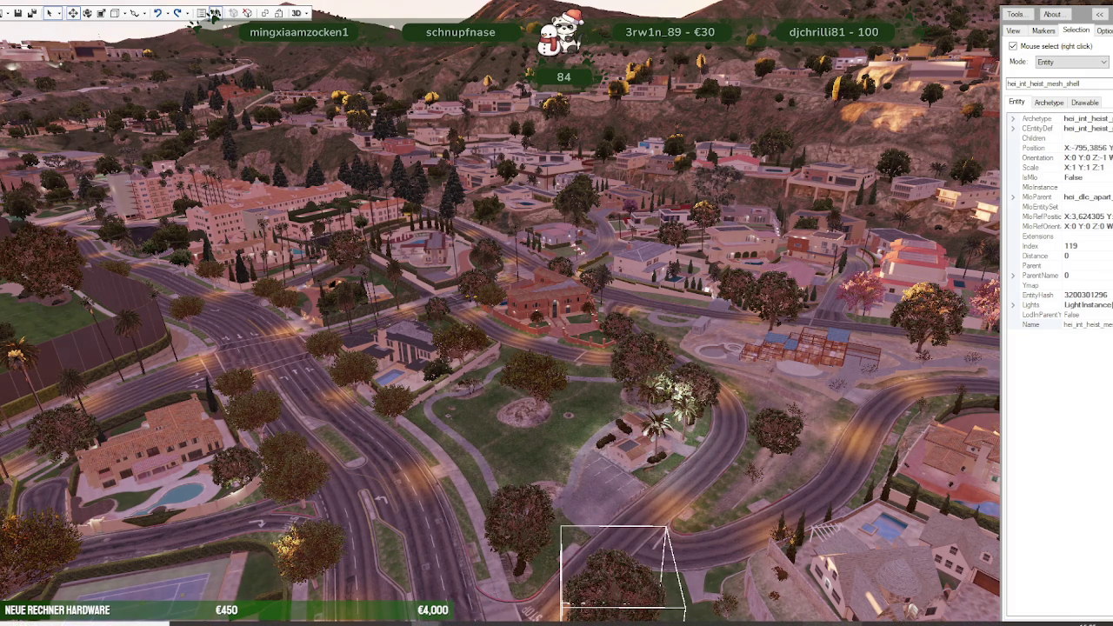
key("alt+Tab")
Nudge the stairs along the Y axis, then along X, to fine-tune their position.
key("g")
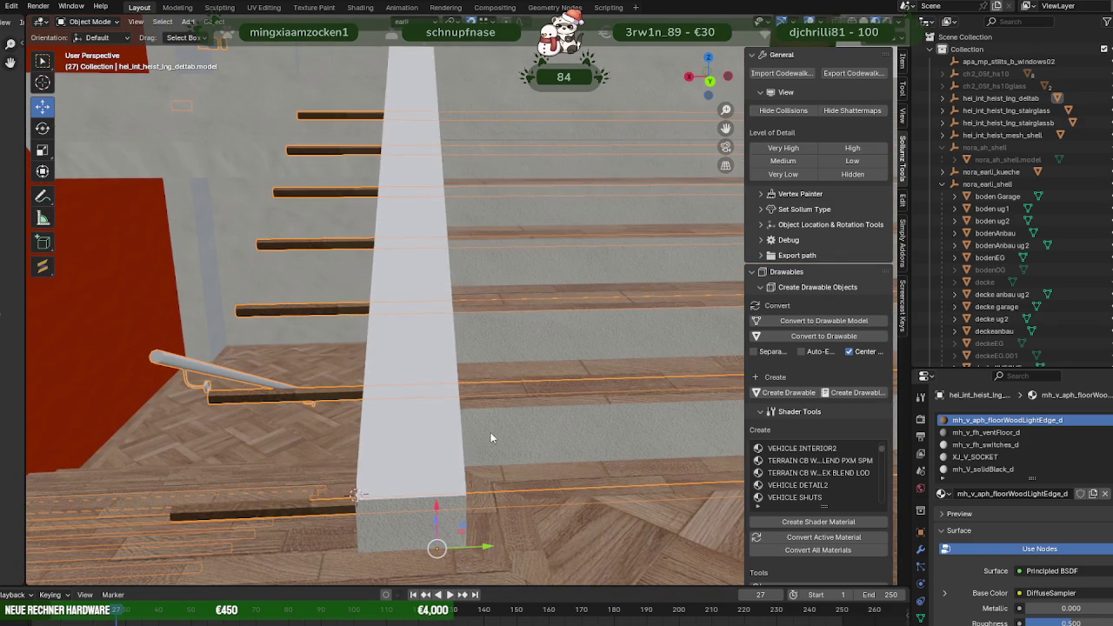
key("y")
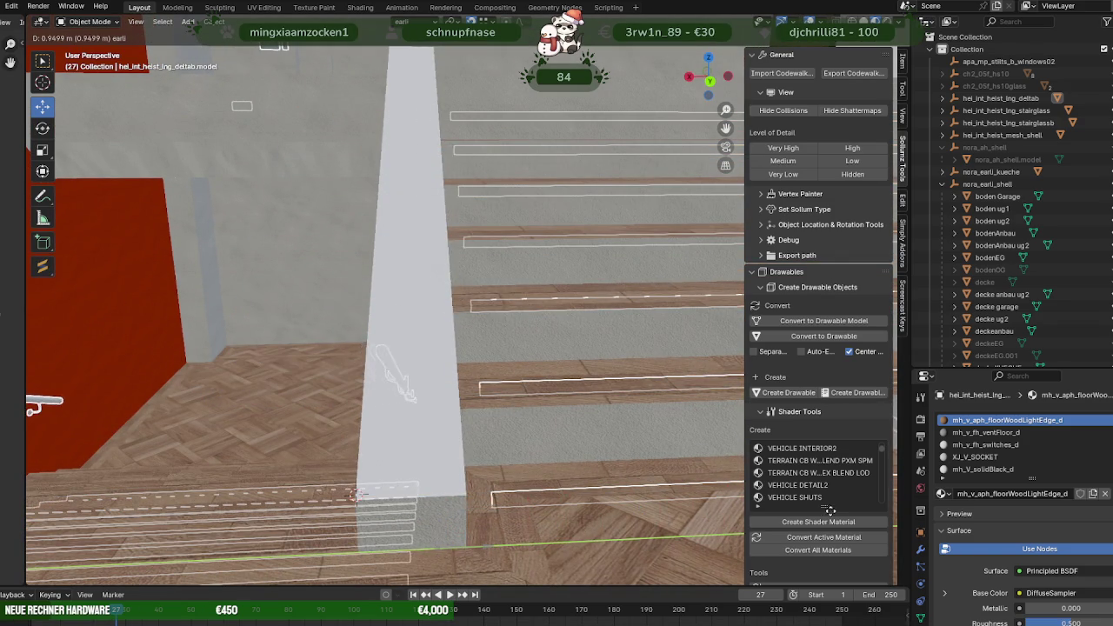
left_click(804, 512)
middle_click_drag(392, 374, 535, 377)
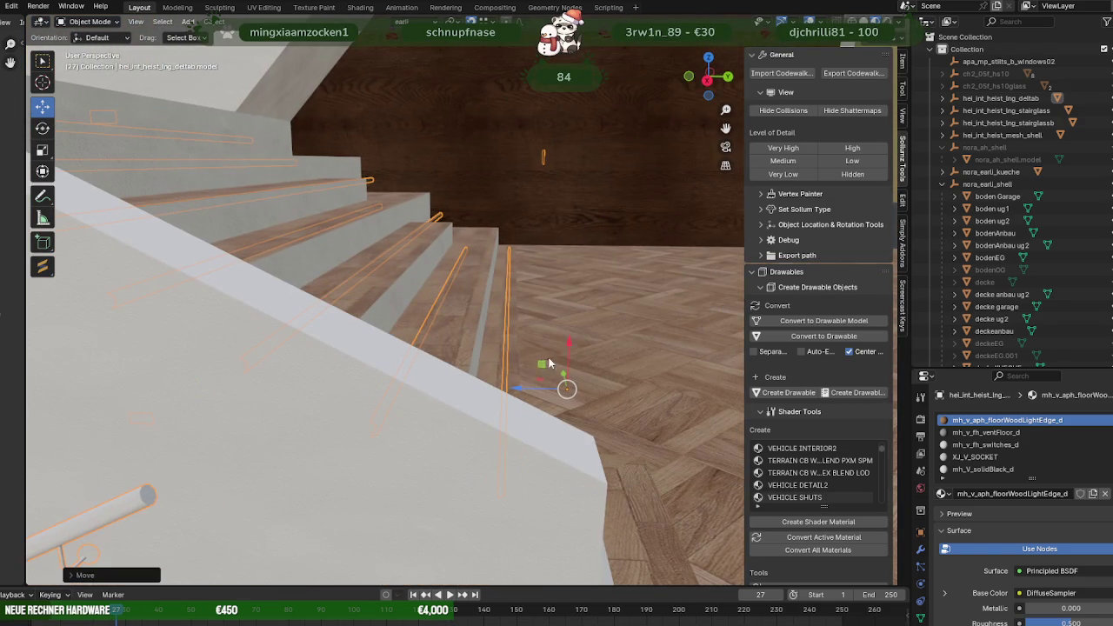
key("g")
key("x")
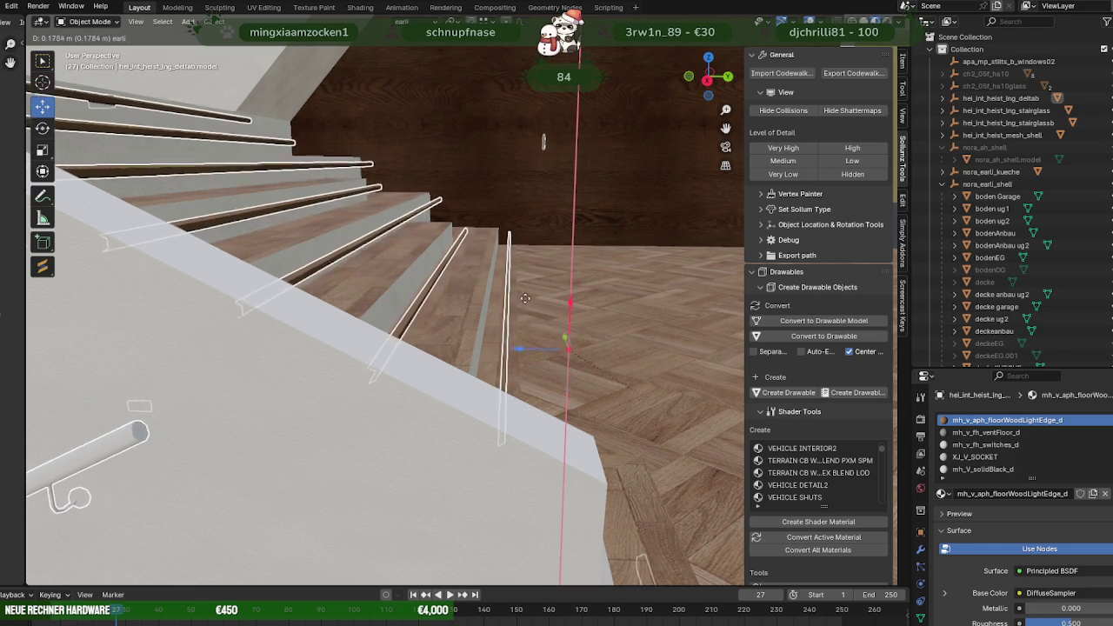
left_click(531, 318)
Shift the selected tread edge trims in Edit Mode so they line up with the wall.
mouse_move(528, 312)
middle_mouse_down()
mouse_move(480, 355)
mouse_move(429, 443)
mouse_move(420, 368)
mouse_move(428, 408)
middle_mouse_up()
key("Tab")
mouse_move(578, 217)
middle_mouse_down()
mouse_move(519, 304)
mouse_move(444, 365)
mouse_move(485, 311)
middle_mouse_up()
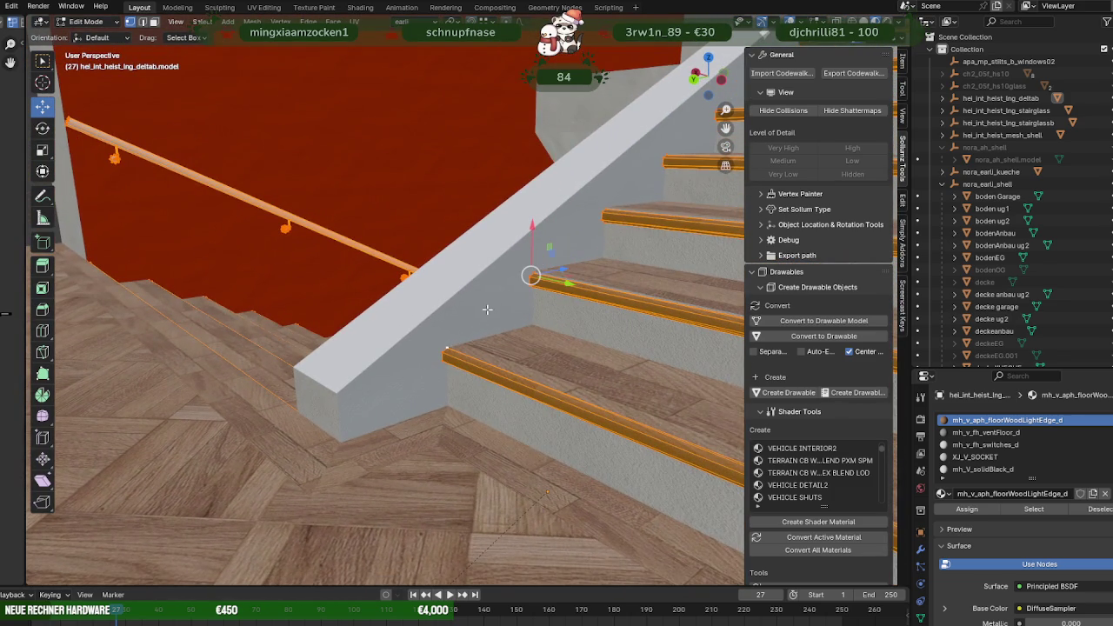
left_click_drag(532, 228, 534, 227)
mouse_move(534, 228)
middle_mouse_down()
mouse_move(440, 255)
mouse_move(472, 298)
mouse_move(550, 289)
middle_mouse_up()
mouse_move(620, 259)
left_mouse_down()
mouse_move(542, 251)
mouse_move(556, 253)
mouse_move(519, 263)
left_mouse_up()
mouse_move(521, 263)
middle_mouse_down()
mouse_move(495, 267)
mouse_move(539, 335)
mouse_move(291, 298)
mouse_move(365, 298)
mouse_move(588, 355)
mouse_move(447, 367)
mouse_move(489, 314)
mouse_move(501, 314)
middle_mouse_up()
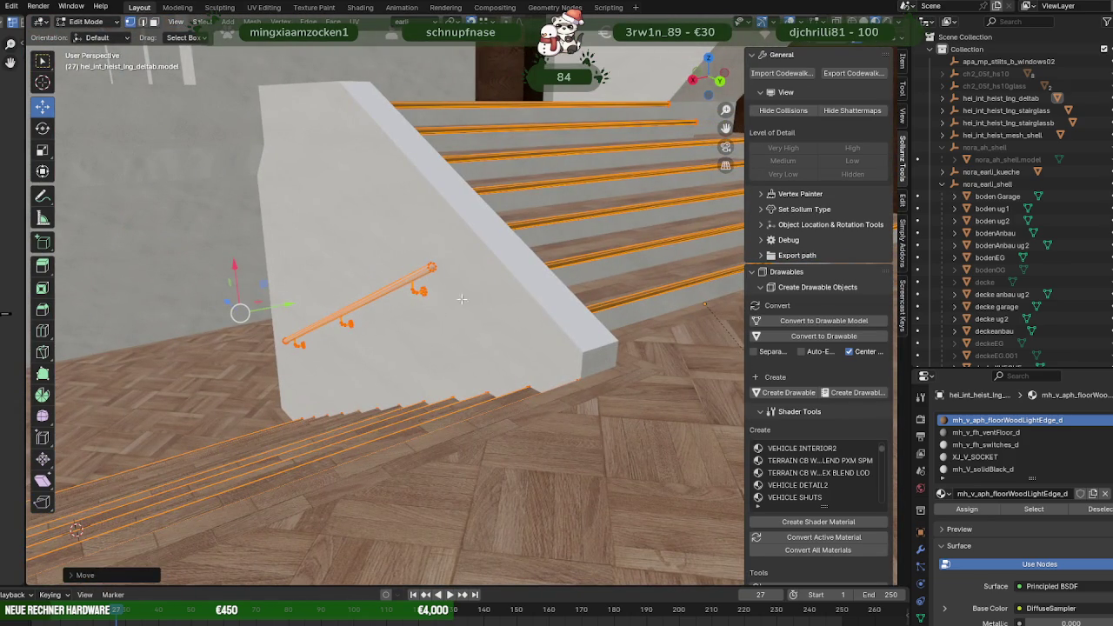
key("Tab")
left_click(1006, 111)
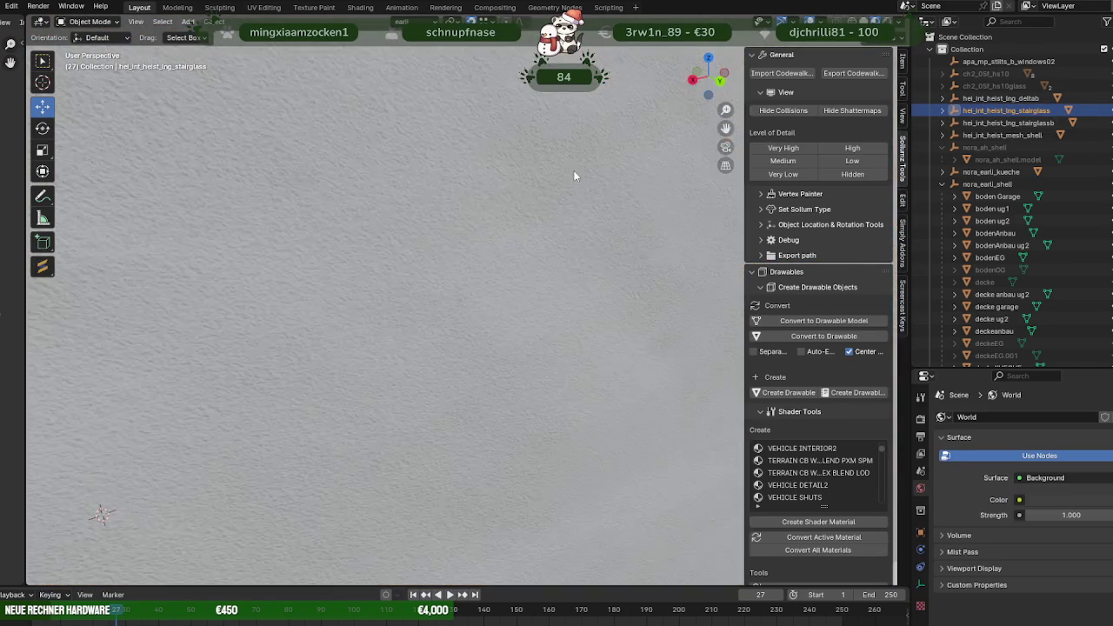
Select the stairglass railing model from the Outliner and edit its mesh.
key("KP_Decimal")
key("a")
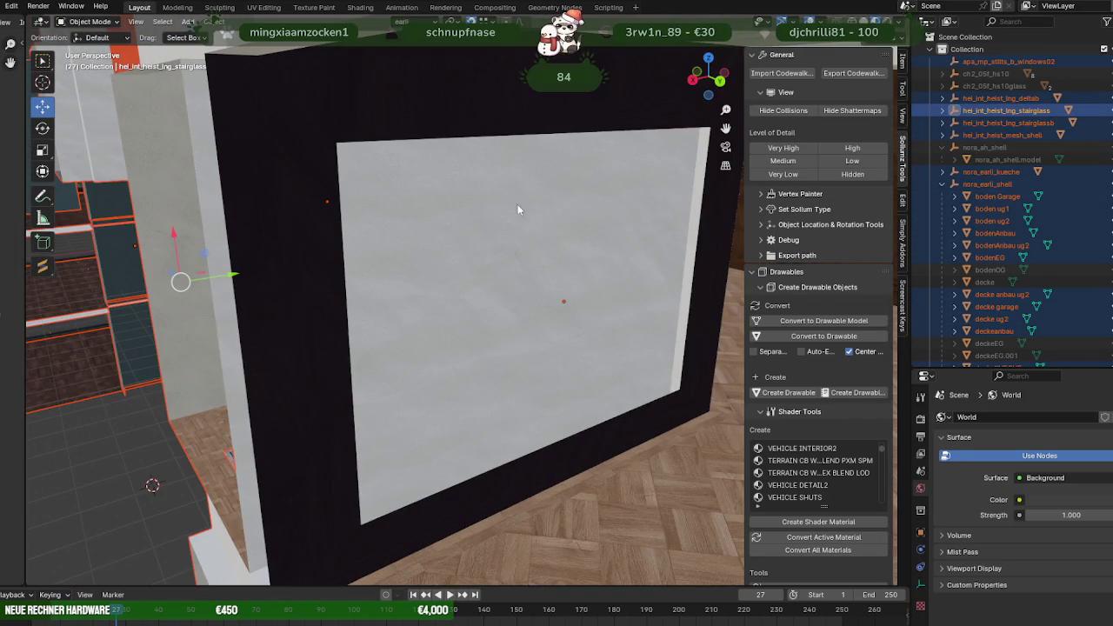
left_click(507, 217)
left_click(986, 111)
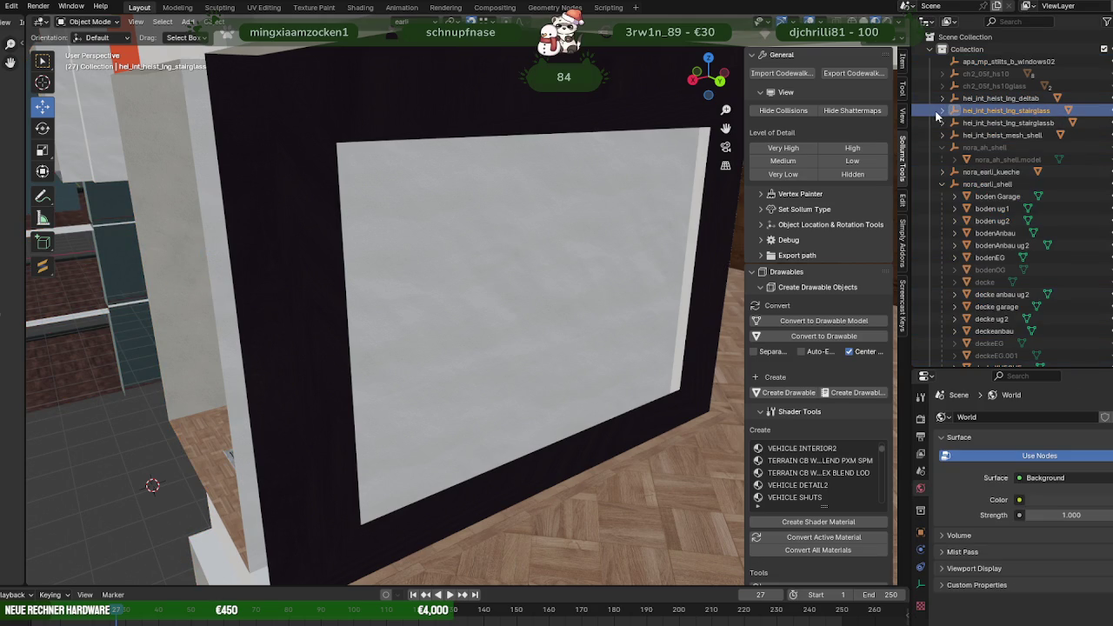
left_click(942, 111)
left_click(567, 255)
key("Tab")
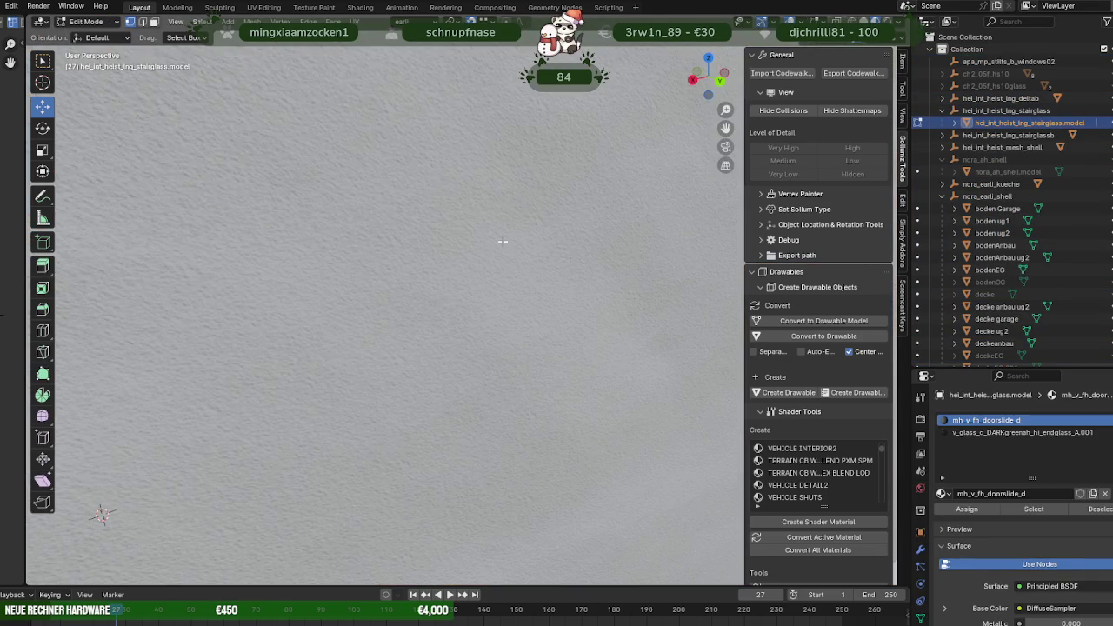
Raise the glass railing mesh and slide it over toward the stairs.
scroll(567, 255, "down", 3)
scroll(481, 233, "down", 2)
scroll(480, 233, "down", 3)
scroll(480, 231, "down", 3)
scroll(482, 226, "down", 1)
left_click_drag(483, 226, 483, 113)
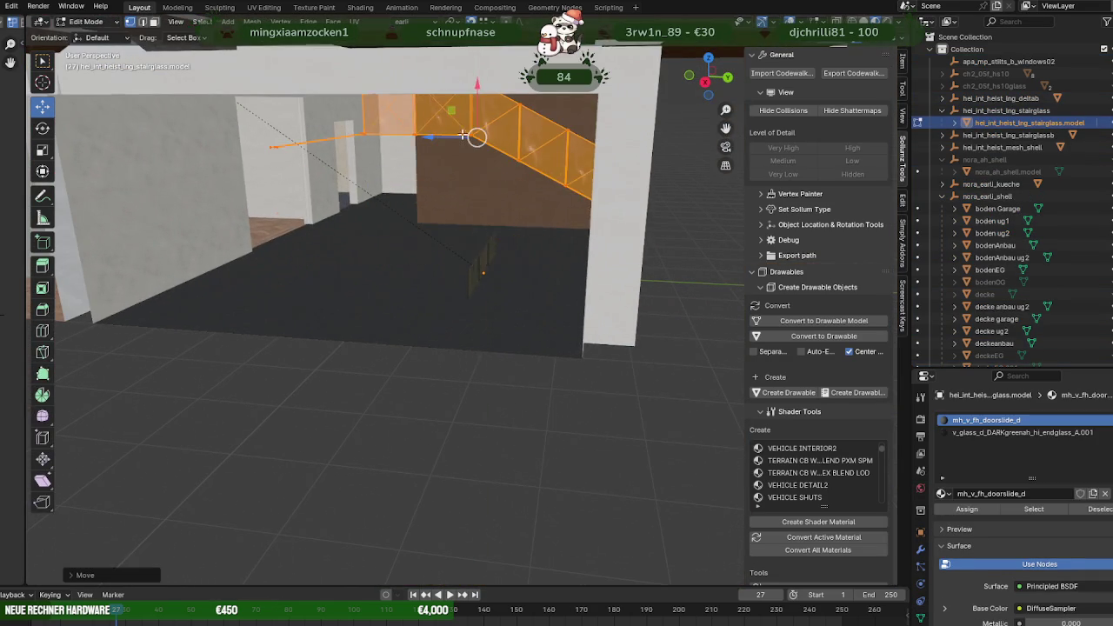
scroll(472, 191, "up", 3)
scroll(473, 191, "down", 3)
scroll(487, 195, "down", 2)
scroll(498, 183, "down", 2)
scroll(497, 178, "up", 3)
left_click_drag(565, 228, 564, 131)
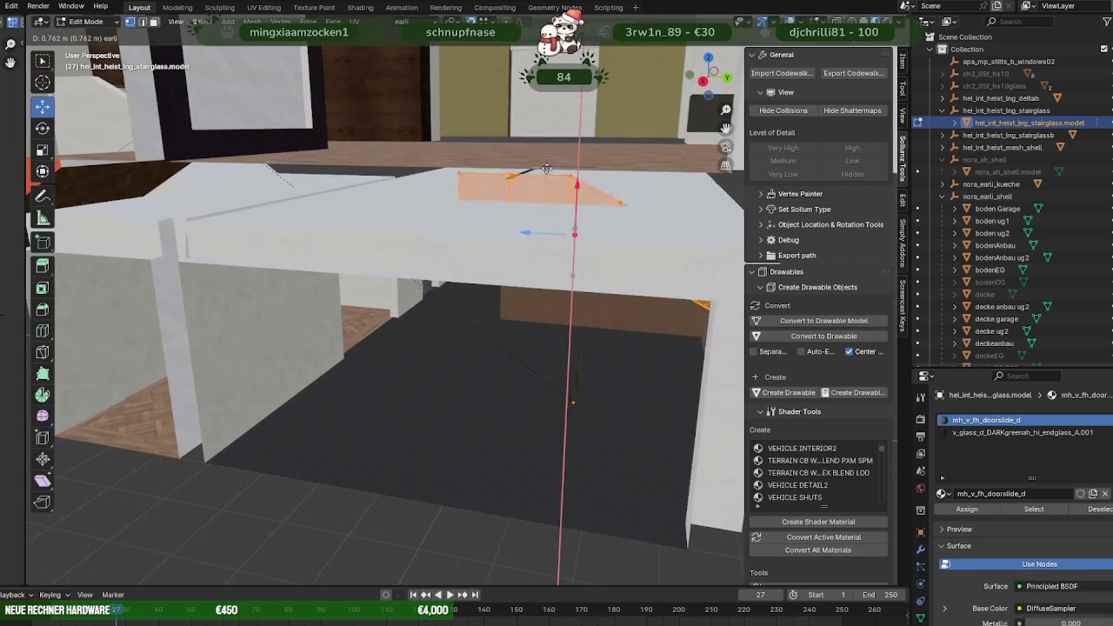
scroll(497, 223, "down", 3)
middle_click_drag(497, 223, 522, 261)
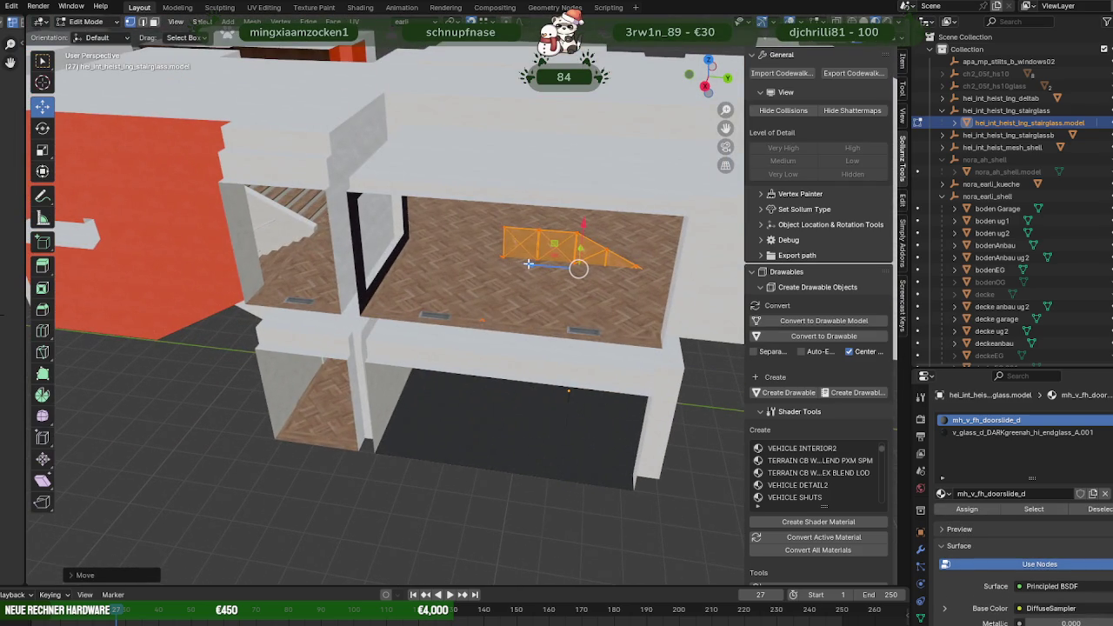
left_click_drag(527, 263, 290, 229)
mouse_move(274, 227)
middle_mouse_down()
mouse_move(422, 299)
mouse_move(369, 314)
middle_mouse_up()
scroll(422, 299, "up", 4)
scroll(422, 299, "down", 5)
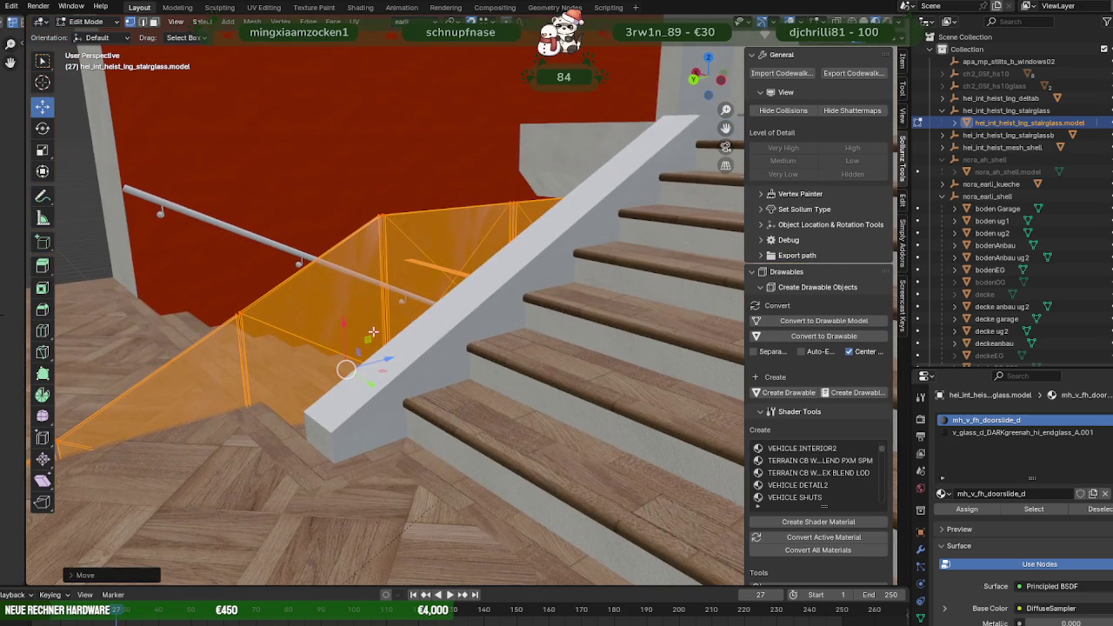
middle_click_drag(375, 376, 379, 406)
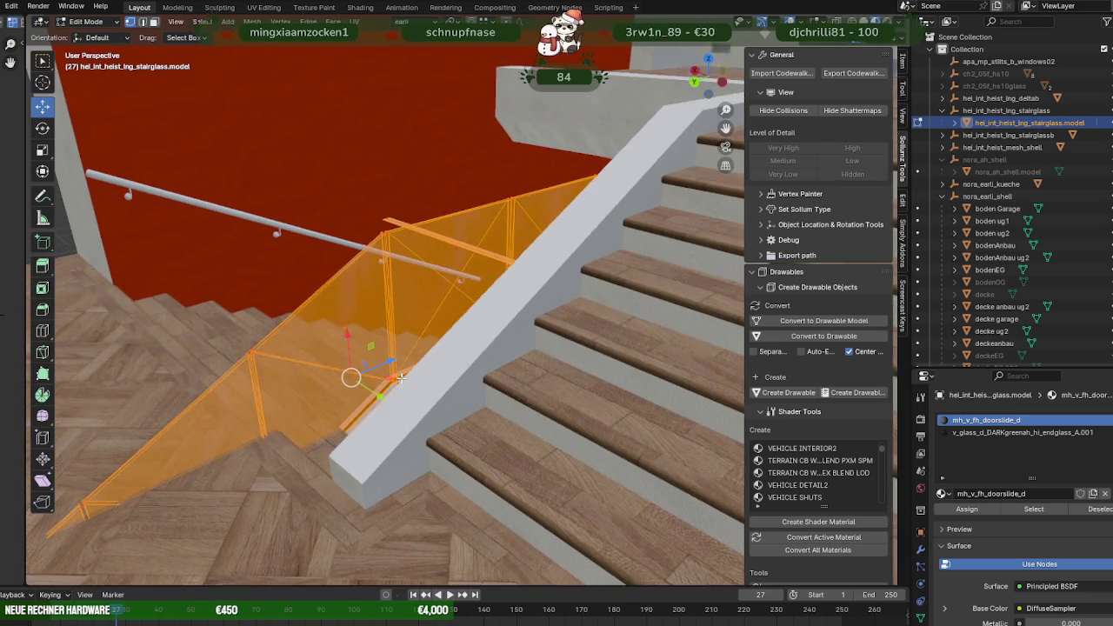
Lift the glass railing onto the wall top with Y- and Z-constrained moves.
key("g")
key("y")
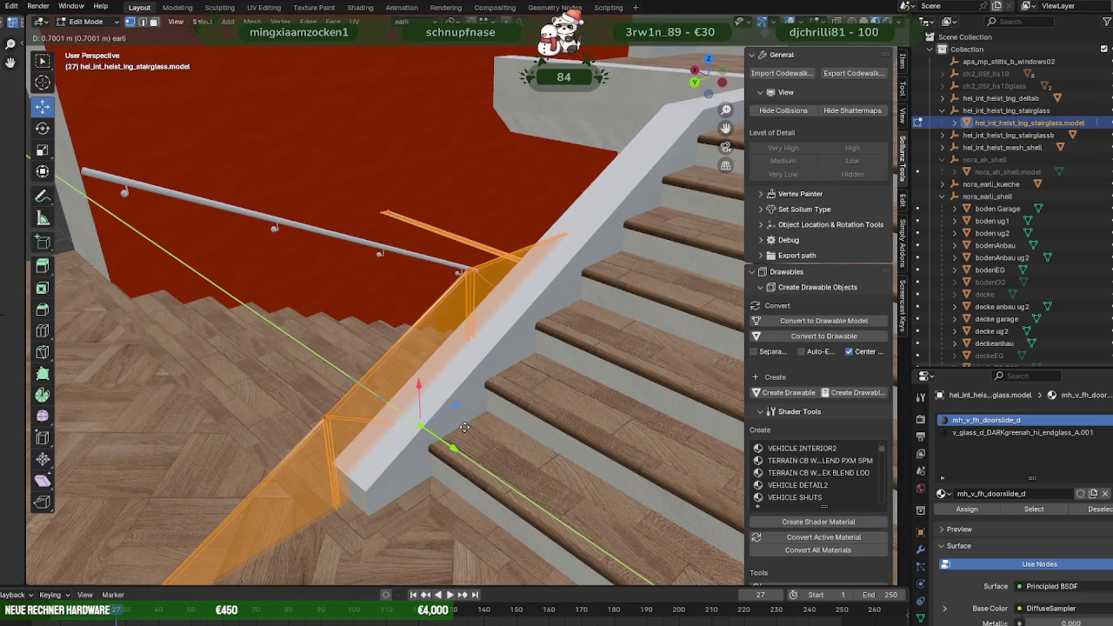
key("g")
key("z")
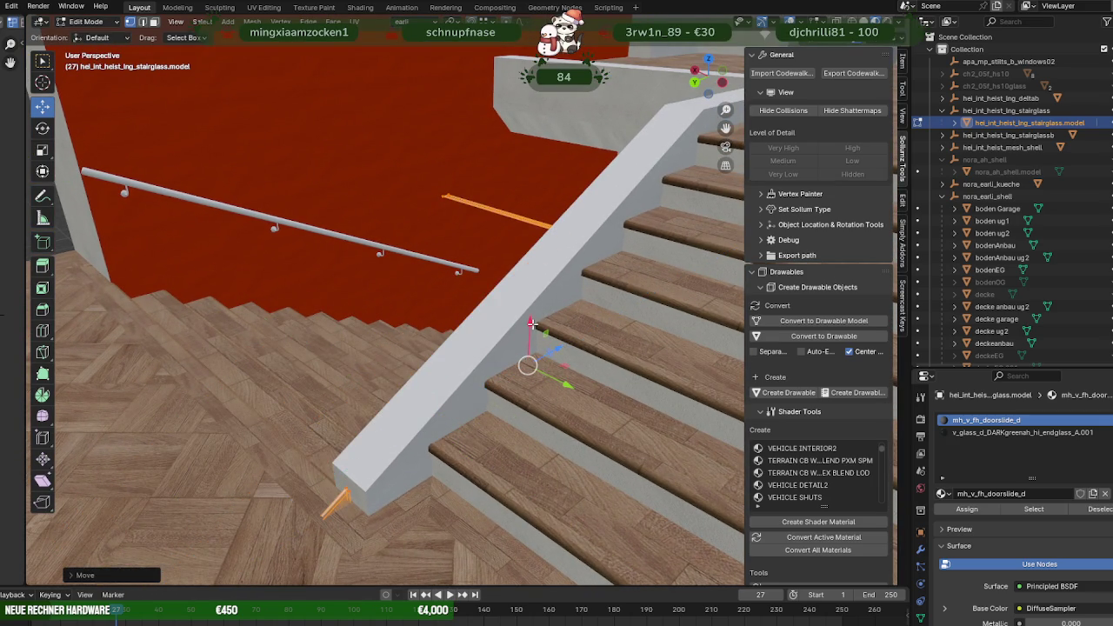
key("g")
key("z")
left_click(499, 184)
mouse_move(499, 184)
middle_mouse_down()
mouse_move(493, 358)
mouse_move(447, 211)
middle_mouse_up()
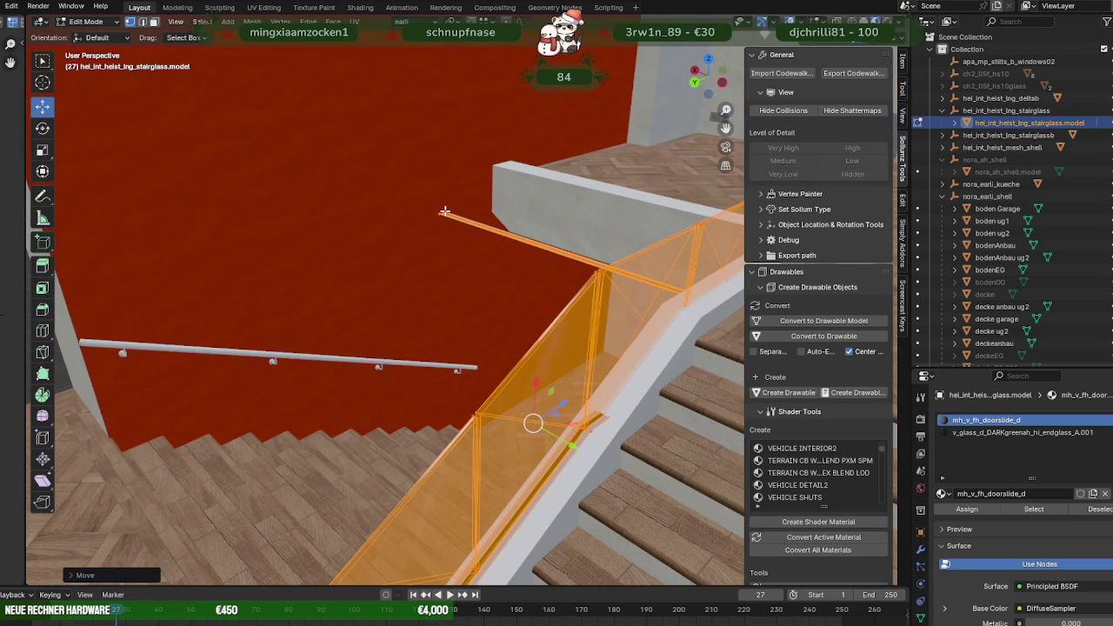
Fine-tune the railing along its axes so it sits on the wall edge, about 0.03 m.
key("g")
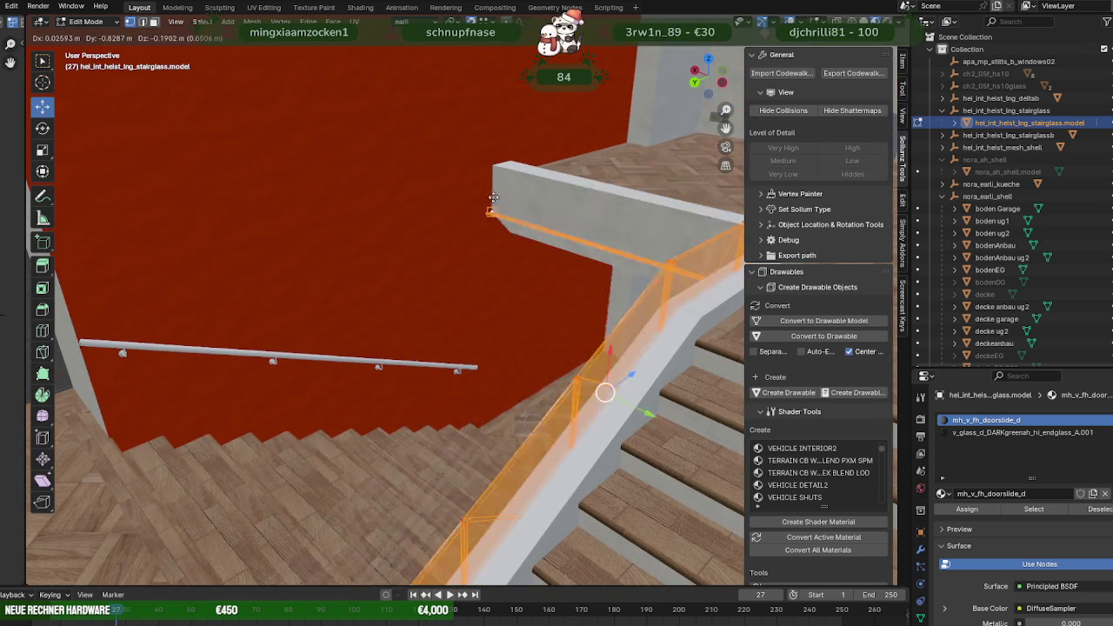
mouse_move(571, 224)
middle_mouse_down()
mouse_move(524, 254)
mouse_move(376, 290)
middle_mouse_up()
middle_click_drag(588, 331, 372, 357)
left_click_drag(327, 360, 300, 362)
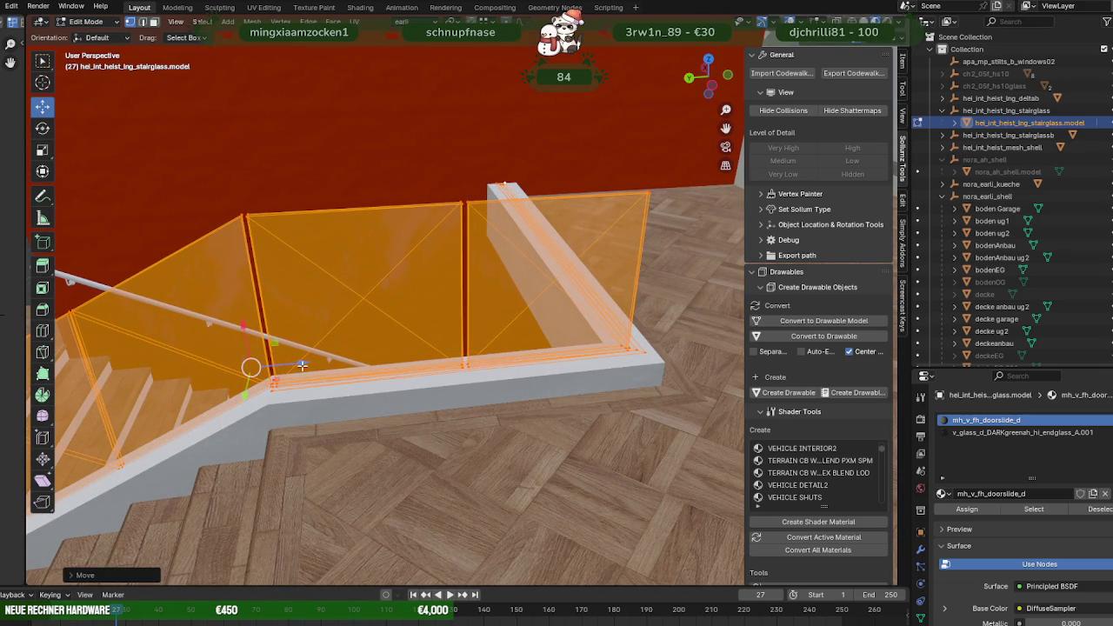
left_click_drag(244, 328, 246, 327)
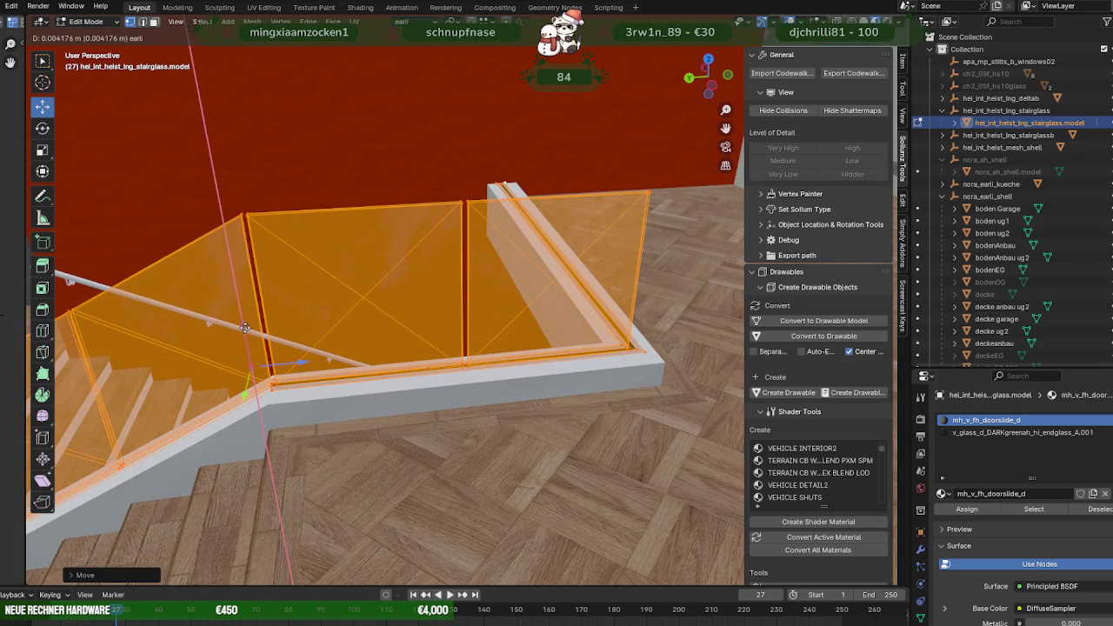
mouse_move(356, 328)
middle_mouse_down()
mouse_move(437, 370)
mouse_move(430, 340)
mouse_move(478, 327)
middle_mouse_up()
scroll(429, 339, "down", 5)
left_click_drag(570, 170, 577, 172)
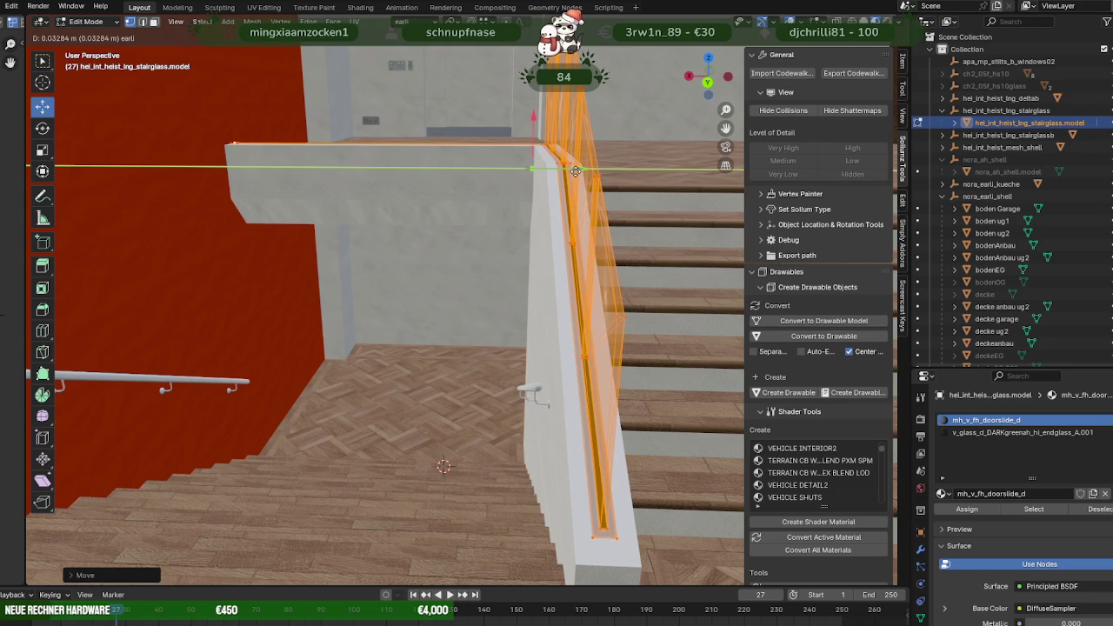
mouse_move(600, 194)
middle_mouse_down()
mouse_move(536, 278)
mouse_move(484, 193)
mouse_move(489, 412)
mouse_move(503, 329)
middle_mouse_up()
Switch to editing the second glass railing's mesh.
key("Tab")
left_click(581, 384)
key("Tab")
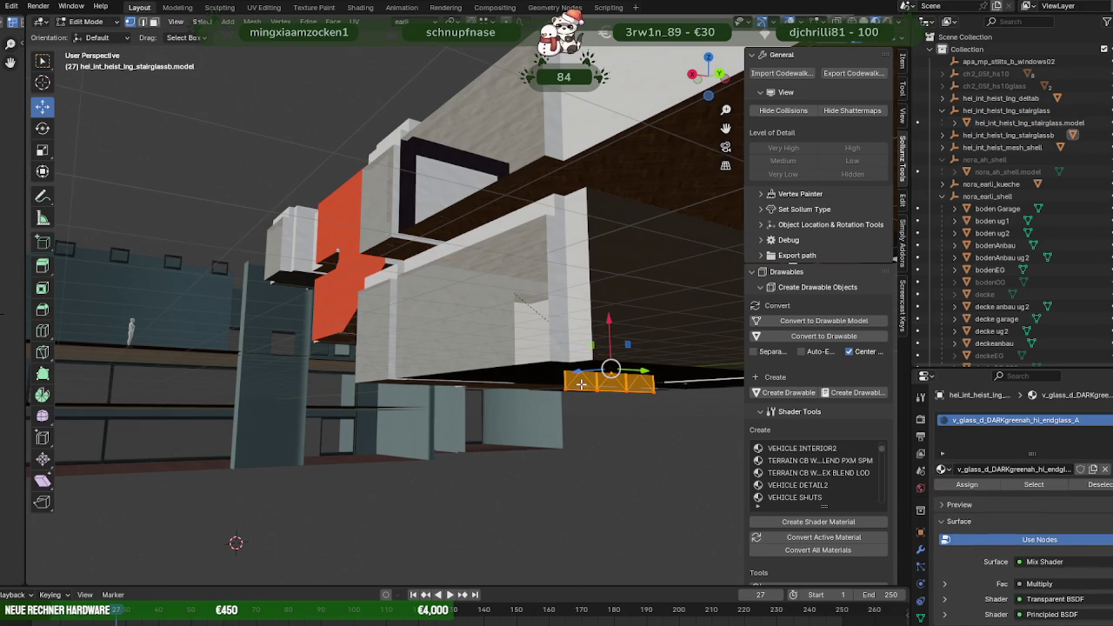
Move the second glass panel along Z and frame it in view.
key("g")
key("z")
left_click(606, 339)
middle_click_drag(607, 341, 610, 347)
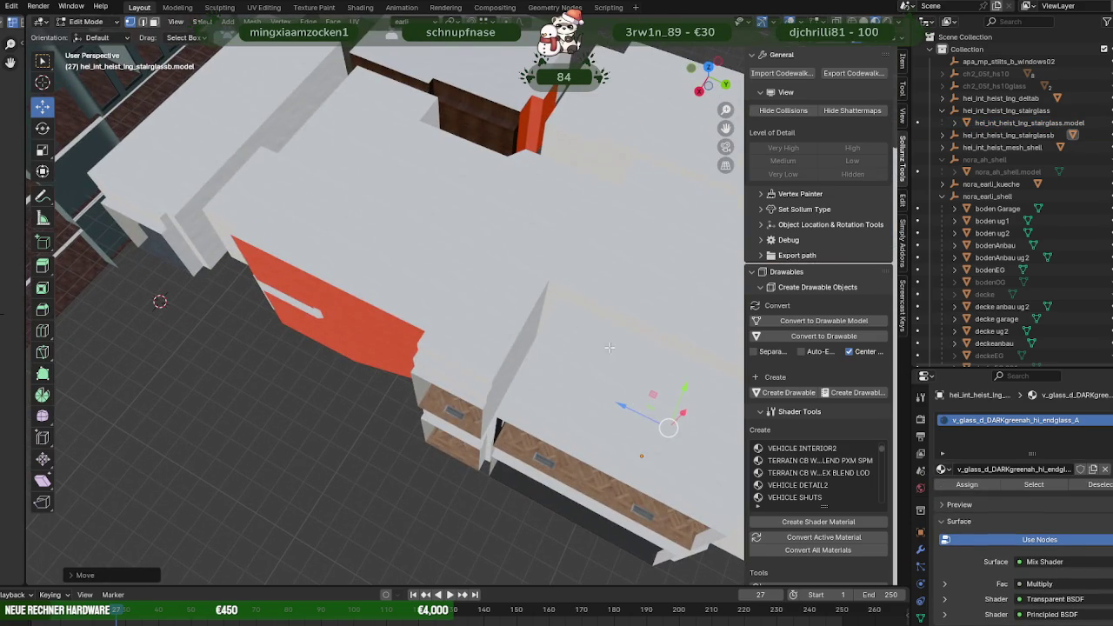
left_click(322, 299)
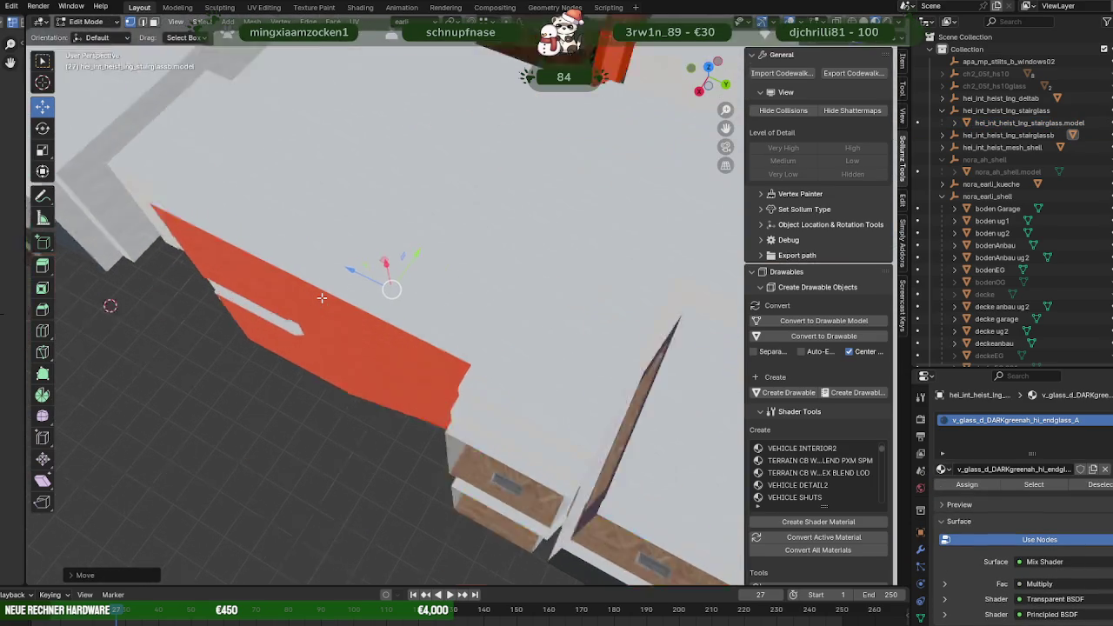
key("KP_Decimal")
mouse_move(385, 286)
middle_mouse_down()
mouse_move(465, 272)
mouse_move(505, 321)
mouse_move(318, 343)
middle_mouse_up()
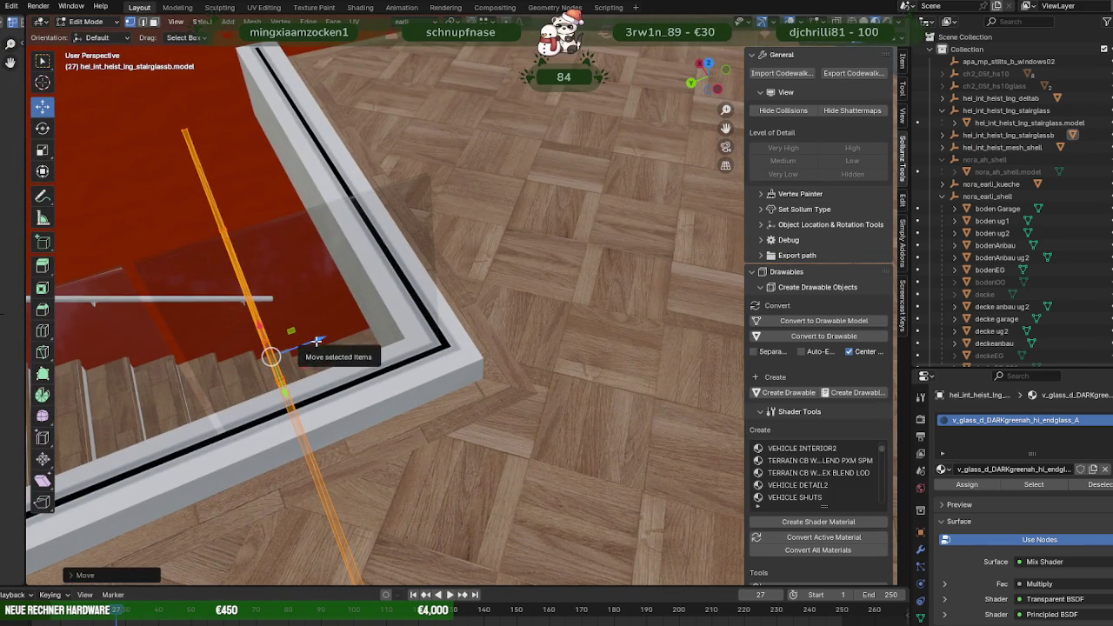
Place the glass along Z and Y onto the landing wall's top edge.
left_click_drag(317, 340, 441, 300)
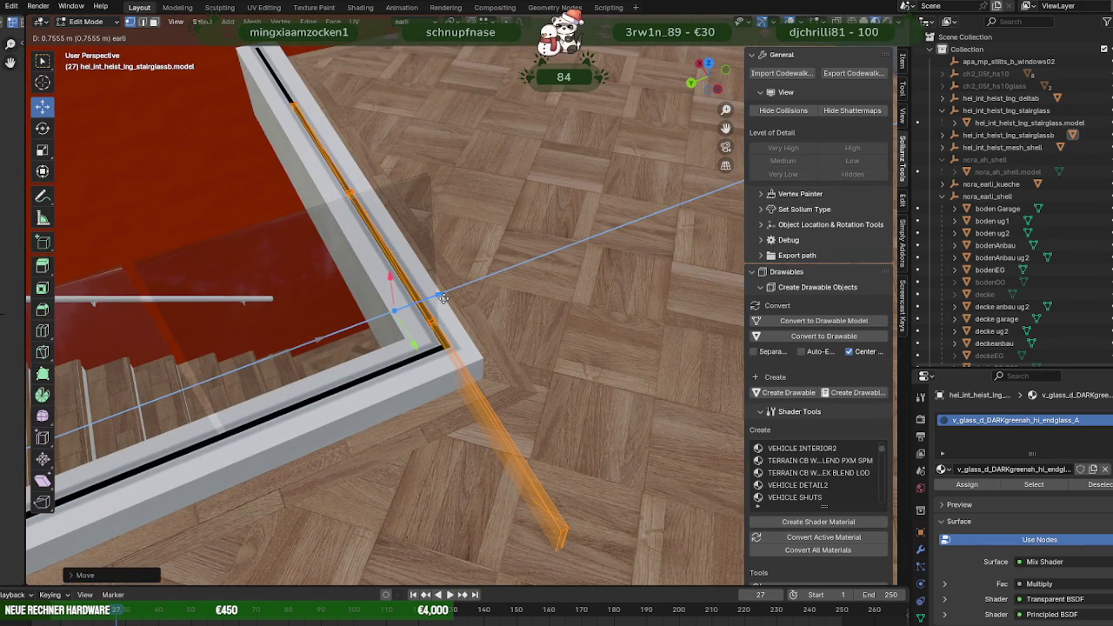
mouse_move(435, 299)
middle_mouse_down()
mouse_move(475, 331)
mouse_move(495, 327)
middle_mouse_up()
left_click_drag(520, 330, 411, 334)
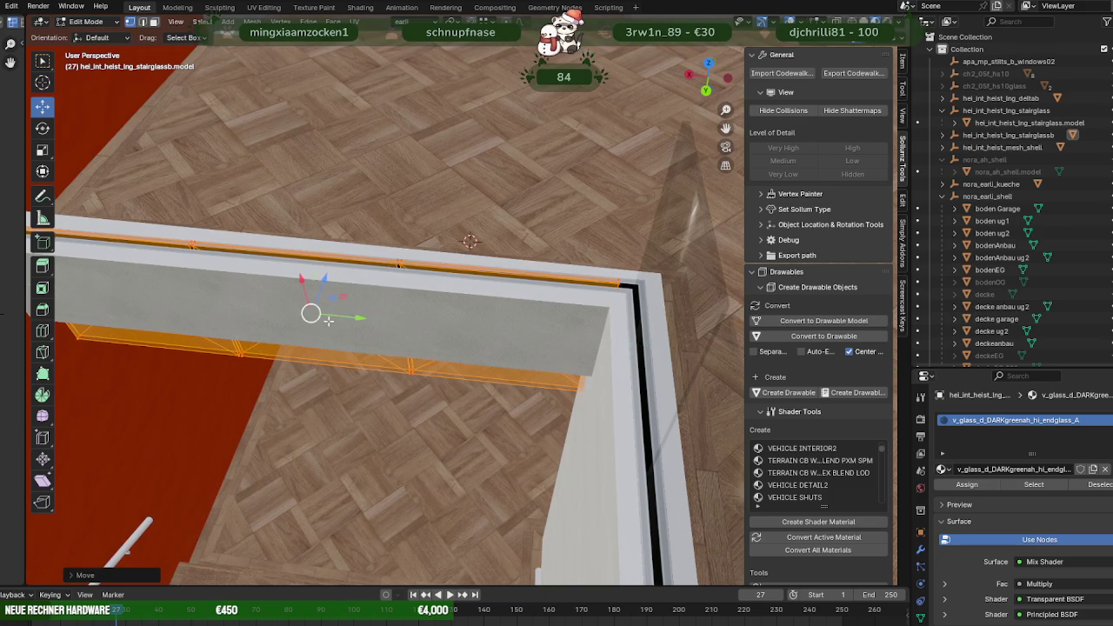
middle_click_drag(315, 315, 429, 326, "shift")
left_click_drag(421, 324, 430, 324)
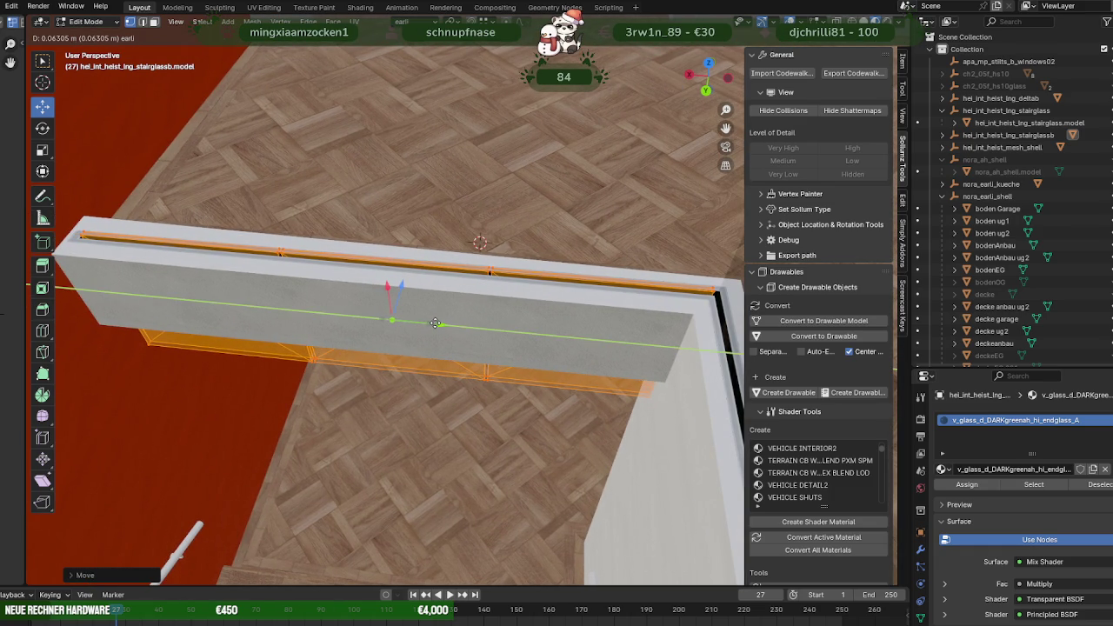
left_click_drag(435, 324, 436, 323)
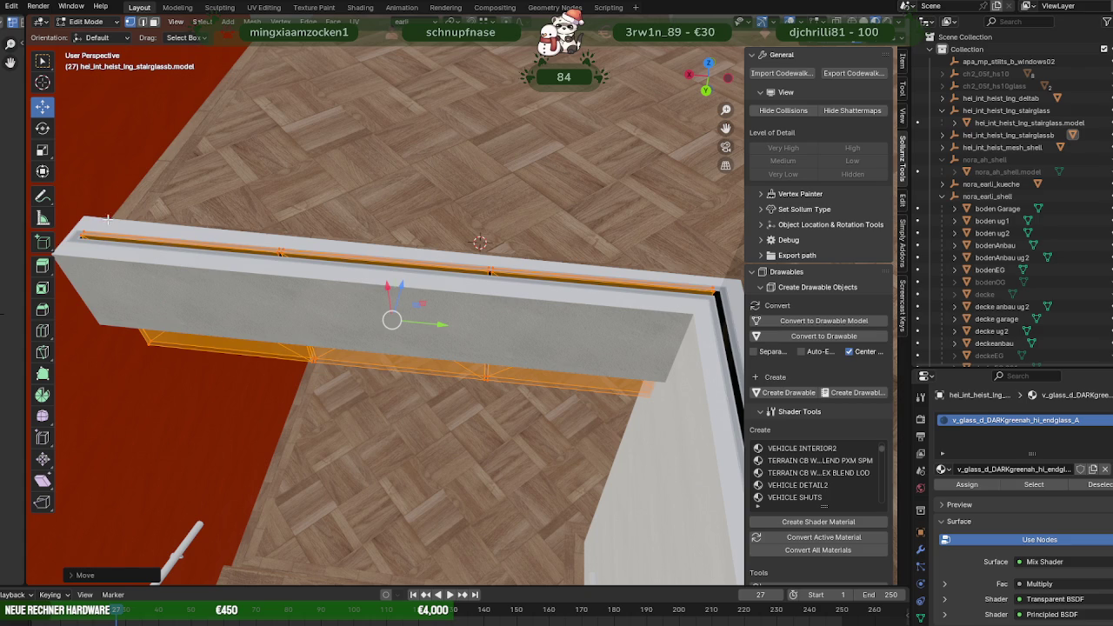
middle_click_drag(410, 302, 396, 257)
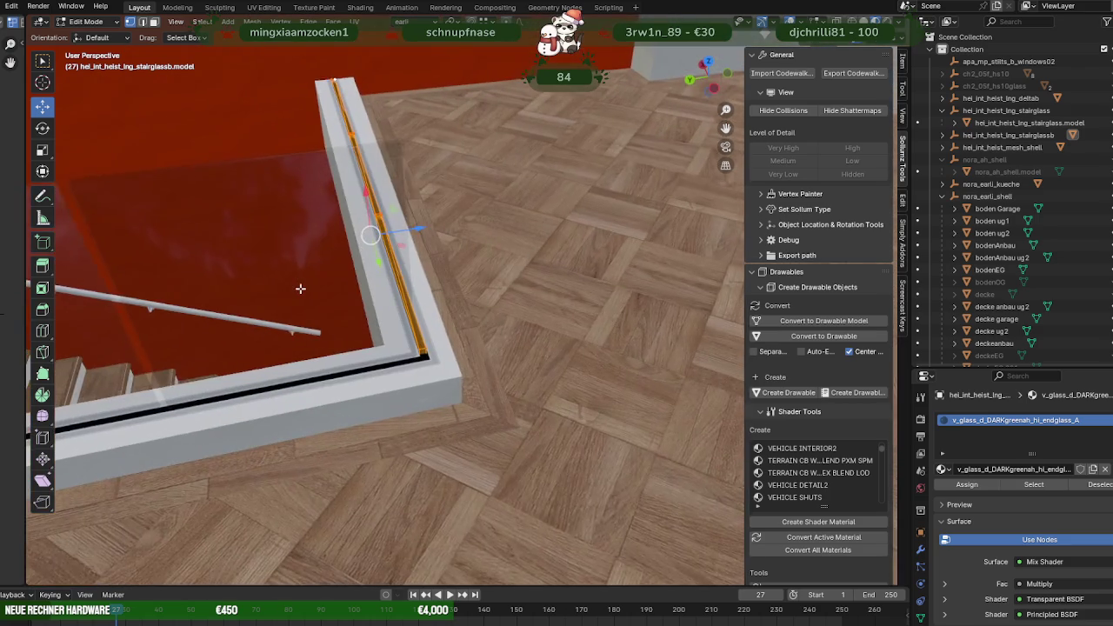
Extrude the stairwell corner edge upward about 0.97 m into a new glass panel.
key("e")
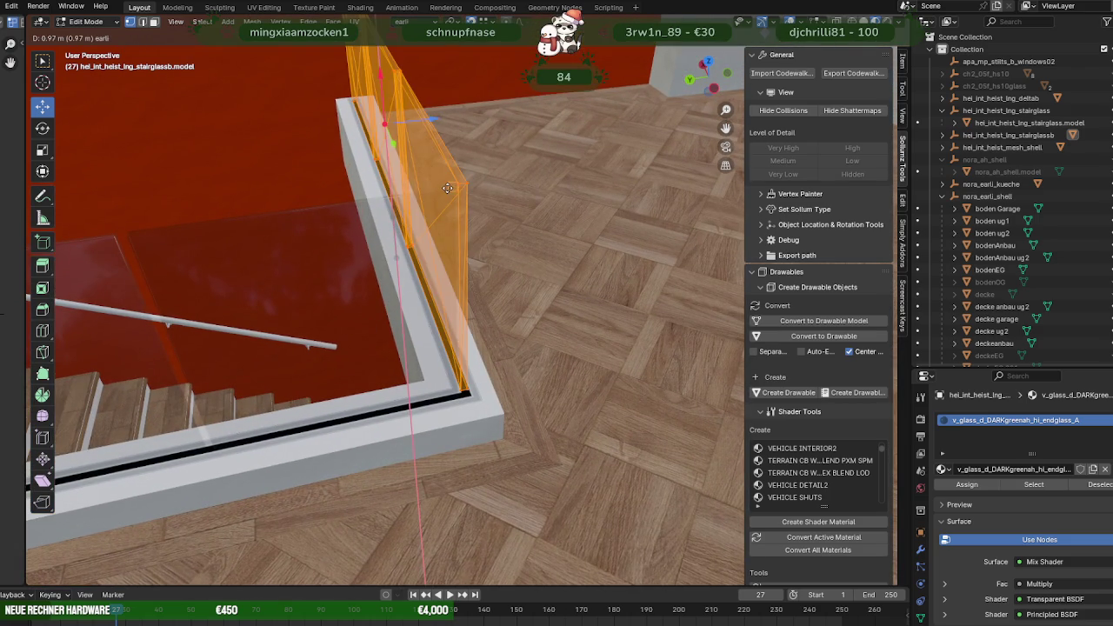
mouse_move(454, 224)
middle_mouse_down()
mouse_move(342, 226)
mouse_move(464, 206)
mouse_move(551, 246)
mouse_move(605, 232)
middle_mouse_up()
key("Tab")
Select the first glass railing and stairs, browsing their object options, then pick the stair trim model.
left_click(623, 220)
right_click(558, 298)
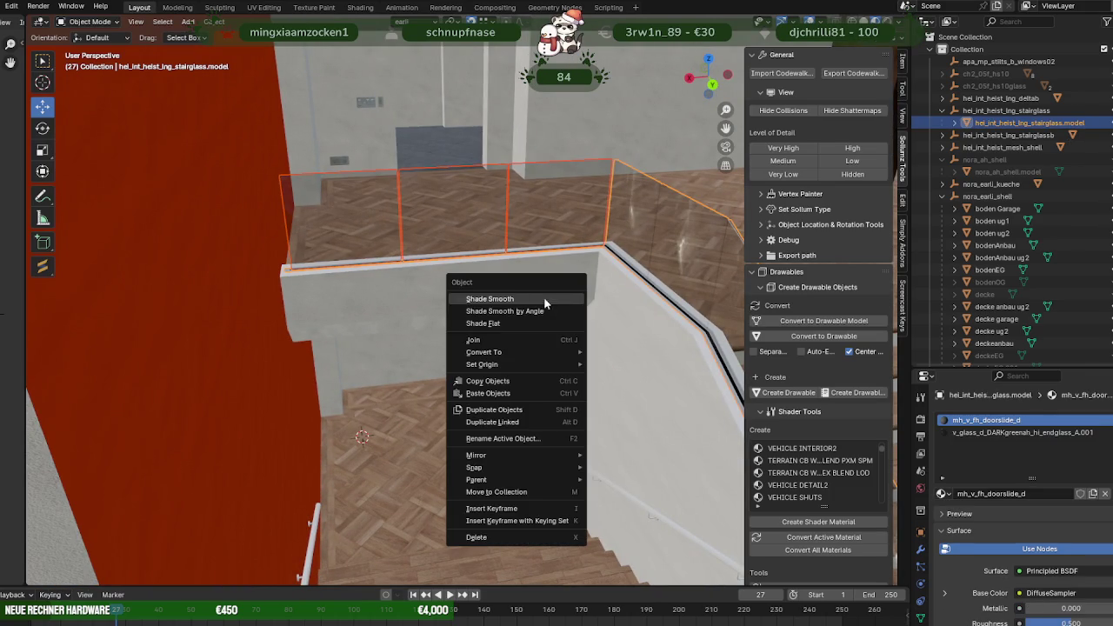
left_click(560, 339)
mouse_move(560, 330)
middle_mouse_down()
mouse_move(425, 209)
mouse_move(514, 327)
mouse_move(447, 283)
middle_mouse_up()
left_click(508, 365, "shift")
right_click(423, 239)
left_click(423, 243)
left_click(406, 242)
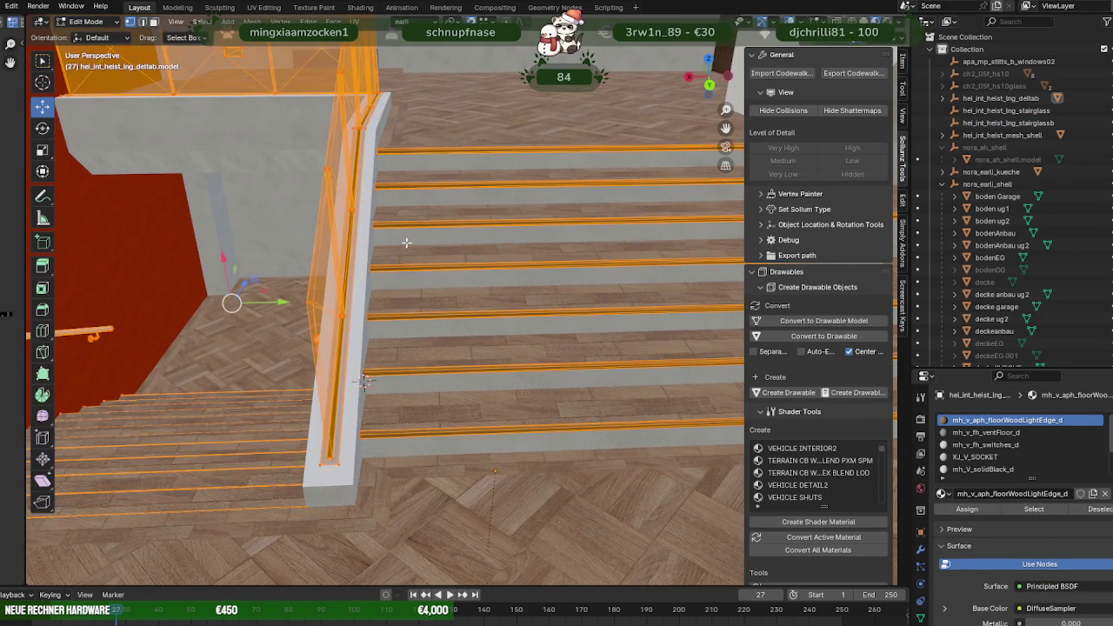
In wireframe Edit Mode, delete the edge strips of the left stair section only.
key("Tab")
key("KP_Decimal")
key("shift+z")
scroll(434, 322, "down", 5)
mouse_move(433, 323)
middle_mouse_down()
mouse_move(411, 335)
mouse_move(435, 330)
middle_mouse_up()
left_click_drag(295, 243, 495, 377, "ctrl")
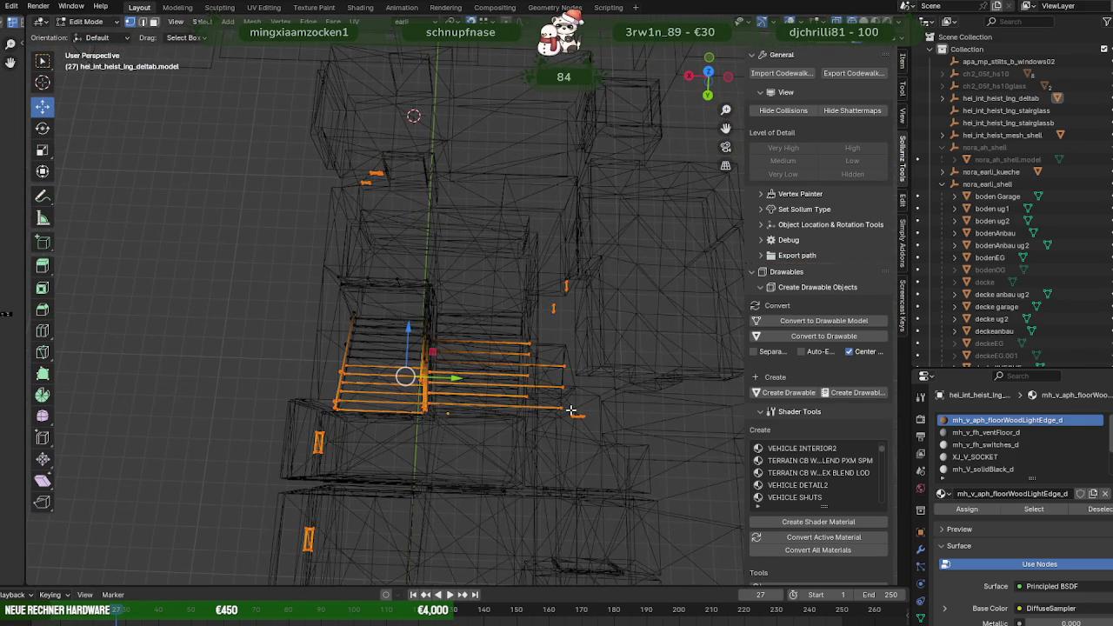
left_click_drag(470, 333, 469, 333, "ctrl")
left_click_drag(322, 310, 464, 419, "ctrl")
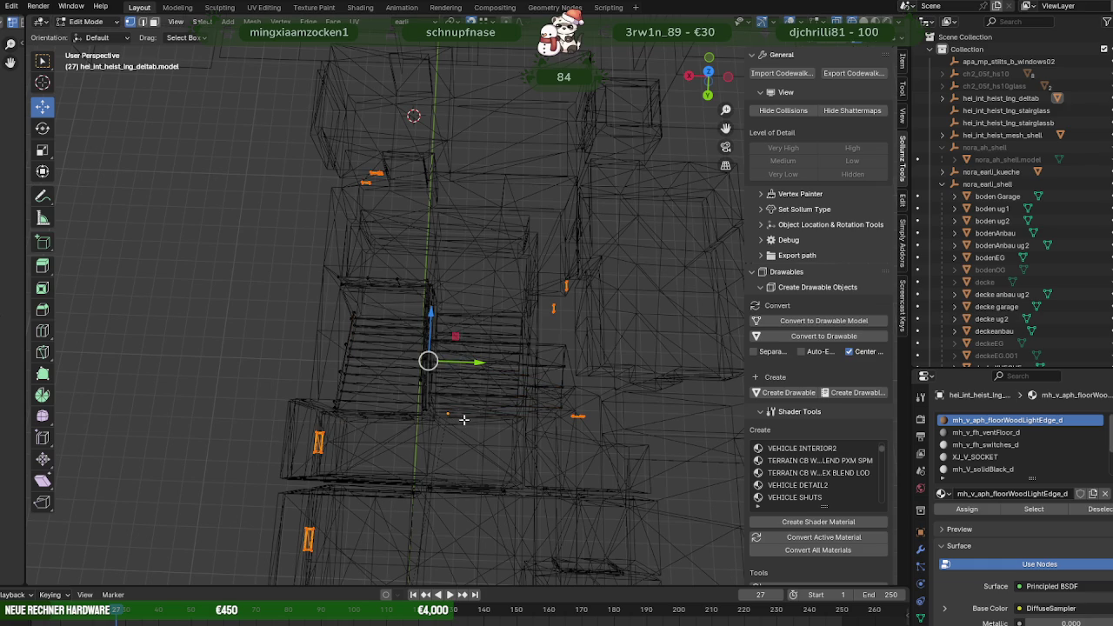
key("x")
left_click(515, 420)
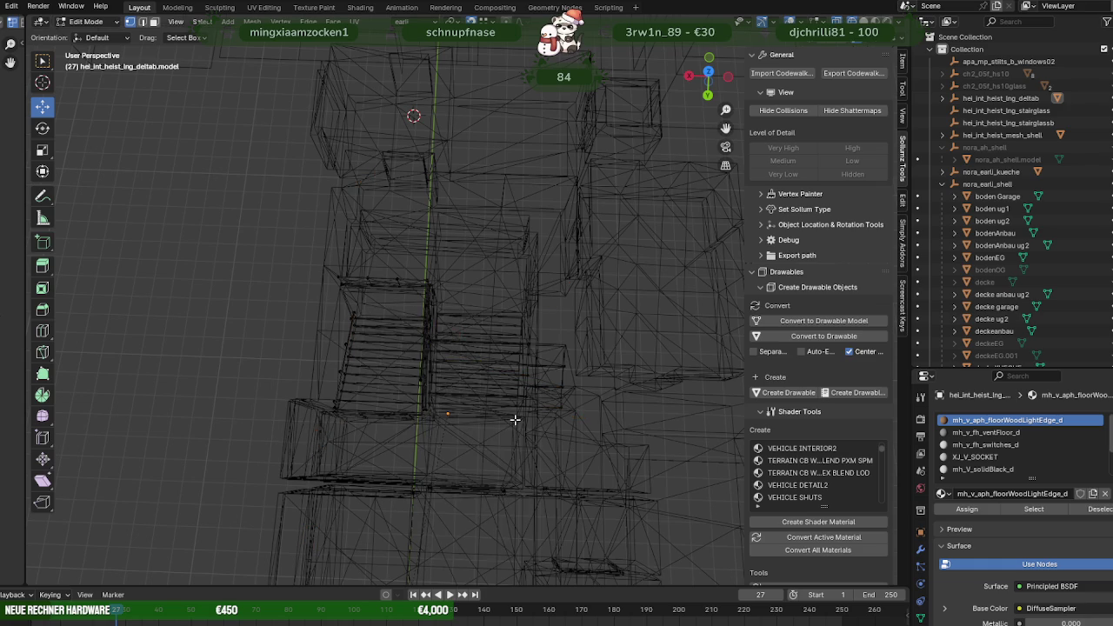
Return to Object Mode with solid shading and select the house shell mesh.
key("Tab")
key("shift+z")
middle_click_drag(517, 366, 530, 328)
left_click(516, 366)
scroll(531, 328, "up", 3)
scroll(529, 302, "up", 3)
scroll(508, 298, "up", 3)
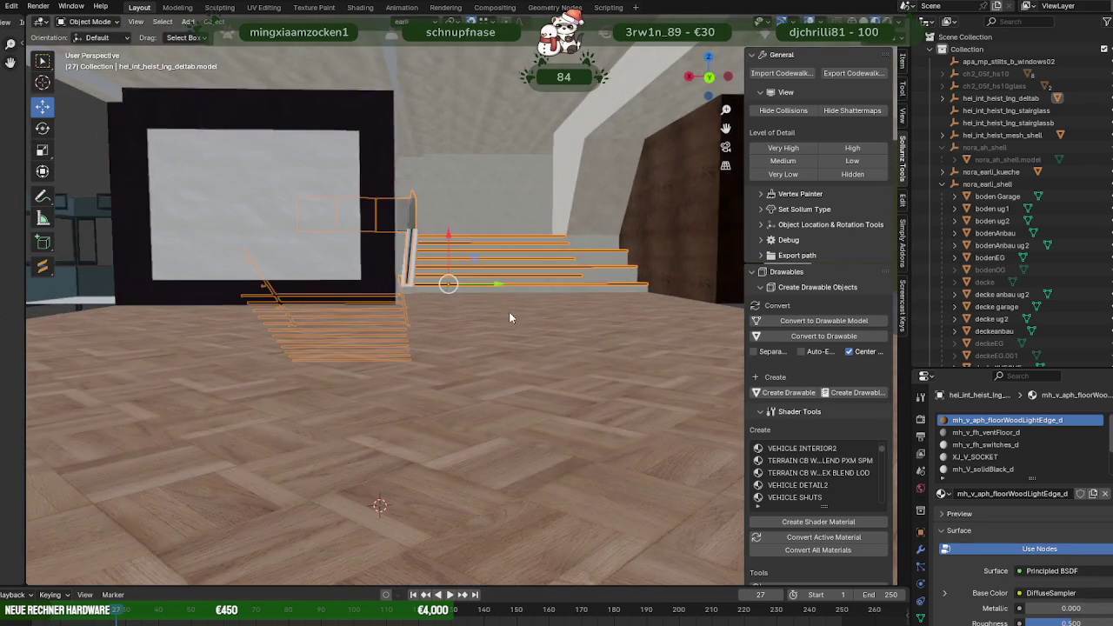
scroll(502, 326, "up", 2)
scroll(502, 326, "up", 2)
scroll(503, 331, "up", 2)
scroll(503, 327, "down", 3)
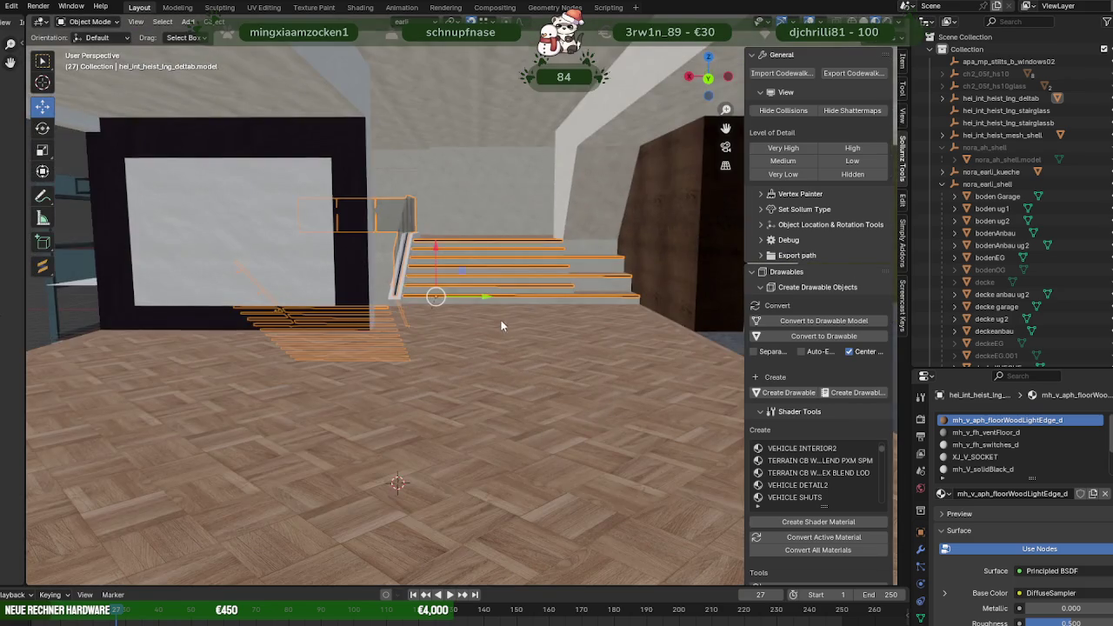
scroll(502, 323, "up", 2)
left_click(507, 340)
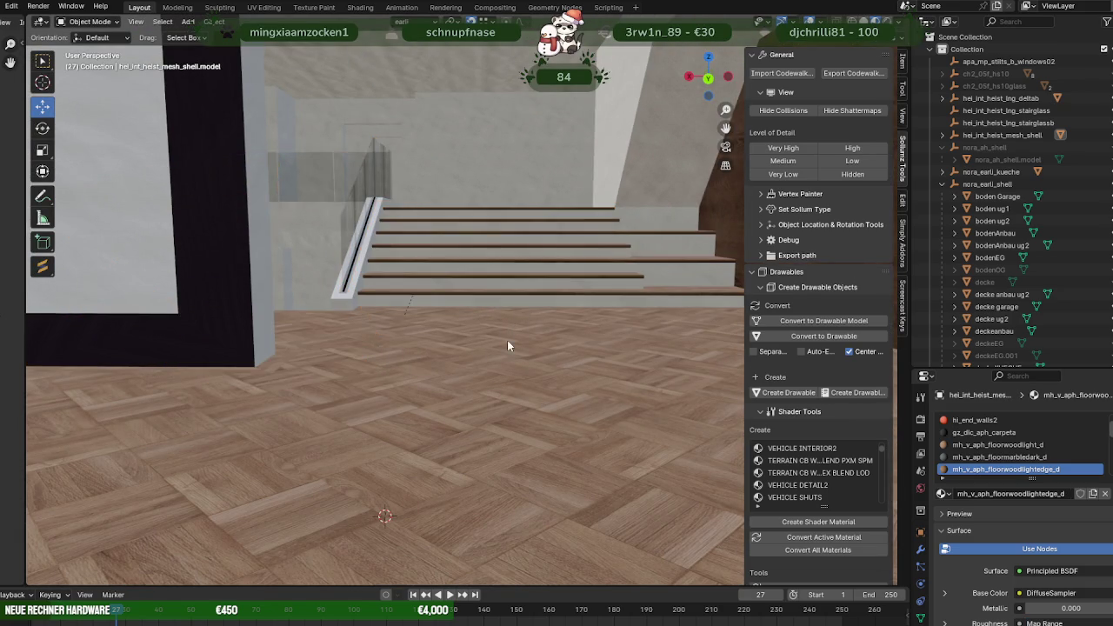
key("Tab")
key("a")
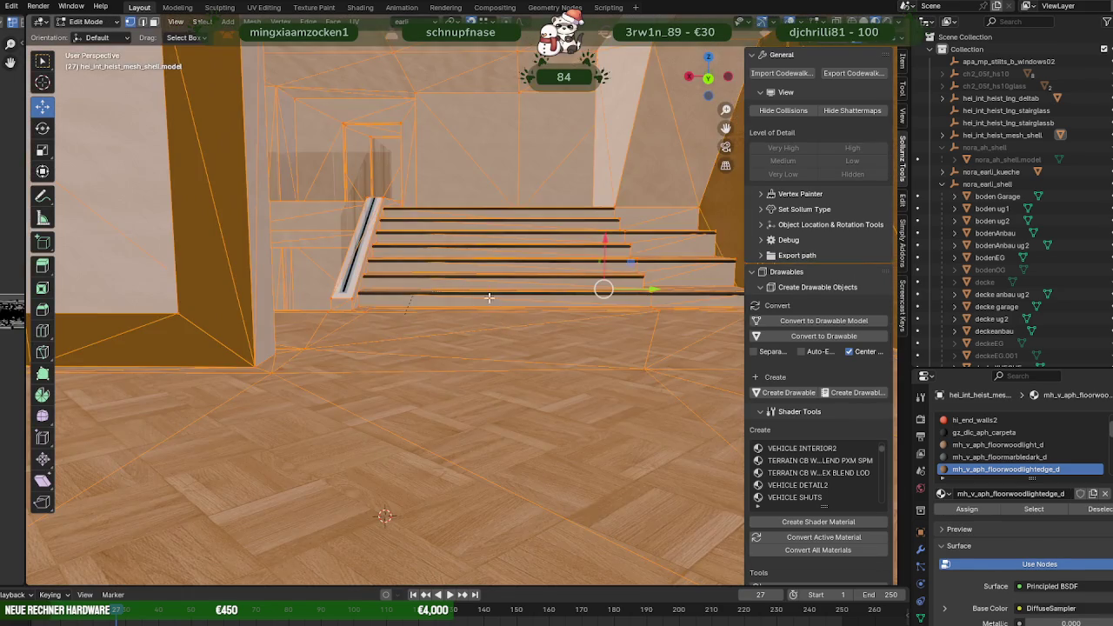
scroll(503, 331, "down", 3)
key("alt+z")
scroll(491, 350, "down", 3)
scroll(491, 350, "down", 2)
middle_click_drag(491, 350, 358, 257)
left_click_drag(335, 183, 594, 289)
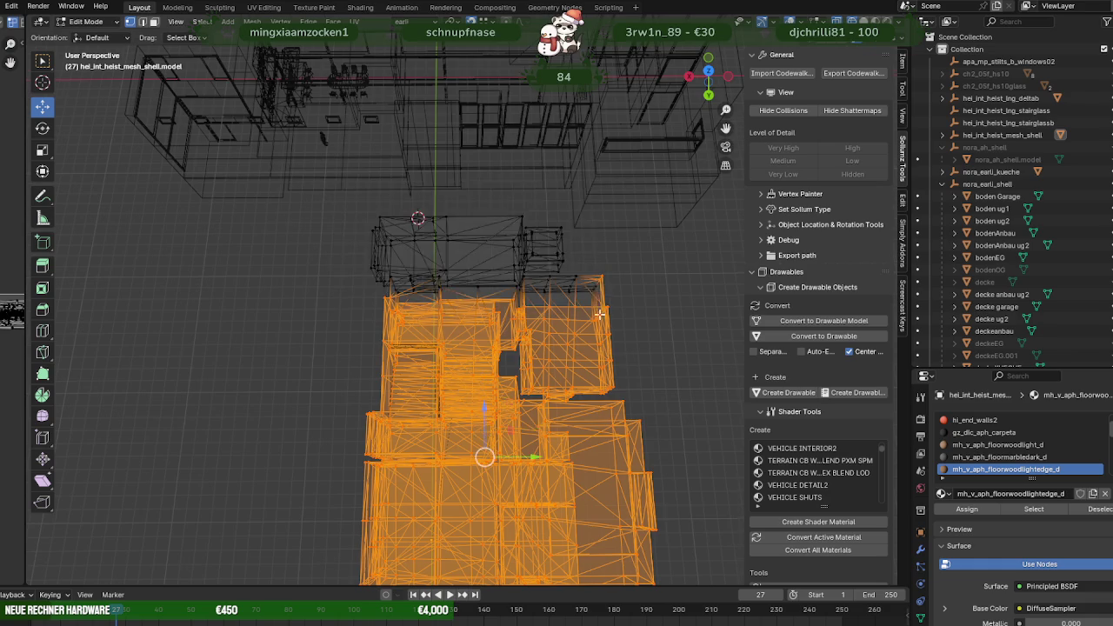
middle_click_drag(594, 288, 587, 335)
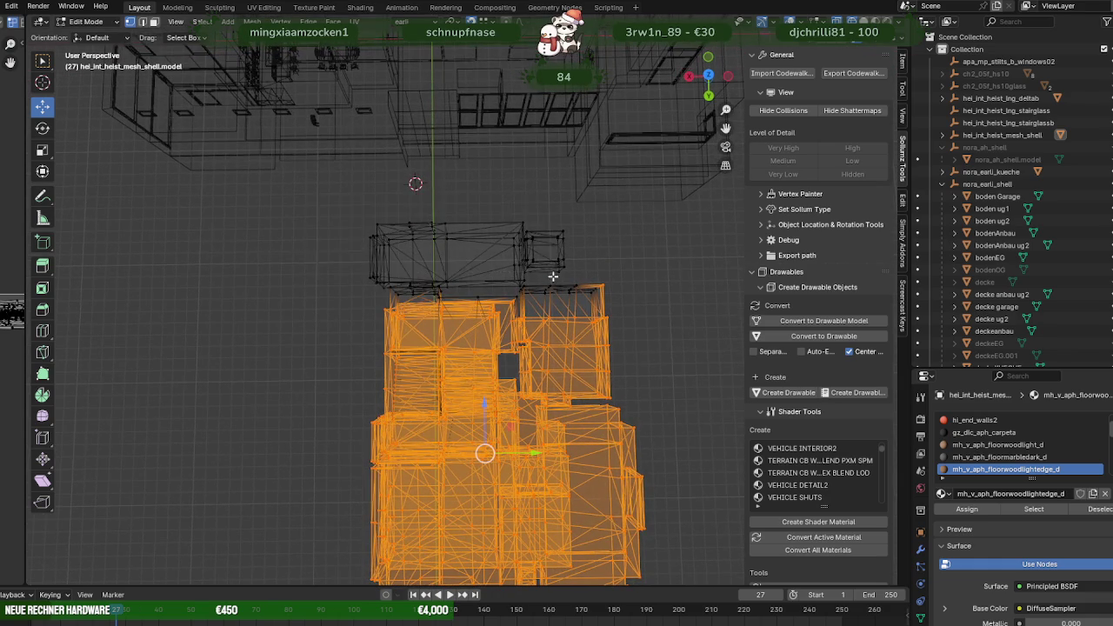
middle_click_drag(401, 215, 609, 522)
left_click_drag(630, 562, 512, 274)
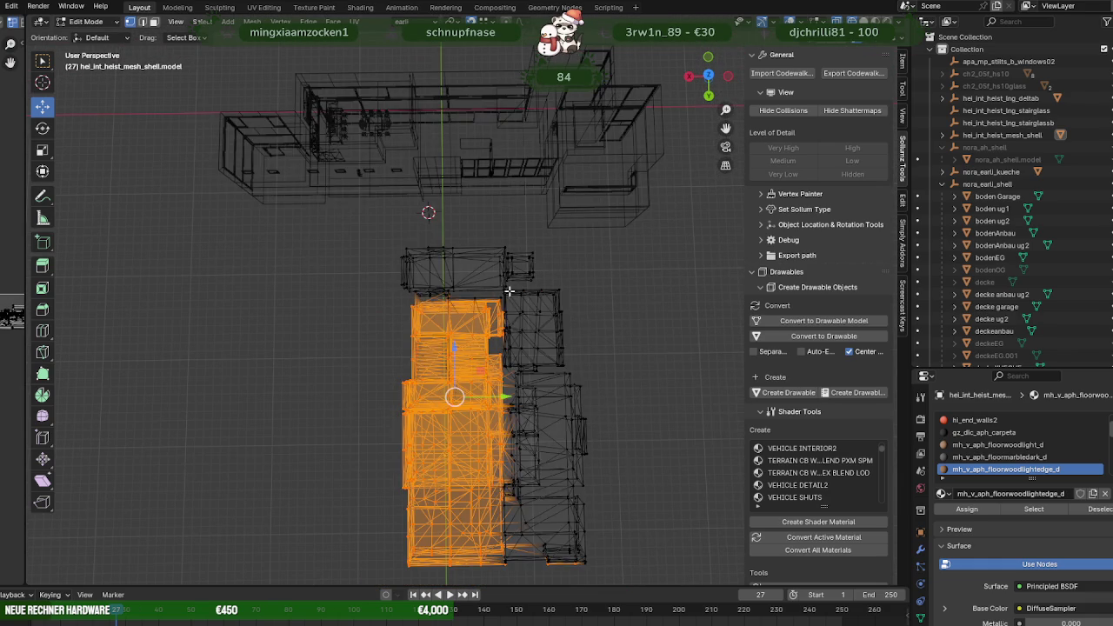
middle_click_drag(511, 274, 658, 447)
mouse_move(660, 515)
left_mouse_down()
mouse_move(329, 307)
mouse_move(337, 292)
left_mouse_up()
scroll(427, 298, "up", 3)
middle_click_drag(427, 298, 487, 365)
key("shift+d")
right_click(243, 245)
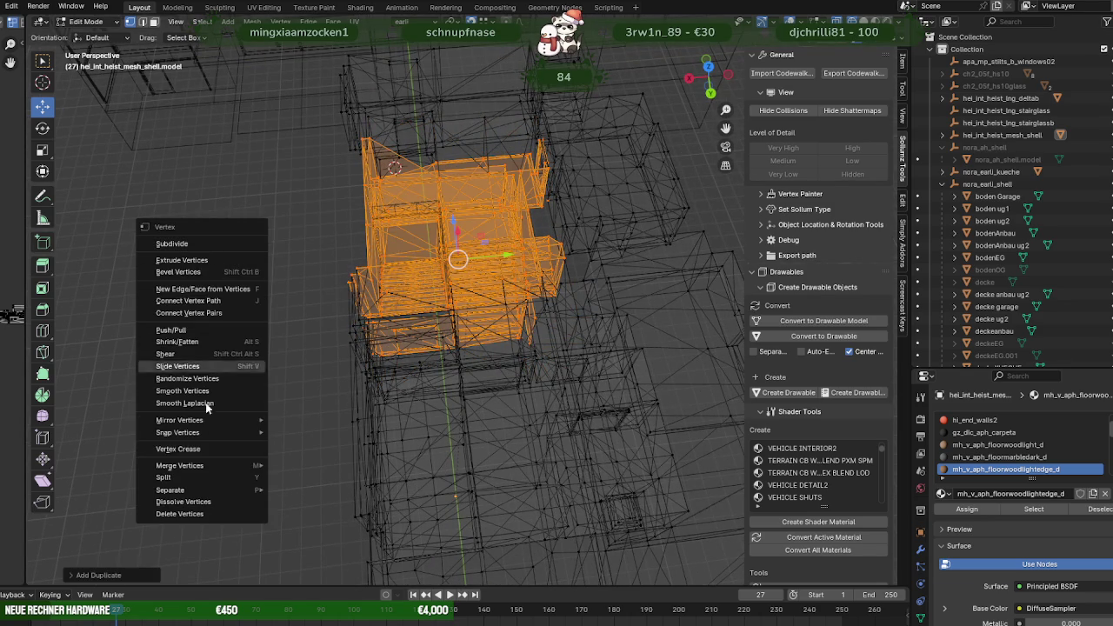
left_click(321, 494)
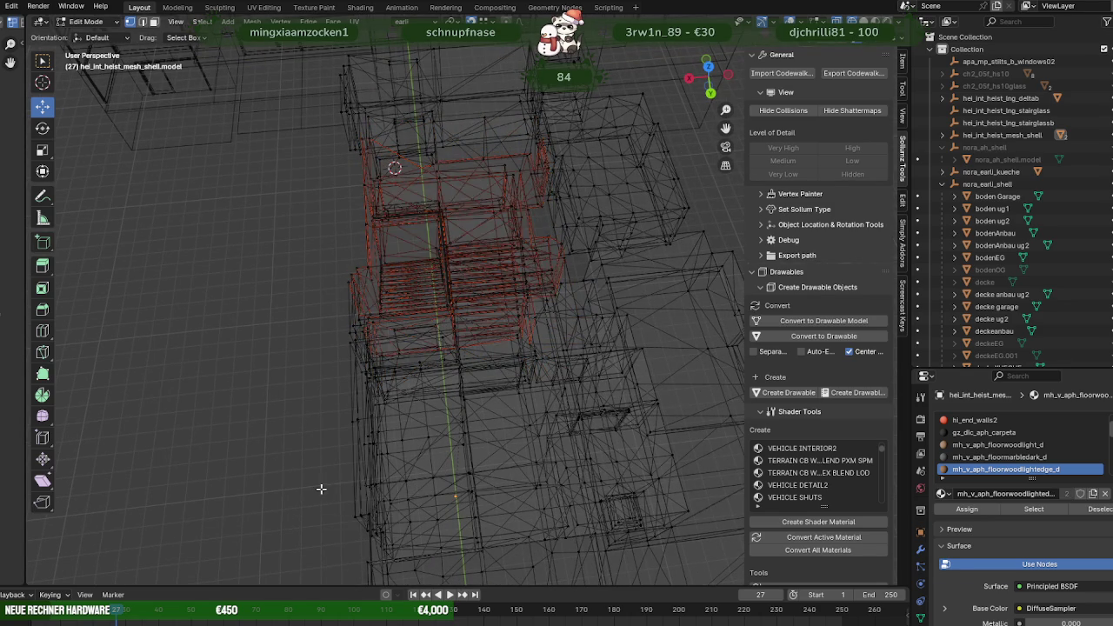
key("Tab")
left_click(456, 380)
key("alt+a")
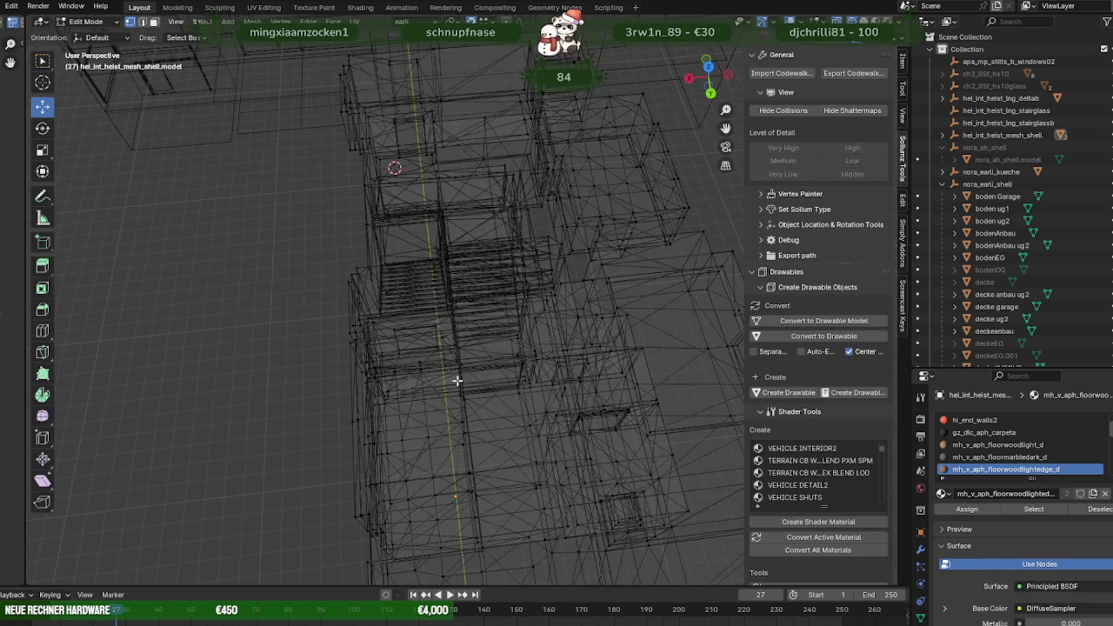
key("a")
key("alt+a")
key("a")
left_click(494, 368)
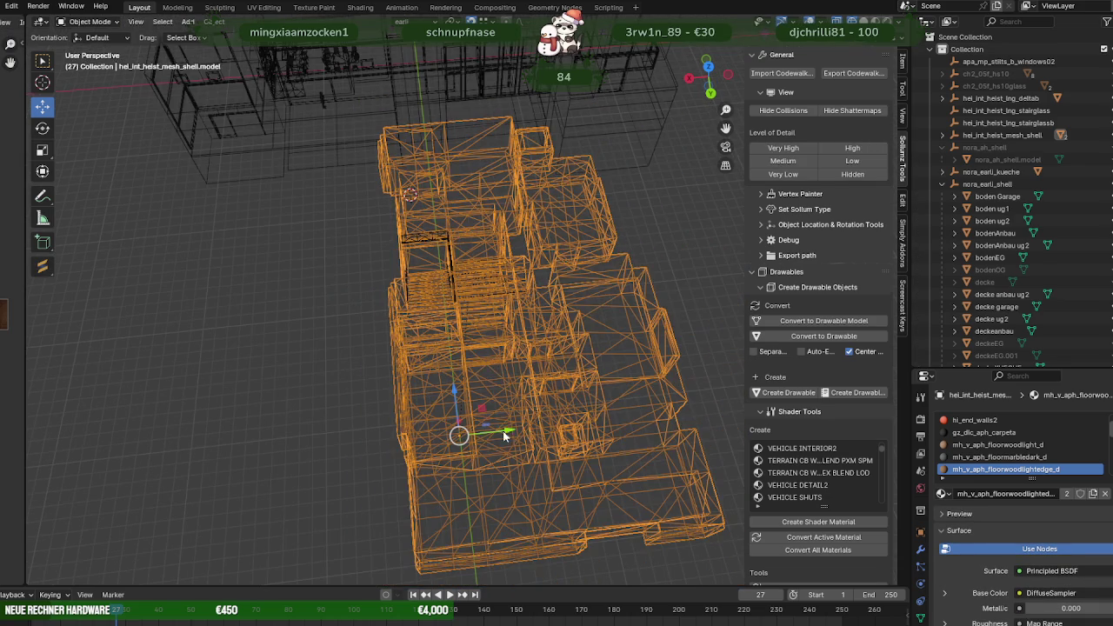
key("g")
key("y")
left_click(136, 451)
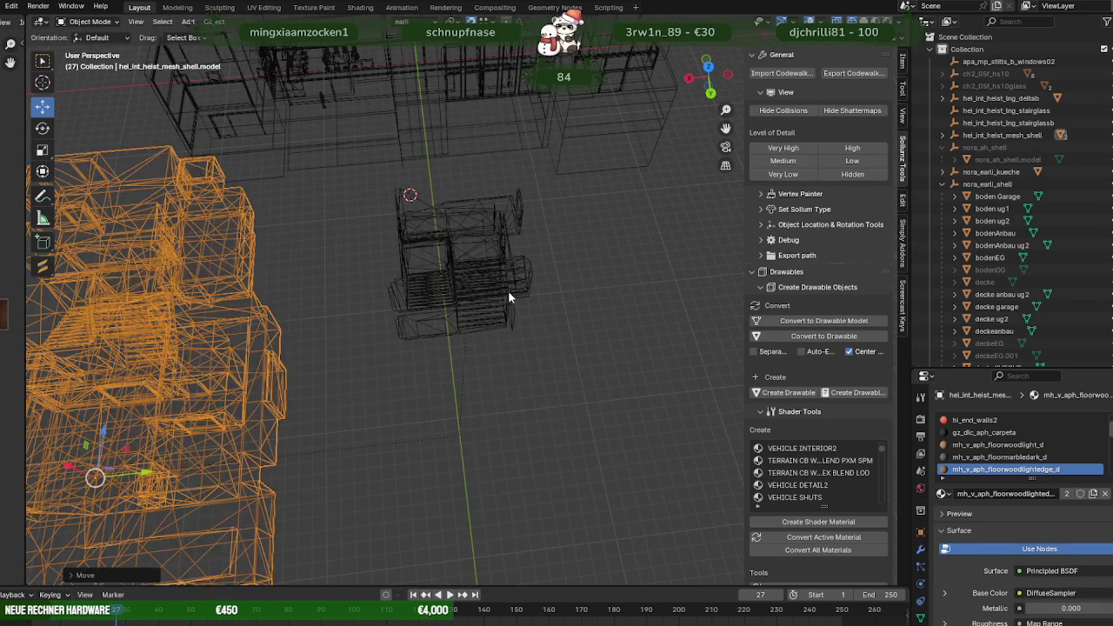
left_click(484, 305)
key("shift+z")
left_click(489, 209)
mouse_move(489, 209)
middle_mouse_down()
mouse_move(466, 201)
mouse_move(462, 260)
mouse_move(376, 274)
mouse_move(409, 245)
mouse_move(521, 241)
mouse_move(534, 262)
mouse_move(443, 229)
mouse_move(490, 231)
middle_mouse_up()
scroll(463, 260, "up", 4)
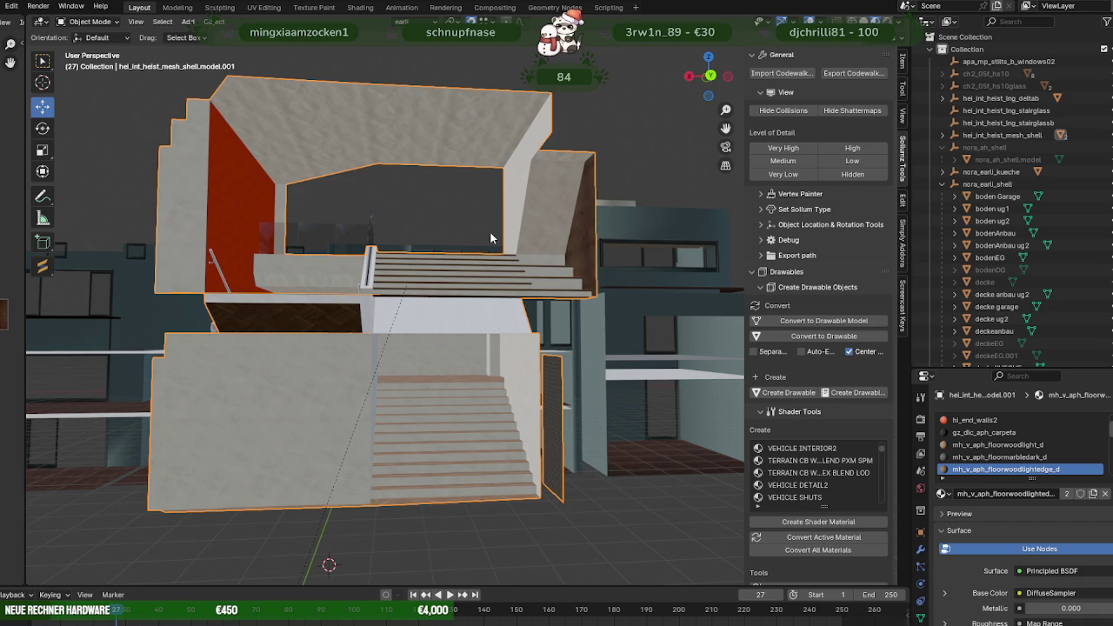
scroll(480, 237, "up", 2)
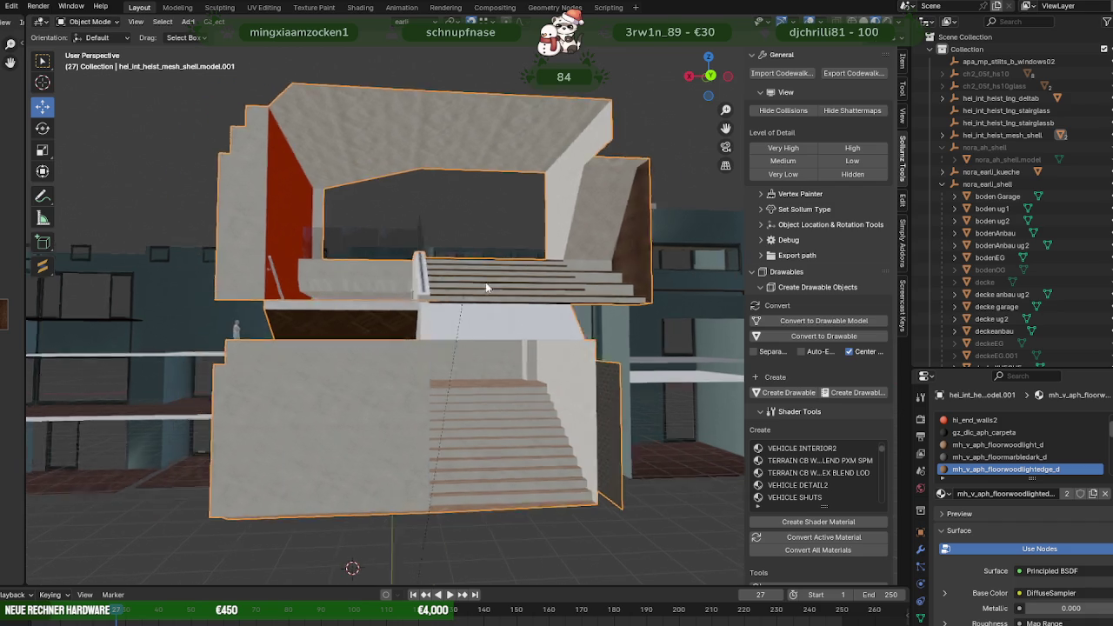
scroll(480, 238, "up", 5)
middle_click_drag(480, 237, 574, 334)
scroll(575, 334, "up", 5)
mouse_move(670, 309)
middle_mouse_down()
mouse_move(733, 313)
mouse_move(553, 295)
mouse_move(541, 277)
mouse_move(517, 338)
mouse_move(460, 368)
mouse_move(381, 361)
mouse_move(423, 310)
middle_mouse_up()
scroll(541, 277, "up", 3)
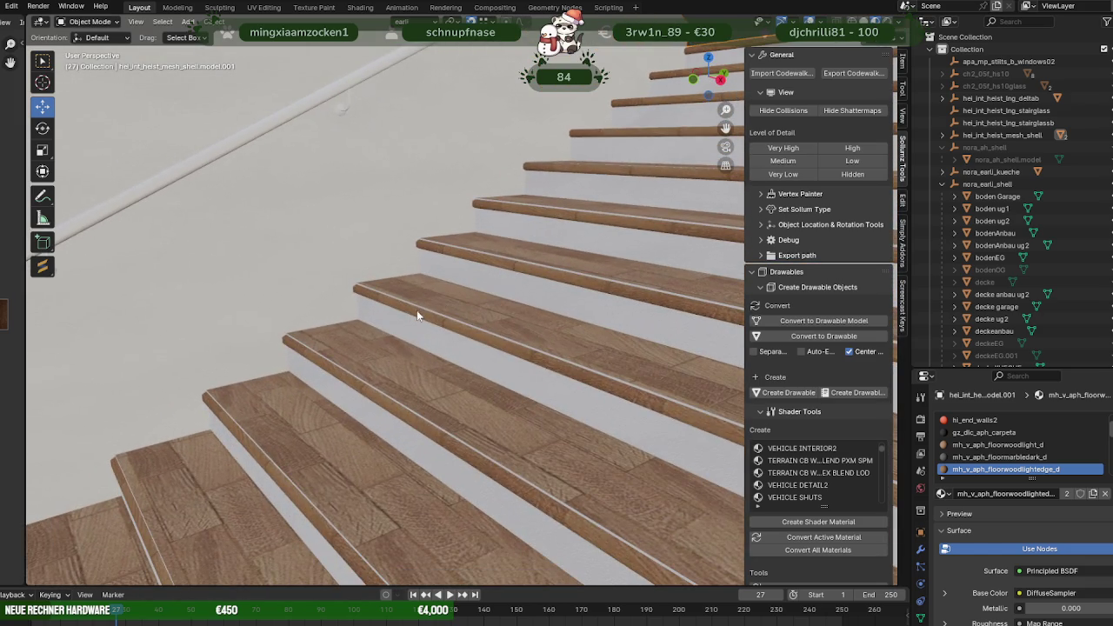
left_click(417, 307)
key("Tab")
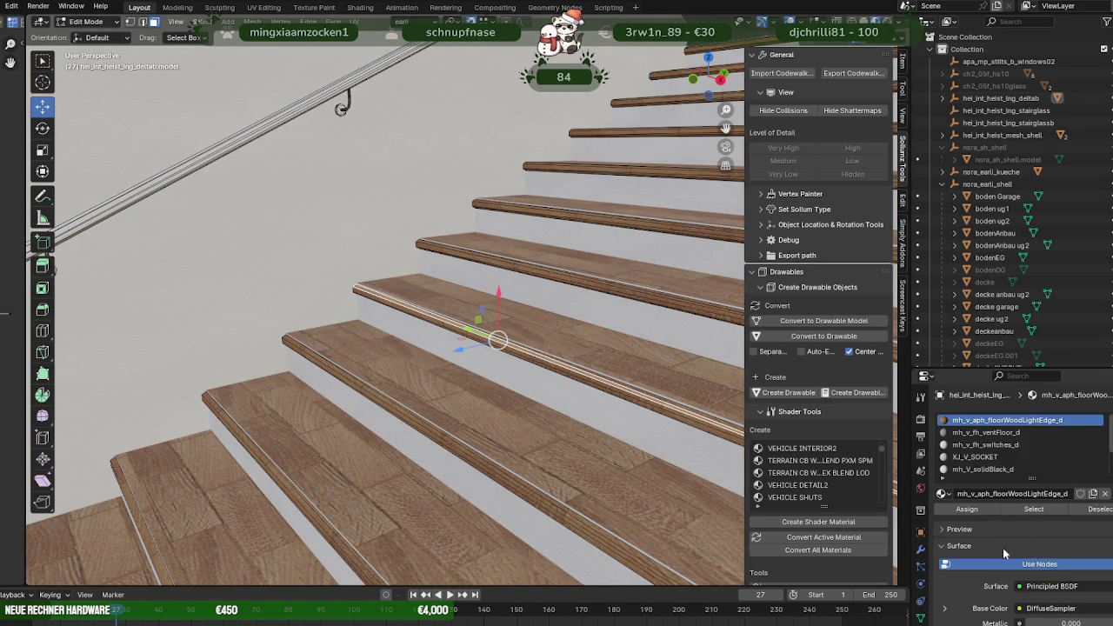
left_click(1026, 512)
mouse_move(405, 348)
middle_mouse_down()
mouse_move(423, 368)
mouse_move(426, 356)
mouse_move(497, 350)
mouse_move(418, 337)
middle_mouse_up()
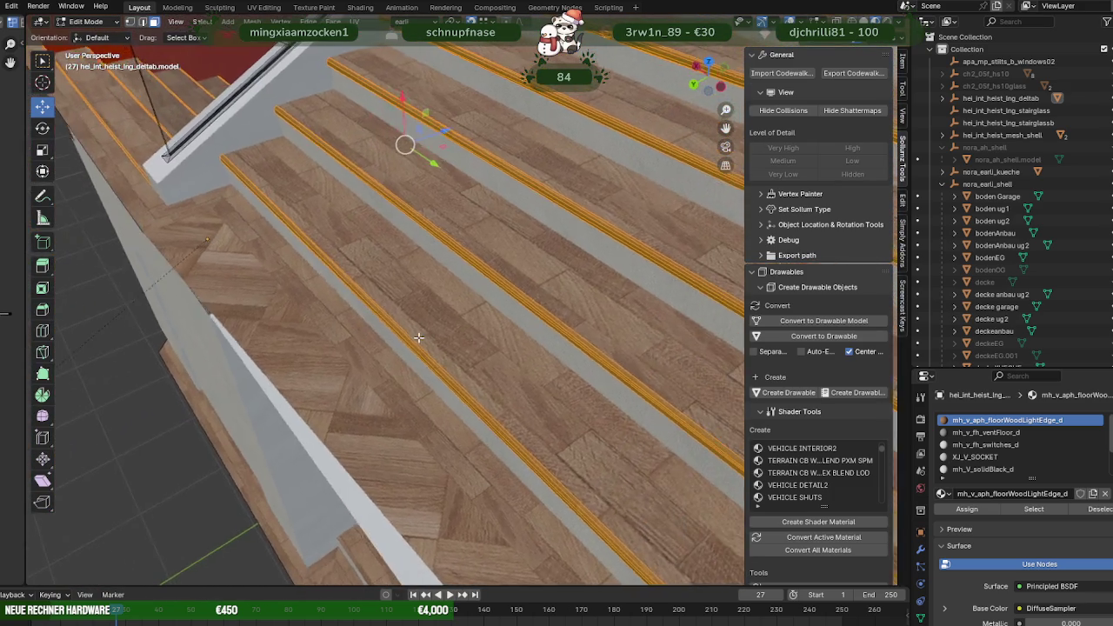
scroll(419, 338, "down", 4)
key("Tab")
middle_click_drag(386, 284, 437, 263)
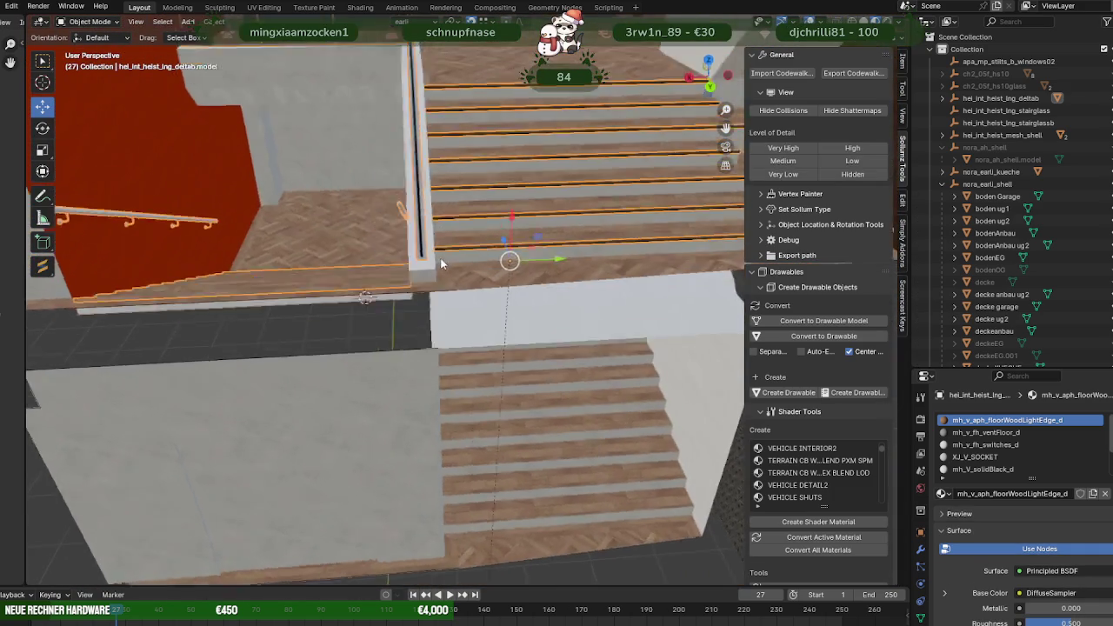
scroll(490, 312, "down", 2)
scroll(461, 296, "down", 2)
mouse_move(546, 311)
middle_mouse_down()
mouse_move(471, 259)
mouse_move(503, 284)
mouse_move(591, 307)
mouse_move(496, 272)
mouse_move(507, 297)
middle_mouse_up()
In wireframe Edit Mode, select the lower staircase, lower left wall and right-side floor and stairs.
key("Tab")
key("Tab")
left_click(375, 310)
key("Tab")
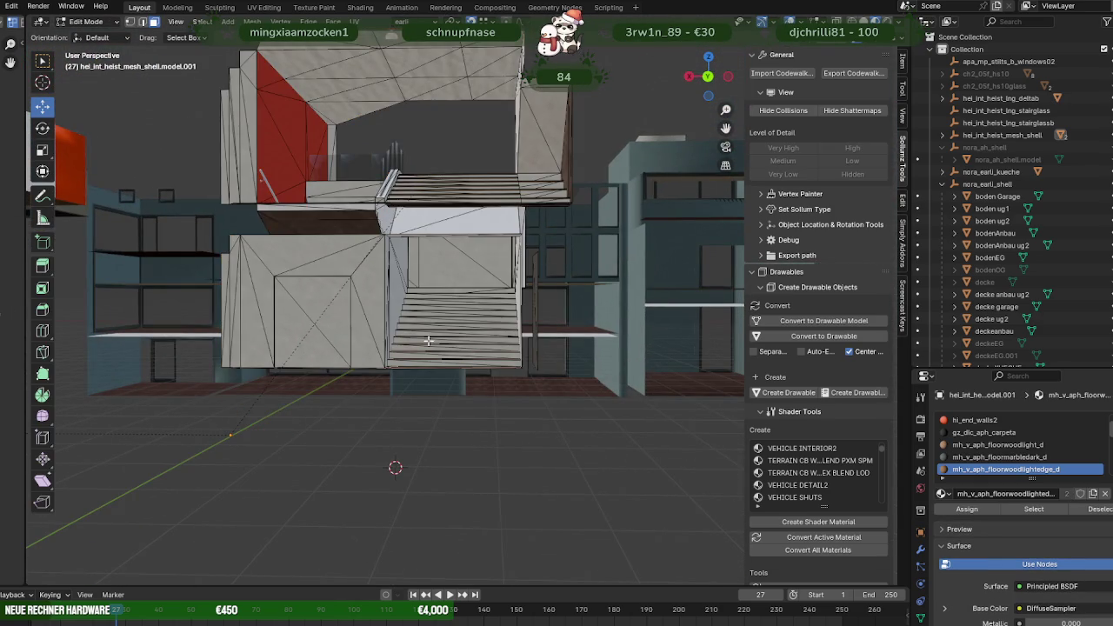
key("shift+z")
mouse_move(595, 434)
left_mouse_down()
mouse_move(306, 367)
mouse_move(224, 311)
left_mouse_up()
key("KP_Decimal")
middle_click_drag(399, 380, 402, 423)
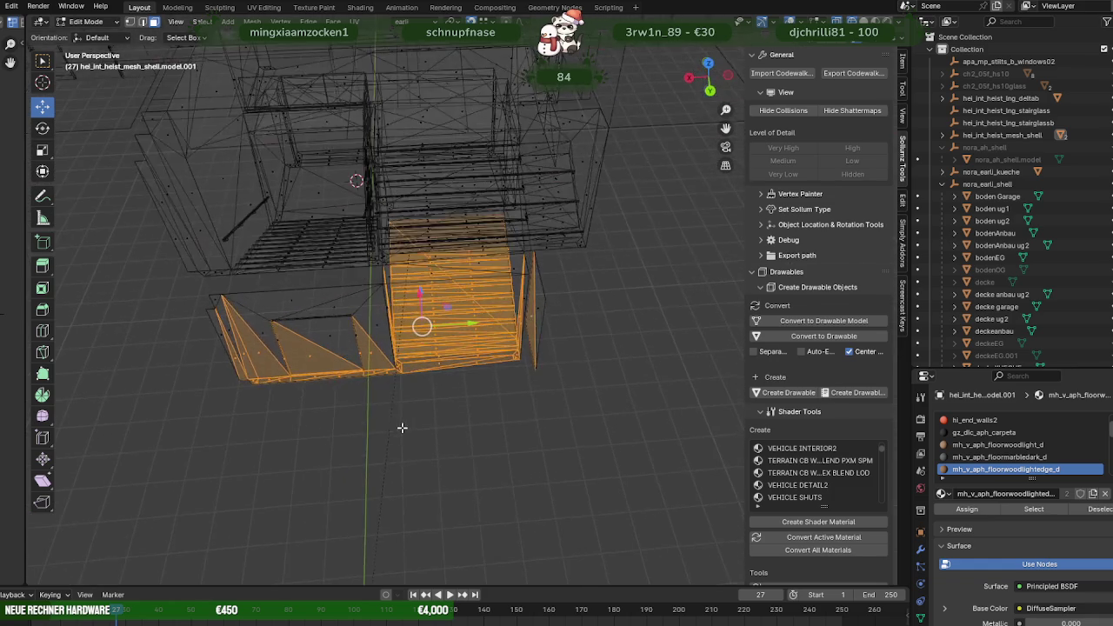
left_click_drag(427, 421, 116, 276, "shift")
middle_click_drag(413, 340, 424, 273)
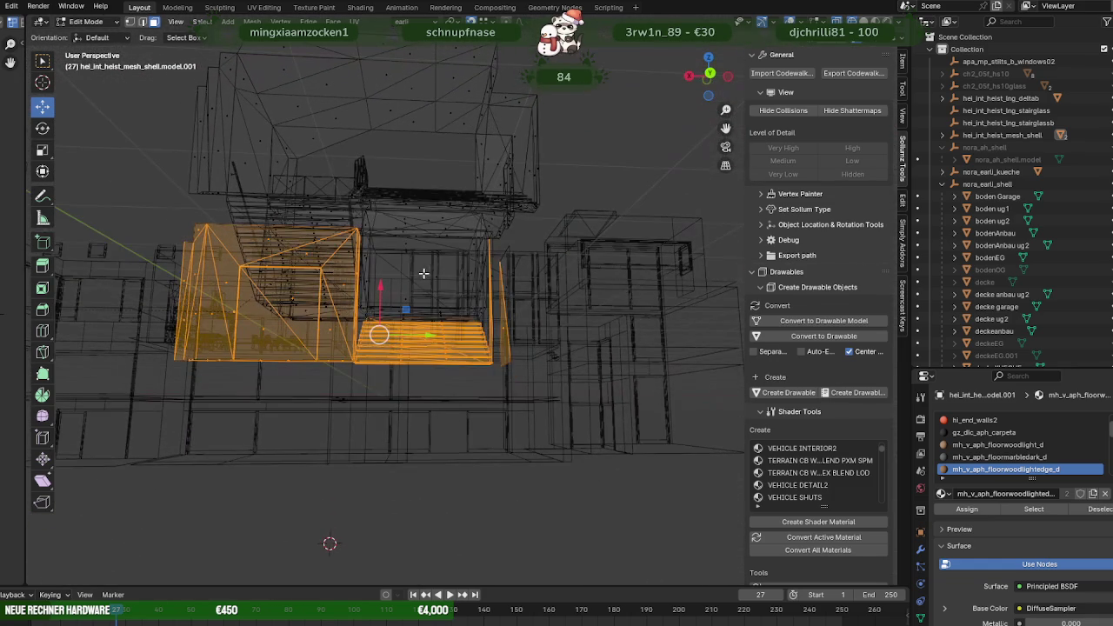
left_click_drag(386, 253, 534, 409, "shift")
mouse_move(405, 323)
middle_mouse_down()
mouse_move(348, 434)
mouse_move(419, 374)
mouse_move(435, 376)
mouse_move(373, 345)
mouse_move(450, 325)
mouse_move(351, 447)
mouse_move(465, 282)
mouse_move(435, 356)
mouse_move(454, 300)
middle_mouse_up()
Check the selection from several angles, then remove the lower stairwell faces.
key("shift+z")
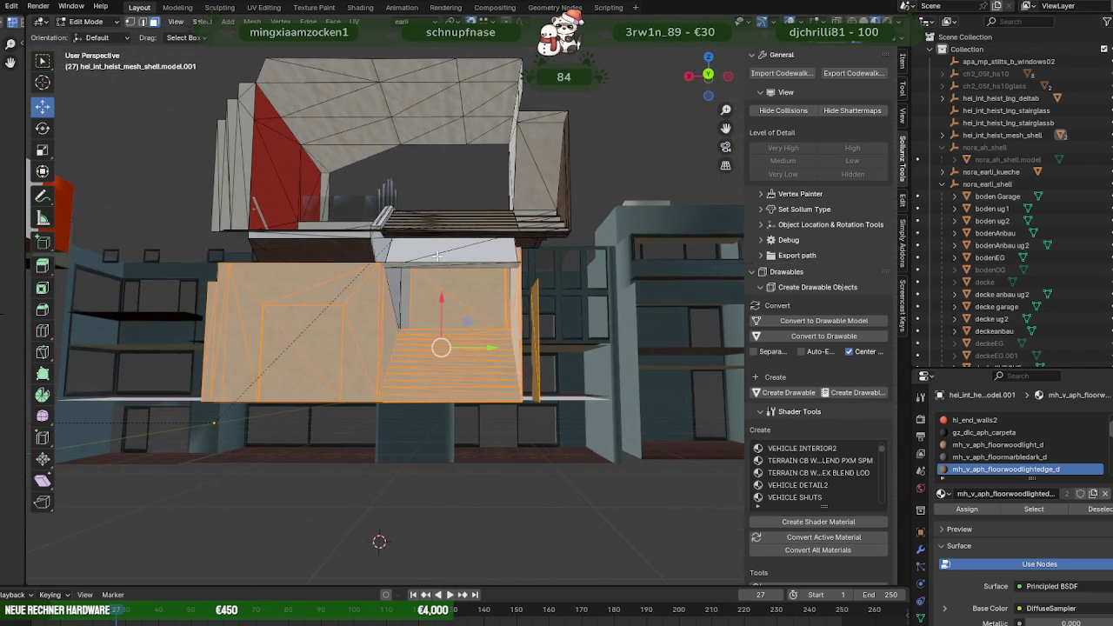
middle_click_drag(440, 258, 453, 274)
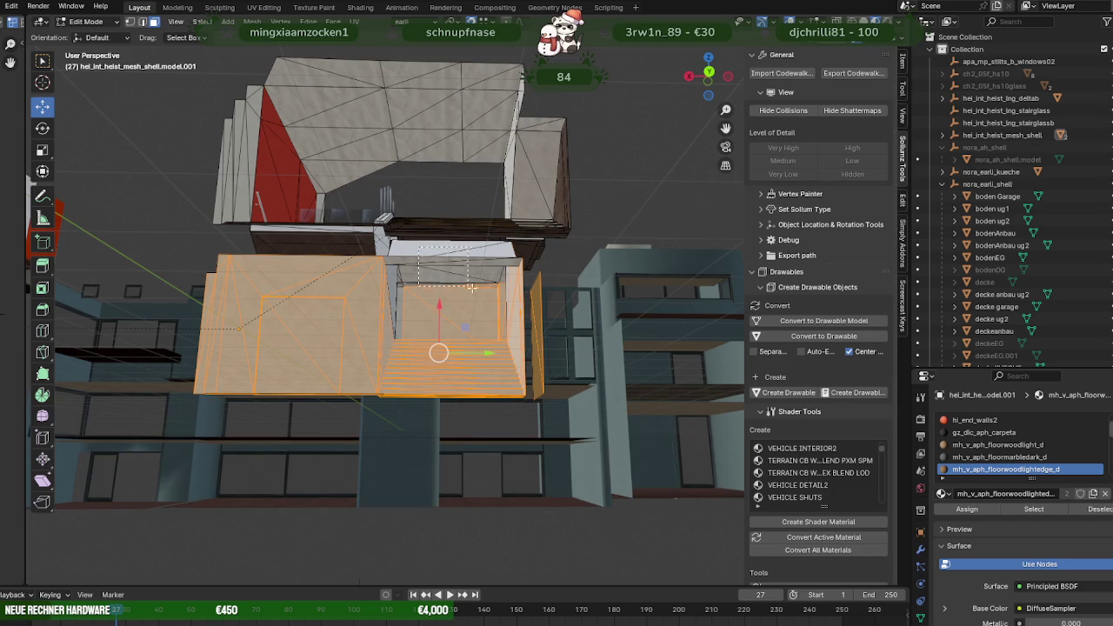
mouse_move(502, 305)
middle_mouse_down()
mouse_move(437, 289)
mouse_move(520, 378)
mouse_move(525, 412)
middle_mouse_up()
left_click(395, 308)
key("shift+z")
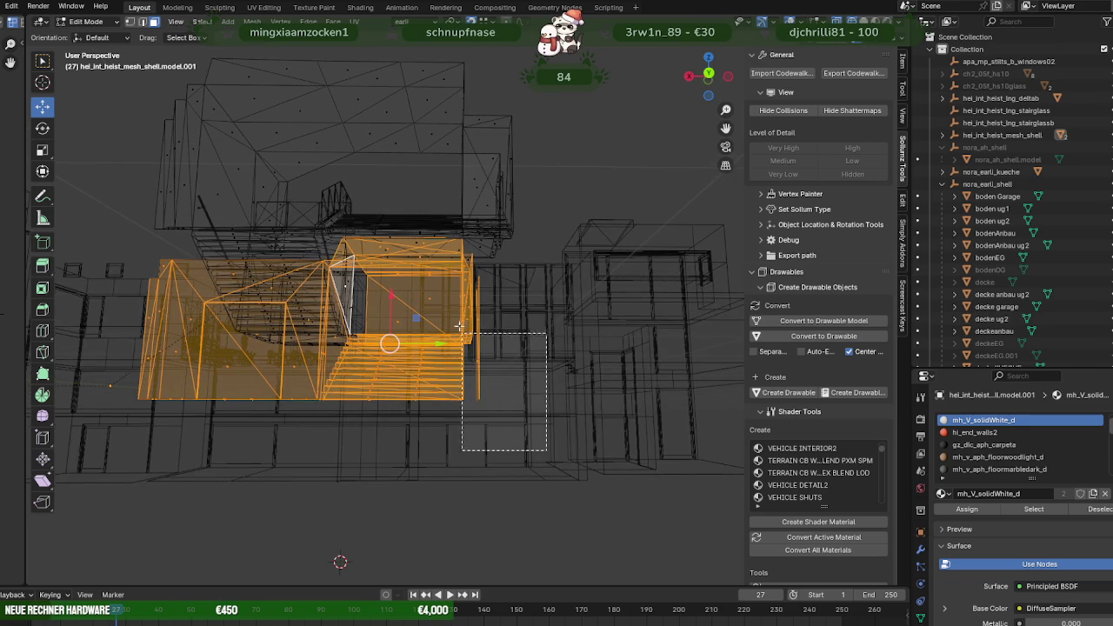
middle_click_drag(466, 286, 480, 329)
mouse_move(439, 282)
middle_mouse_down()
mouse_move(455, 304)
mouse_move(419, 316)
mouse_move(447, 308)
mouse_move(447, 336)
mouse_move(430, 283)
mouse_move(328, 298)
mouse_move(374, 352)
mouse_move(400, 322)
middle_mouse_up()
key("shift+z")
scroll(338, 305, "up", 3)
scroll(337, 305, "down", 2)
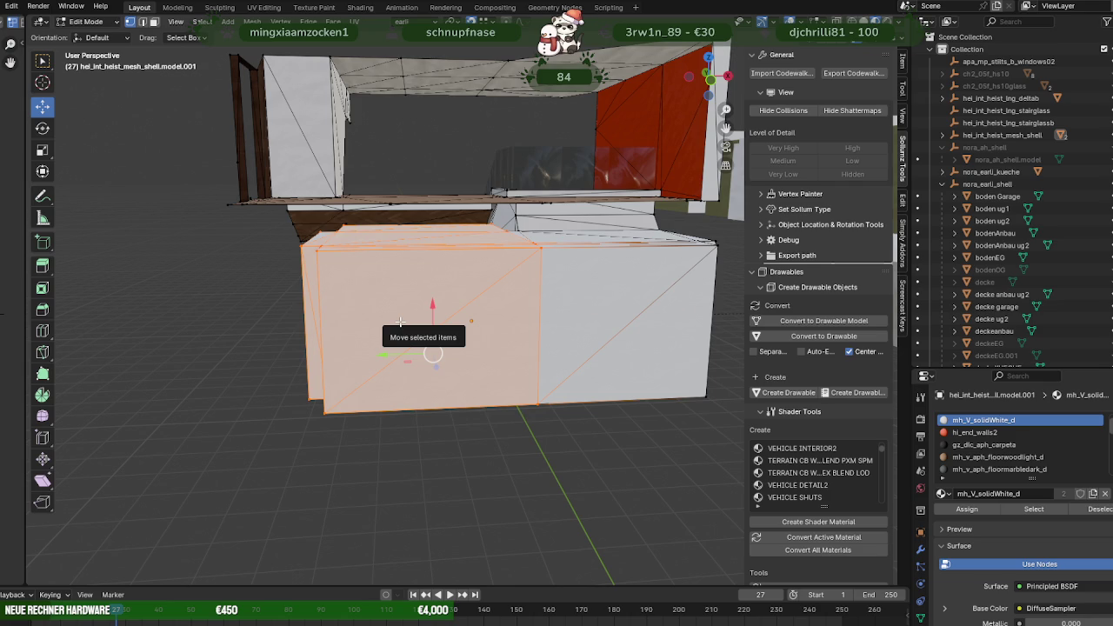
key("h")
Delete the leftover stray vertices and edges below the shell.
mouse_move(400, 320)
middle_mouse_down()
mouse_move(430, 308)
mouse_move(427, 286)
mouse_move(515, 387)
middle_mouse_up()
left_click_drag(647, 424, 398, 357)
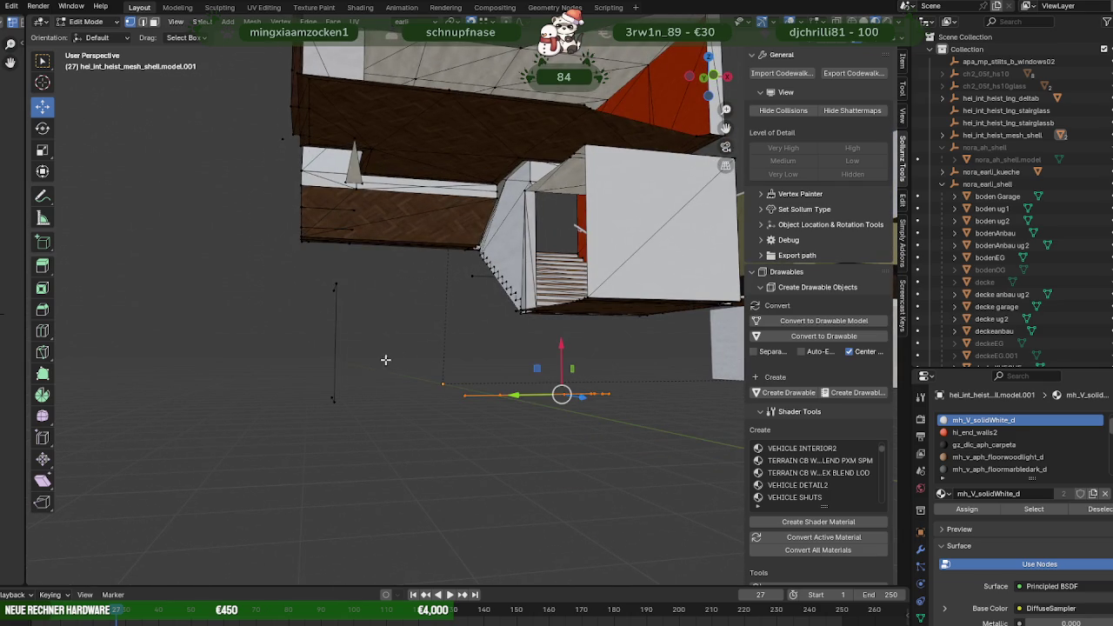
left_click_drag(291, 273, 373, 422, "shift")
key("x")
left_click(373, 422)
left_click_drag(310, 271, 414, 403)
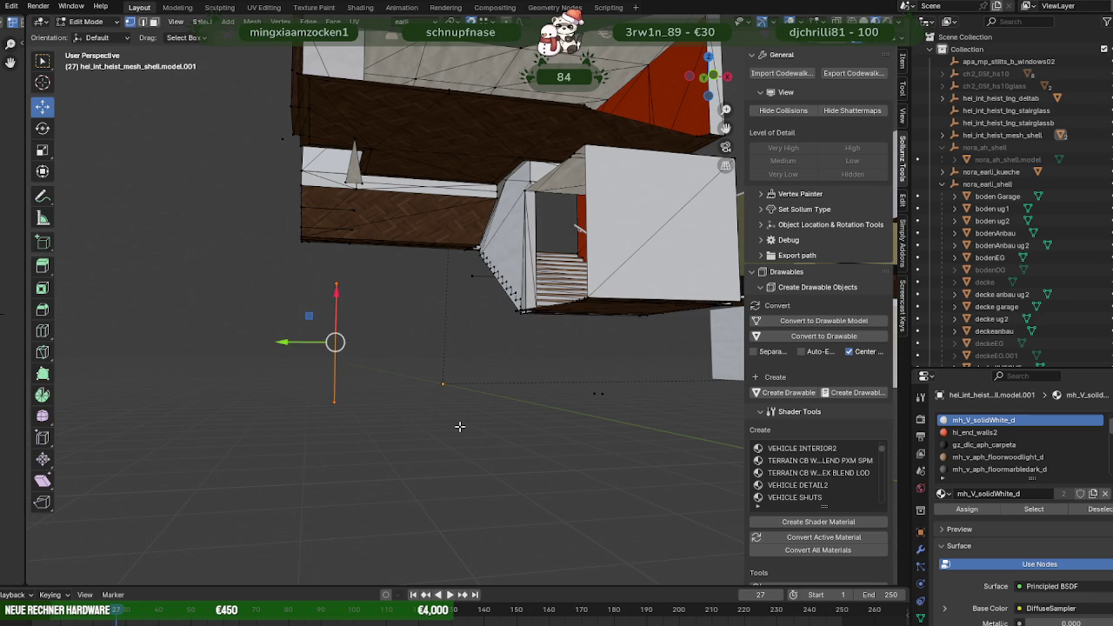
key("shift+z")
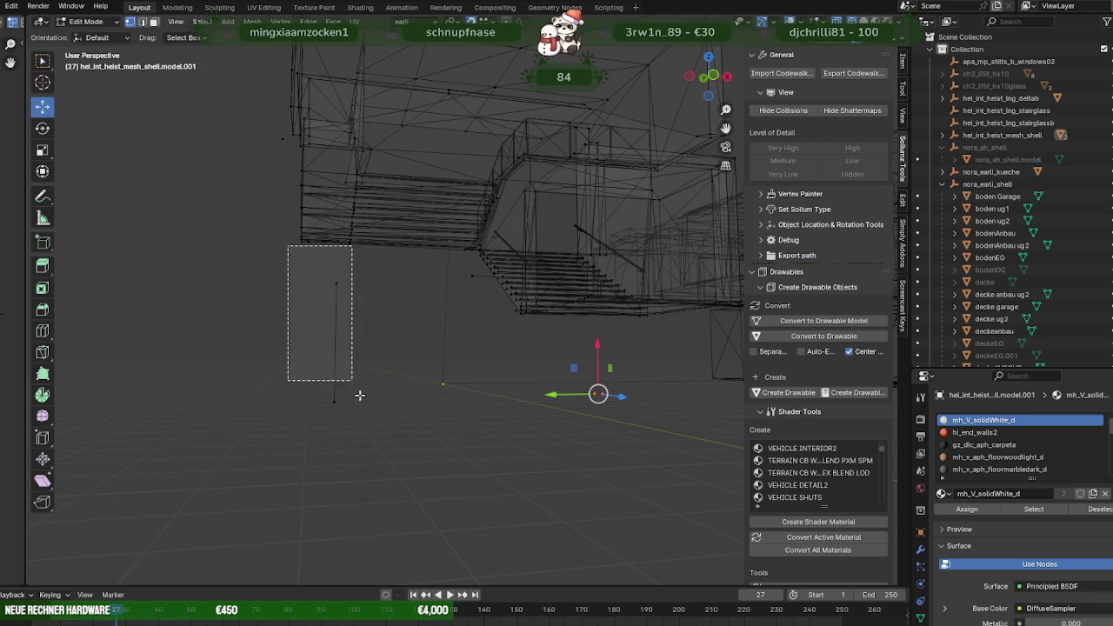
key("x")
left_click(369, 418)
key("shift+z")
mouse_move(368, 402)
middle_mouse_down()
mouse_move(409, 373)
mouse_move(528, 371)
mouse_move(435, 346)
mouse_move(495, 365)
middle_mouse_up()
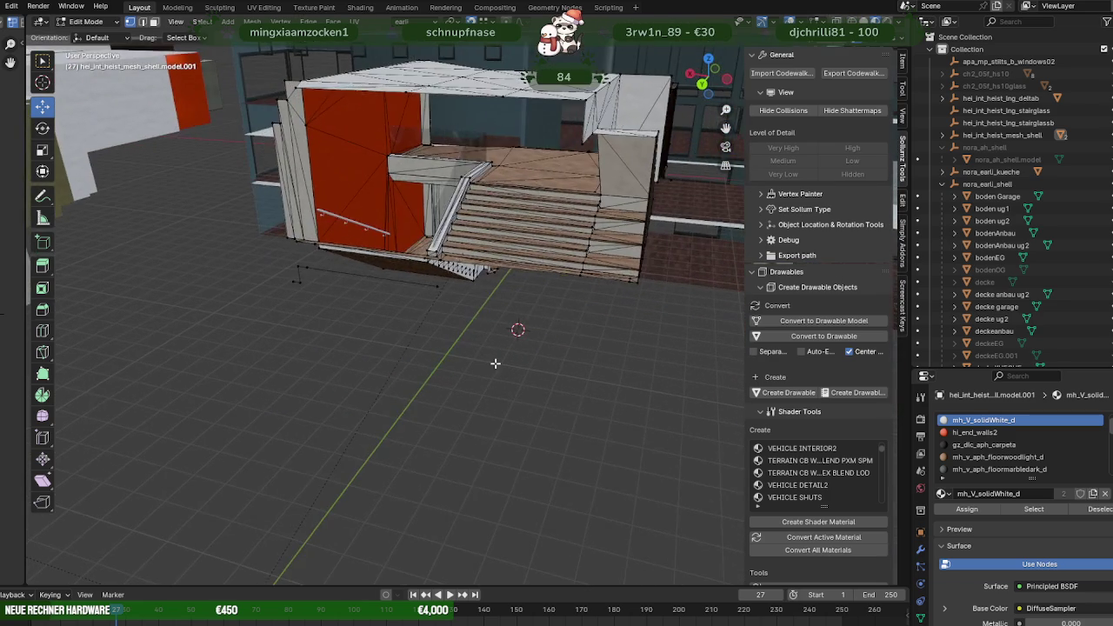
Re-enter Edit Mode on the shell in edge select mode, looking down on the staircase.
key("Tab")
mouse_move(446, 312)
middle_mouse_down()
mouse_move(485, 348)
mouse_move(455, 330)
mouse_move(455, 350)
middle_mouse_up()
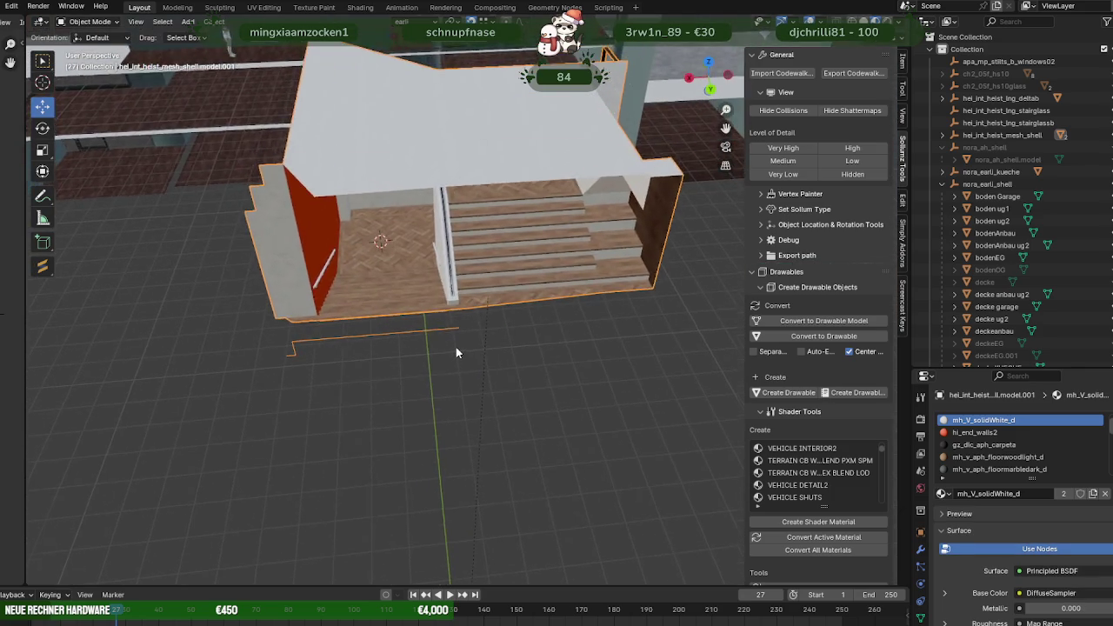
scroll(452, 345, "up", 3)
scroll(546, 348, "up", 3)
mouse_move(546, 349)
middle_mouse_down()
mouse_move(554, 330)
mouse_move(492, 329)
middle_mouse_up()
key("Tab")
key("2")
mouse_move(546, 210)
middle_mouse_down()
mouse_move(470, 261)
mouse_move(355, 291)
middle_mouse_up()
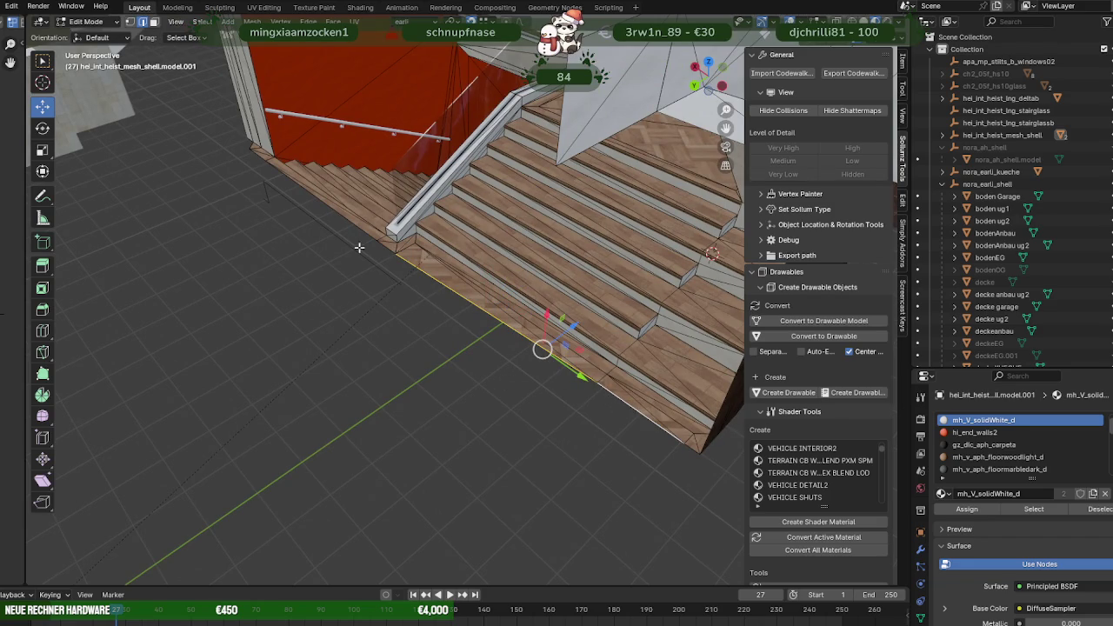
Extrude the floor edge twice to extend the floor in front of the stairs.
key("e")
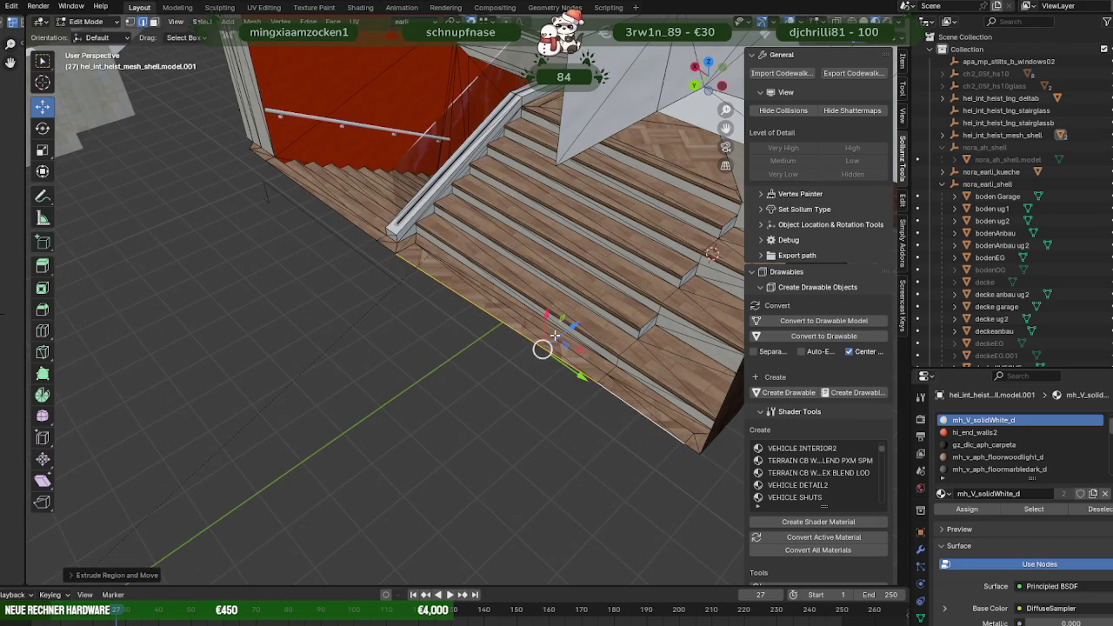
left_click(381, 397)
middle_click_drag(346, 288, 315, 313)
key("e")
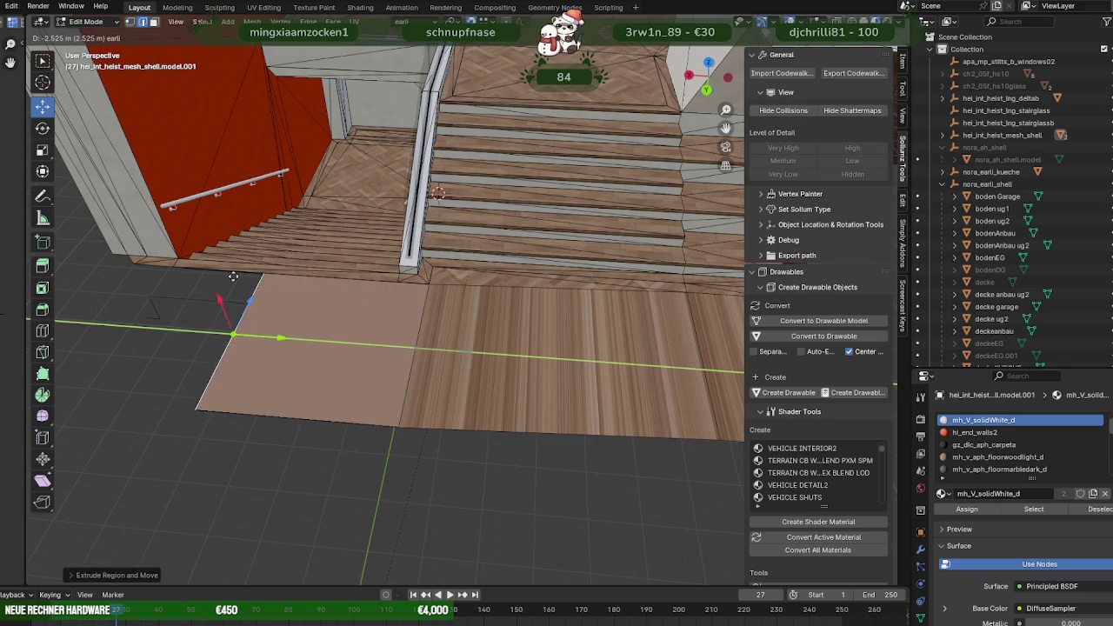
left_click(173, 268)
mouse_move(234, 291)
middle_mouse_down()
mouse_move(487, 344)
mouse_move(475, 391)
middle_mouse_up()
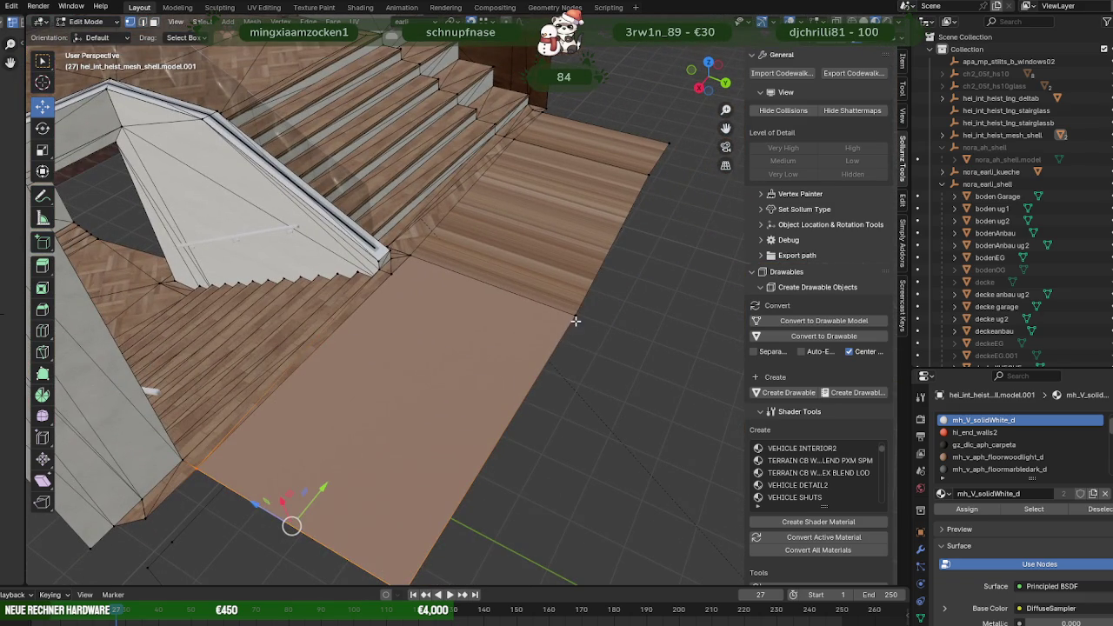
scroll(526, 293, "down", 4)
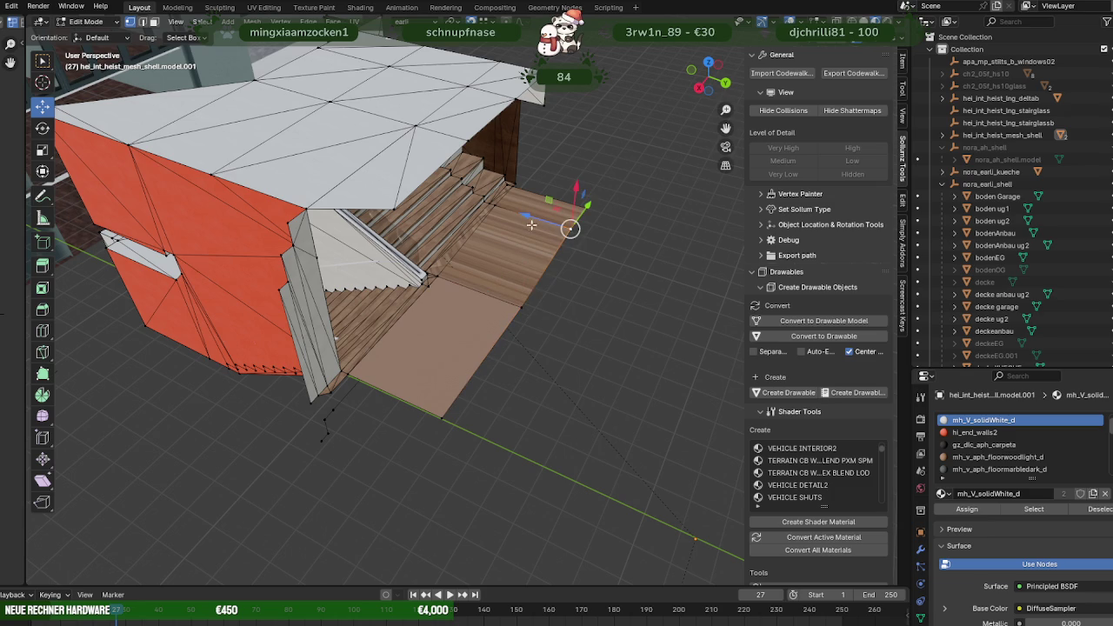
left_click(520, 304)
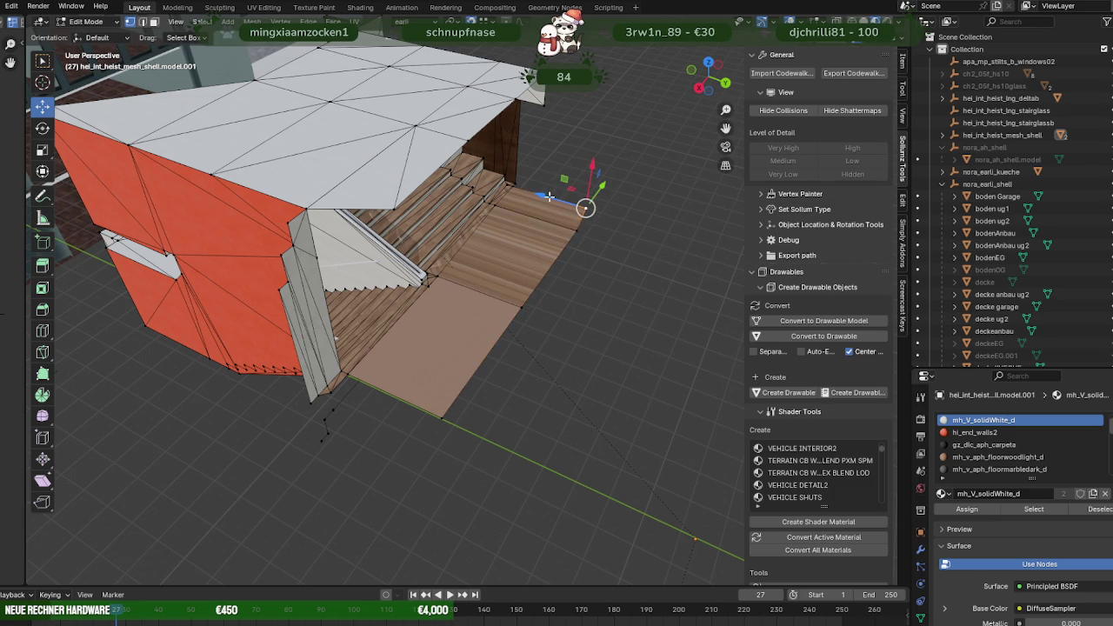
left_click(580, 234)
middle_click_drag(580, 235, 495, 242)
scroll(461, 258, "up", 2)
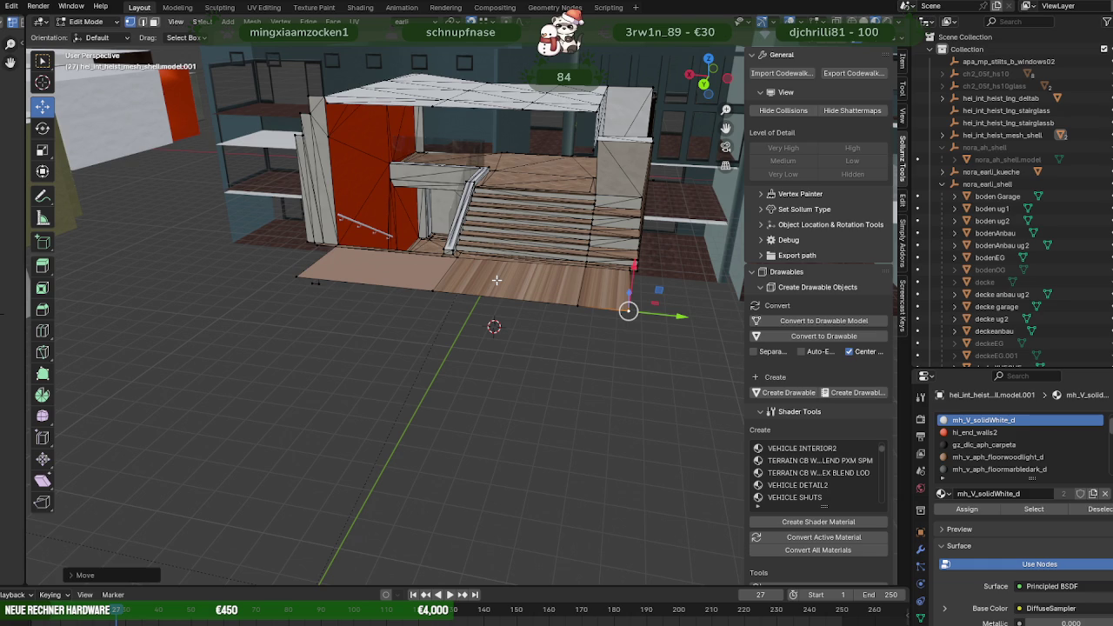
Select the stairwell wall and door-frame faces, excluding the floor, and delete them.
middle_click_drag(496, 279, 614, 213)
key("shift+z")
left_click_drag(588, 134, 657, 378)
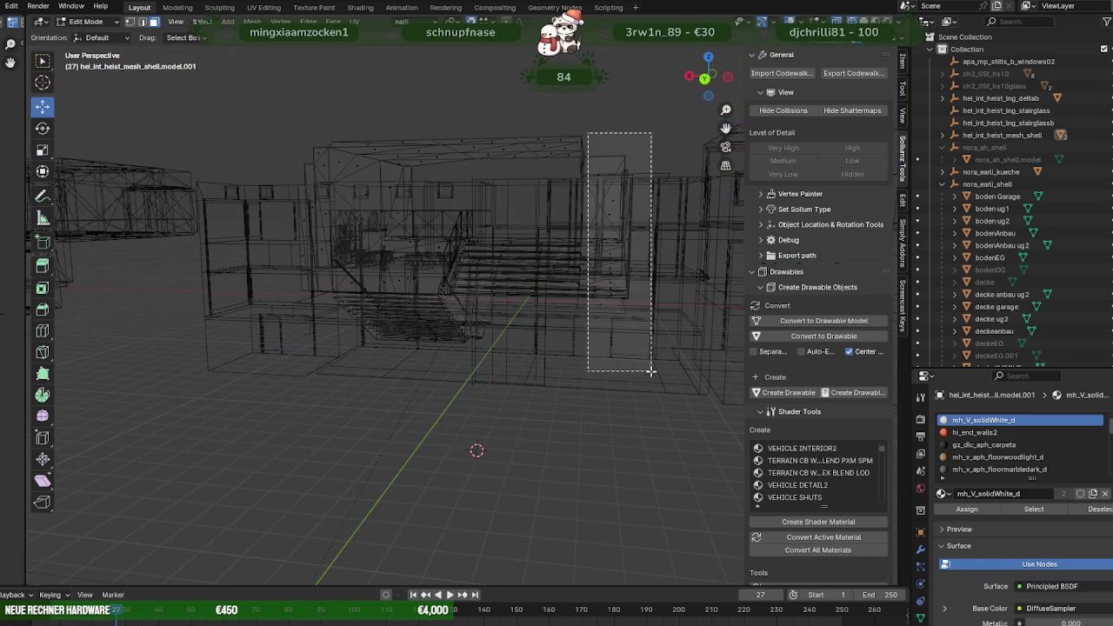
mouse_move(658, 377)
middle_mouse_down()
mouse_move(606, 352)
mouse_move(643, 299)
mouse_move(363, 259)
mouse_move(466, 295)
middle_mouse_up()
scroll(606, 352, "up", 2)
key("shift+z")
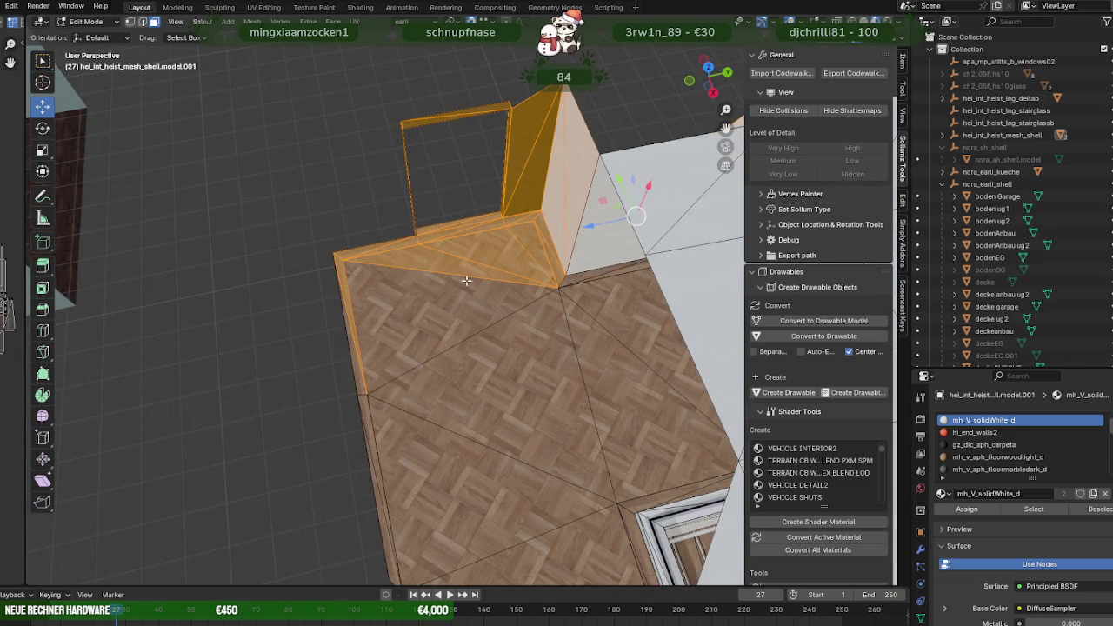
left_click_drag(549, 287, 542, 288, "ctrl")
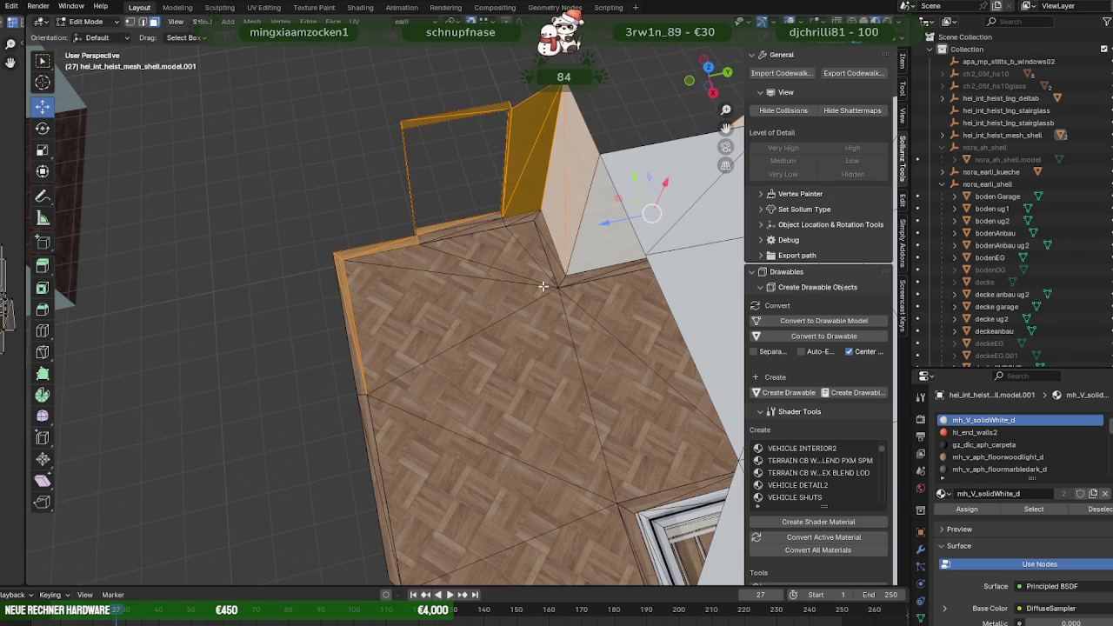
middle_click_drag(374, 310, 346, 303)
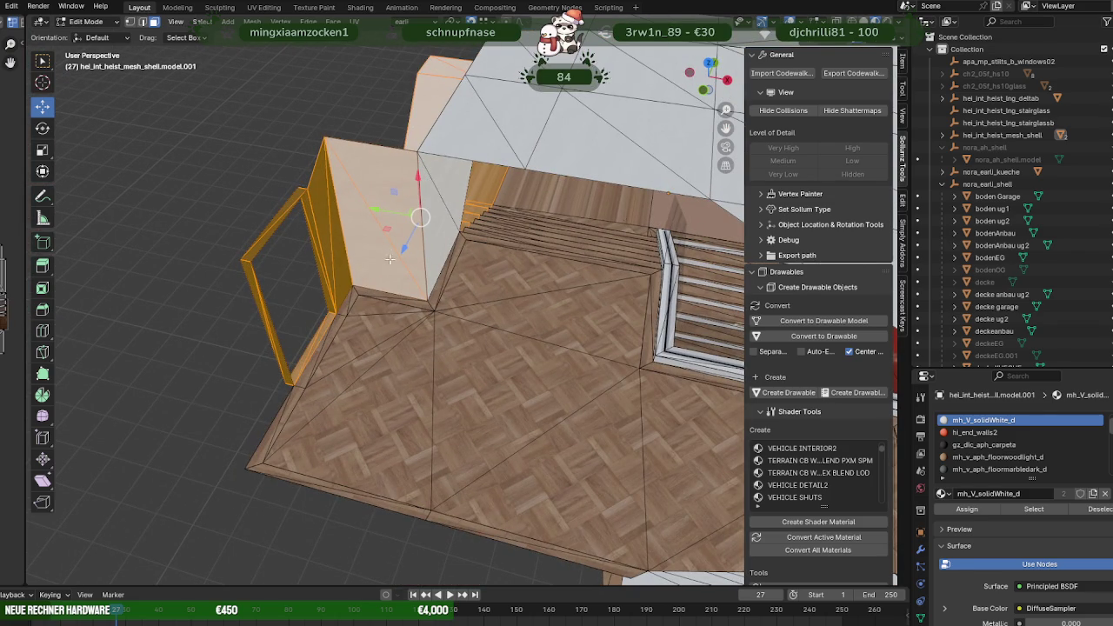
middle_click_drag(389, 245, 384, 213)
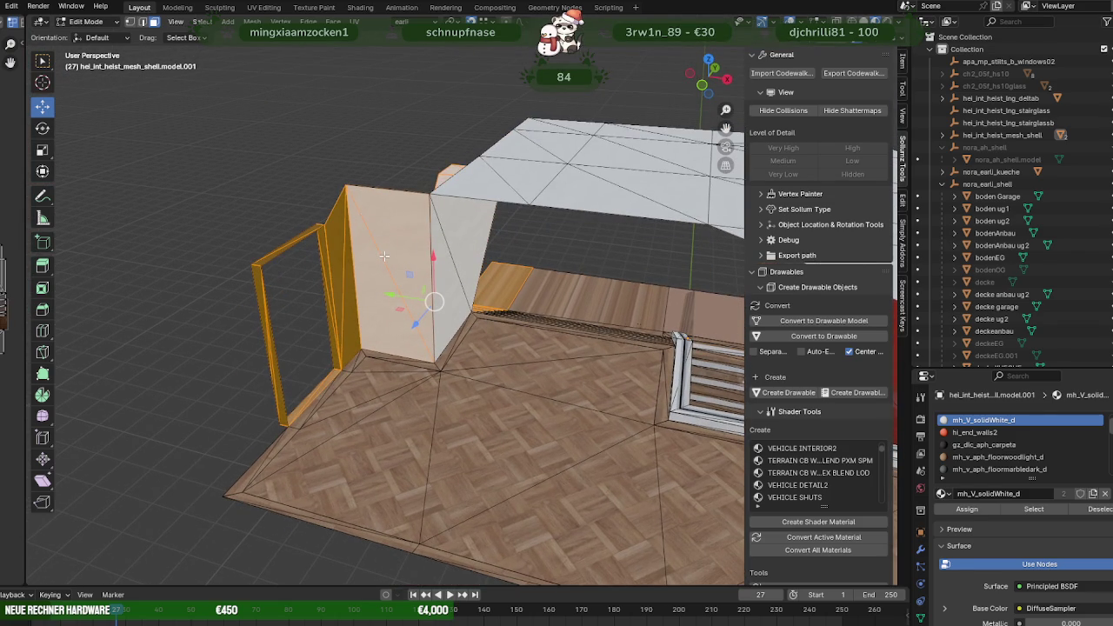
key("Delete")
Remove the remaining side wall and ceiling faces.
mouse_move(356, 264)
middle_mouse_down()
mouse_move(288, 219)
mouse_move(391, 319)
mouse_move(411, 272)
middle_mouse_up()
left_click(580, 330)
mouse_move(579, 331)
middle_mouse_down()
mouse_move(586, 308)
mouse_move(515, 276)
mouse_move(522, 313)
mouse_move(587, 321)
mouse_move(598, 289)
middle_mouse_up()
left_click(515, 276, "shift")
left_click_drag(571, 201, 666, 313, "shift")
mouse_move(666, 313)
middle_mouse_down()
mouse_move(609, 359)
mouse_move(527, 368)
mouse_move(562, 365)
mouse_move(601, 229)
middle_mouse_up()
key("h")
Select all faces with the hi_end_walls2 material and delete them.
left_click_drag(660, 359, 660, 301, "shift")
mouse_move(660, 301)
middle_mouse_down()
mouse_move(641, 325)
mouse_move(650, 362)
mouse_move(520, 389)
mouse_move(524, 348)
mouse_move(445, 350)
mouse_move(404, 403)
mouse_move(531, 211)
middle_mouse_up()
left_click(649, 362)
left_click(1034, 509)
key("h")
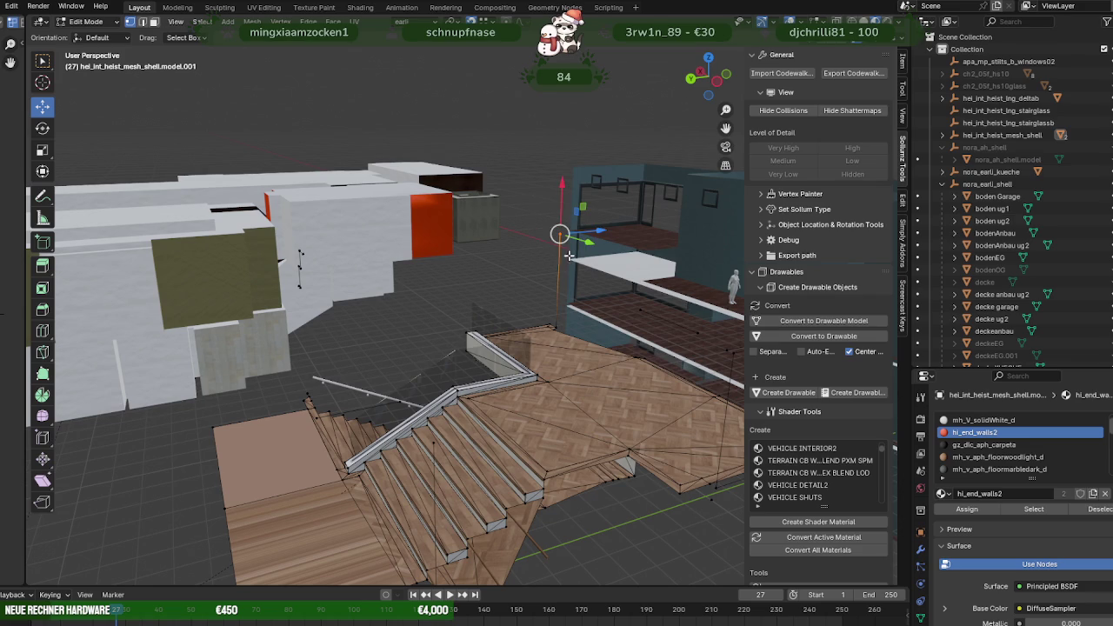
In wireframe view, box-select the floor edges around the lower stairs.
mouse_move(346, 310)
middle_mouse_down()
mouse_move(365, 295)
mouse_move(332, 311)
mouse_move(499, 301)
mouse_move(503, 338)
middle_mouse_up()
key("shift+z")
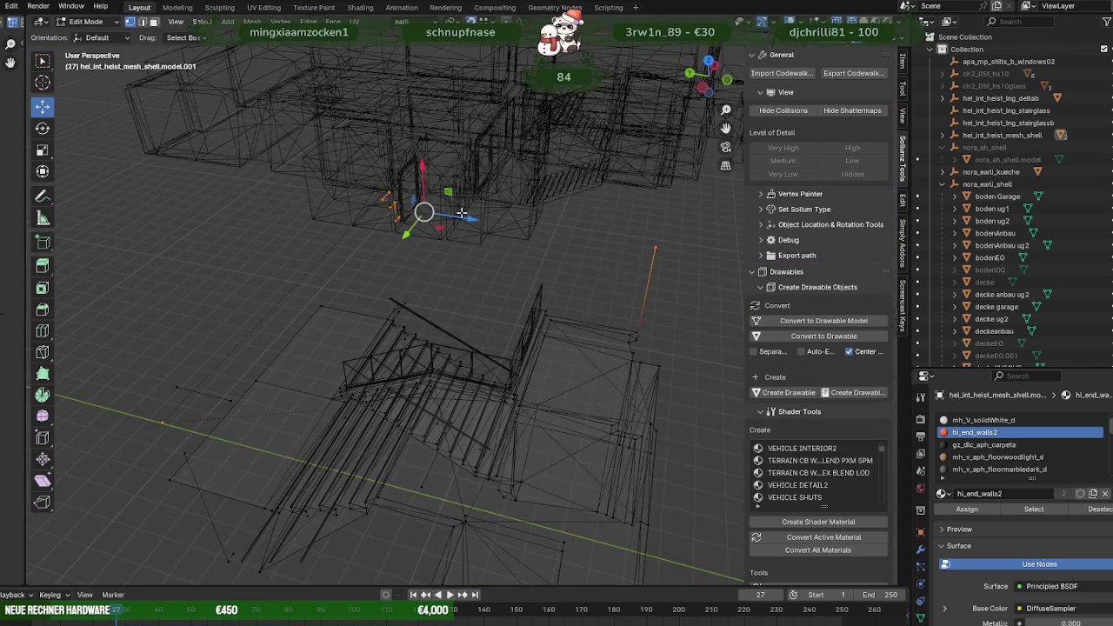
mouse_move(353, 176)
middle_mouse_down()
mouse_move(426, 244)
mouse_move(290, 209)
mouse_move(167, 236)
middle_mouse_up()
left_click_drag(167, 236, 340, 304)
mouse_move(340, 303)
middle_mouse_down()
mouse_move(308, 307)
mouse_move(172, 259)
middle_mouse_up()
left_click_drag(171, 259, 264, 314)
middle_click_drag(245, 331, 450, 372)
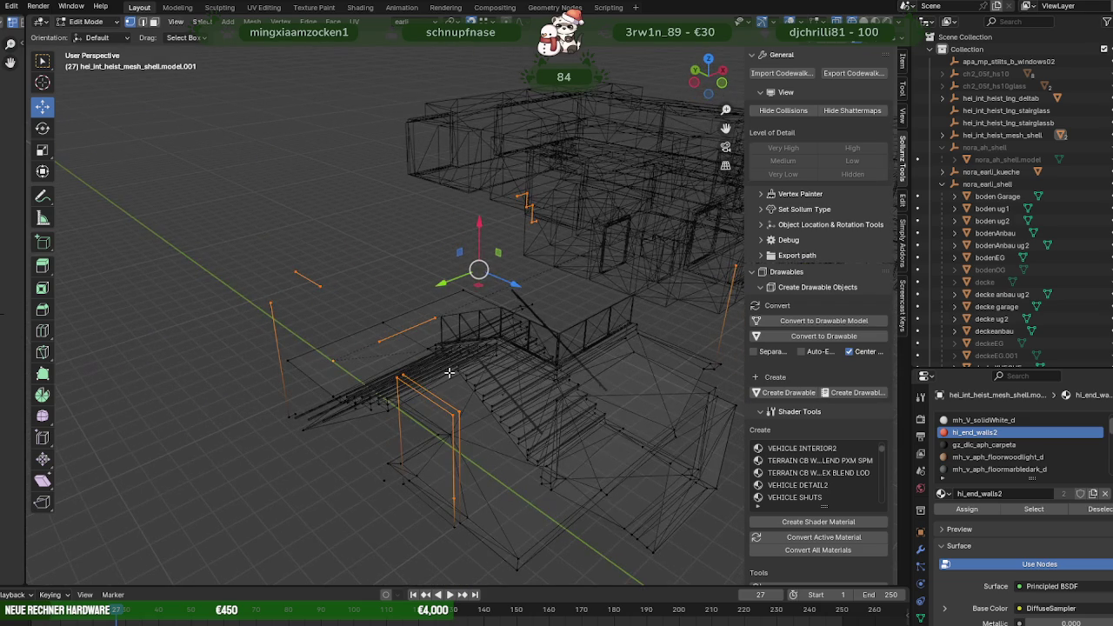
mouse_move(322, 395)
middle_mouse_down()
mouse_move(356, 403)
mouse_move(356, 447)
mouse_move(295, 487)
mouse_move(257, 344)
mouse_move(373, 361)
mouse_move(314, 265)
middle_mouse_up()
left_click_drag(315, 266, 386, 355, "shift")
mouse_move(385, 355)
middle_mouse_down()
mouse_move(429, 303)
mouse_move(427, 288)
mouse_move(489, 249)
mouse_move(520, 266)
mouse_move(592, 405)
mouse_move(451, 389)
mouse_move(404, 356)
middle_mouse_up()
Pick the single floor triangle beside the stairs, then clear the selection.
key("shift+z")
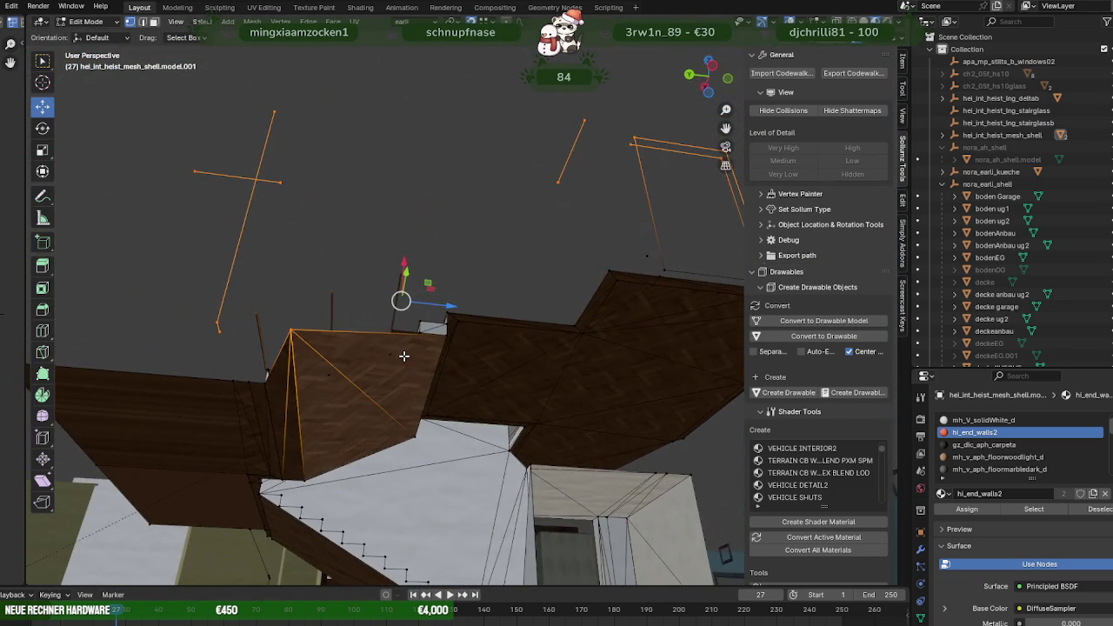
left_click(313, 349)
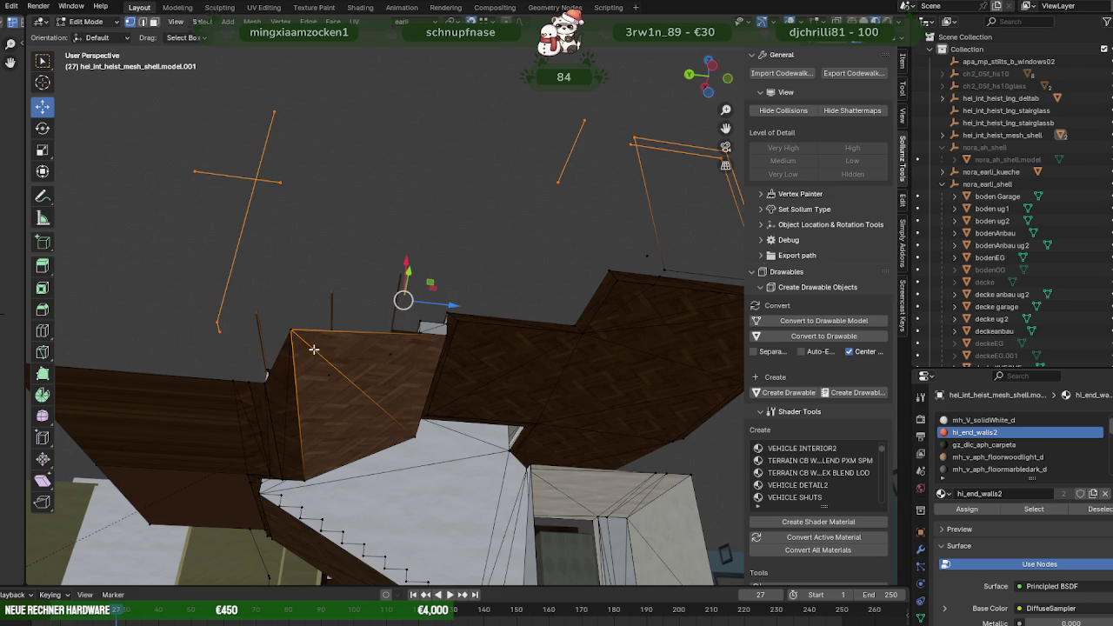
key("shift+z")
left_click(307, 348)
key("shift+z")
key("alt+a")
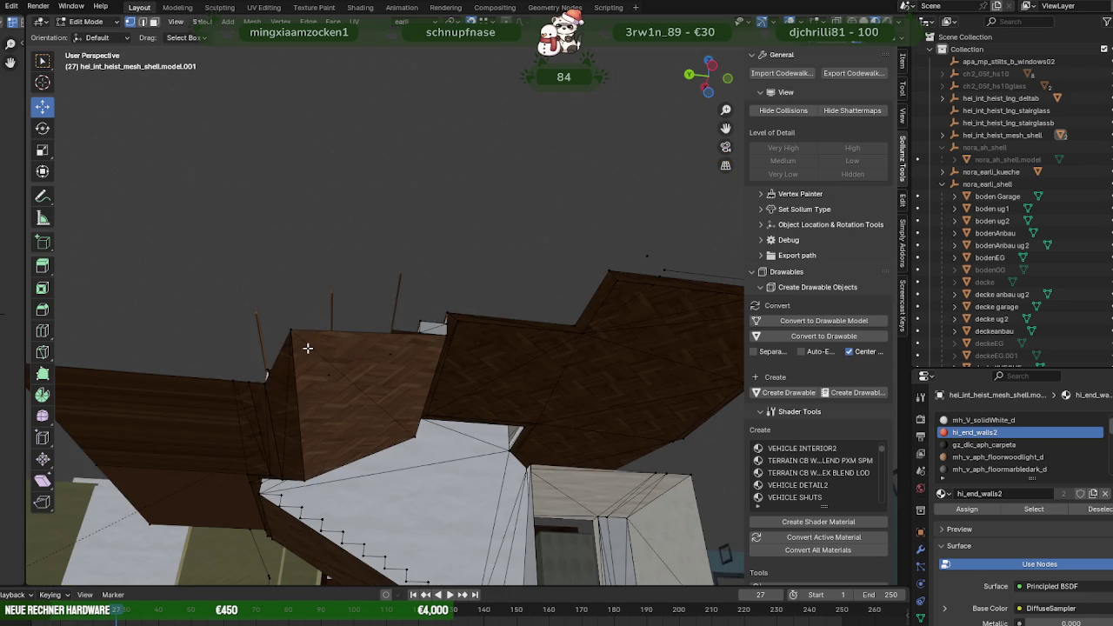
middle_click_drag(307, 340, 507, 513)
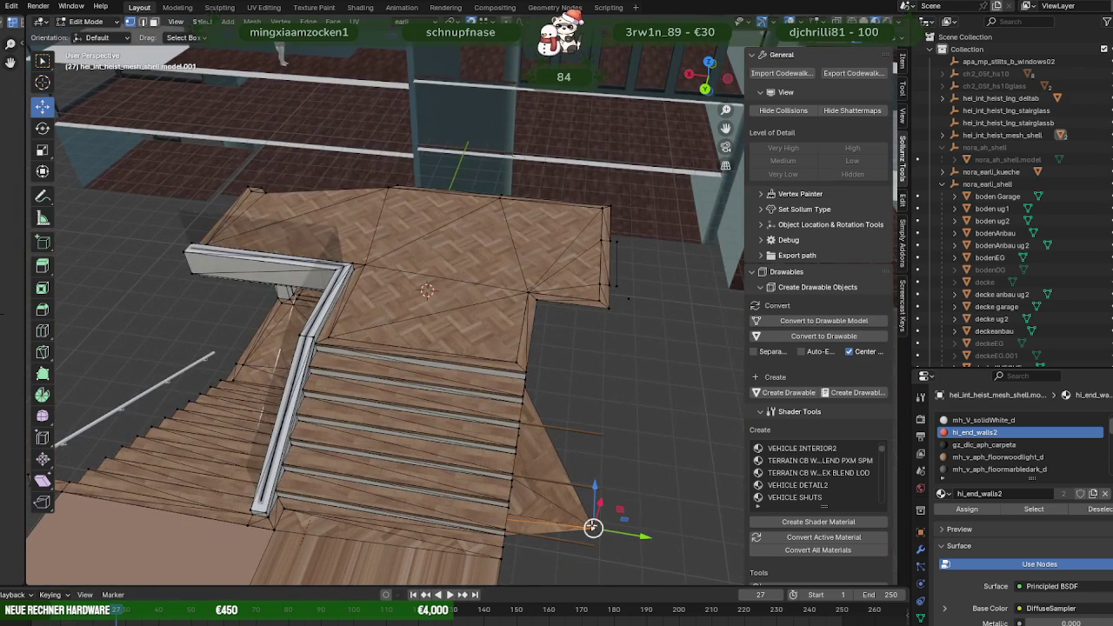
Slide the floor's corner vertex along Y onto the side edge of the staircase.
key("g")
key("y")
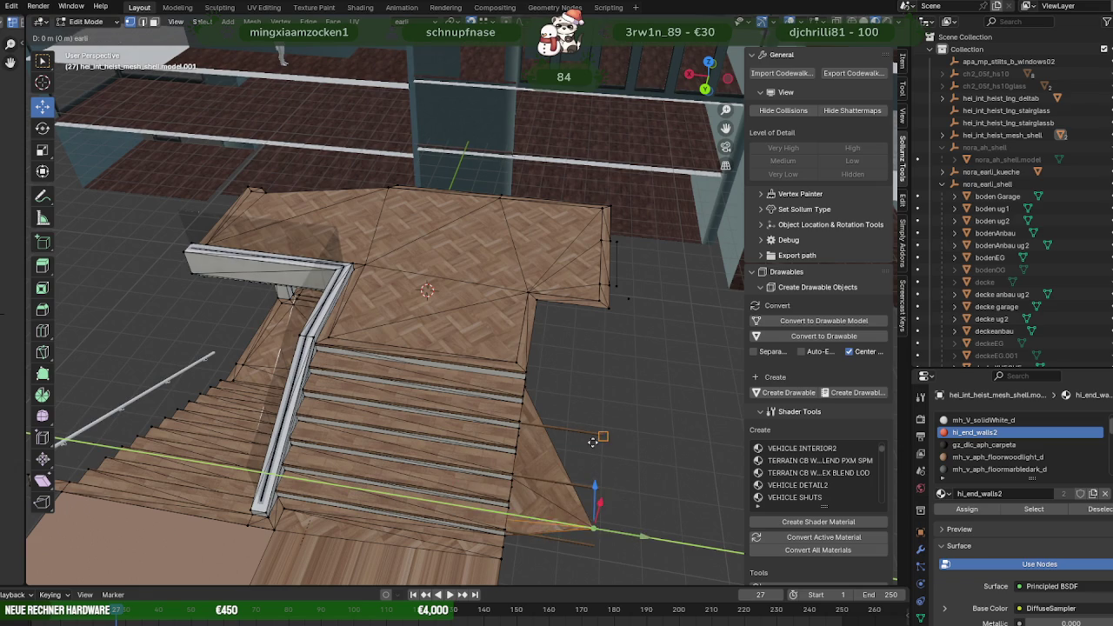
left_click(591, 439)
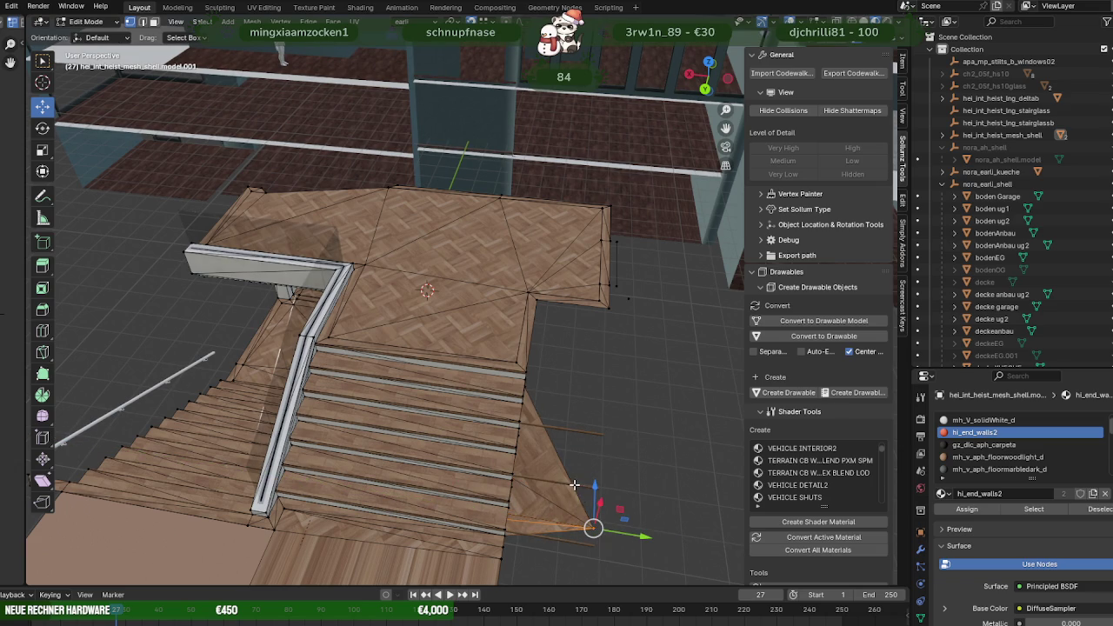
key("shift+z")
mouse_move(644, 566)
left_mouse_down()
mouse_move(599, 526)
mouse_move(562, 533)
left_mouse_up()
key("shift+z")
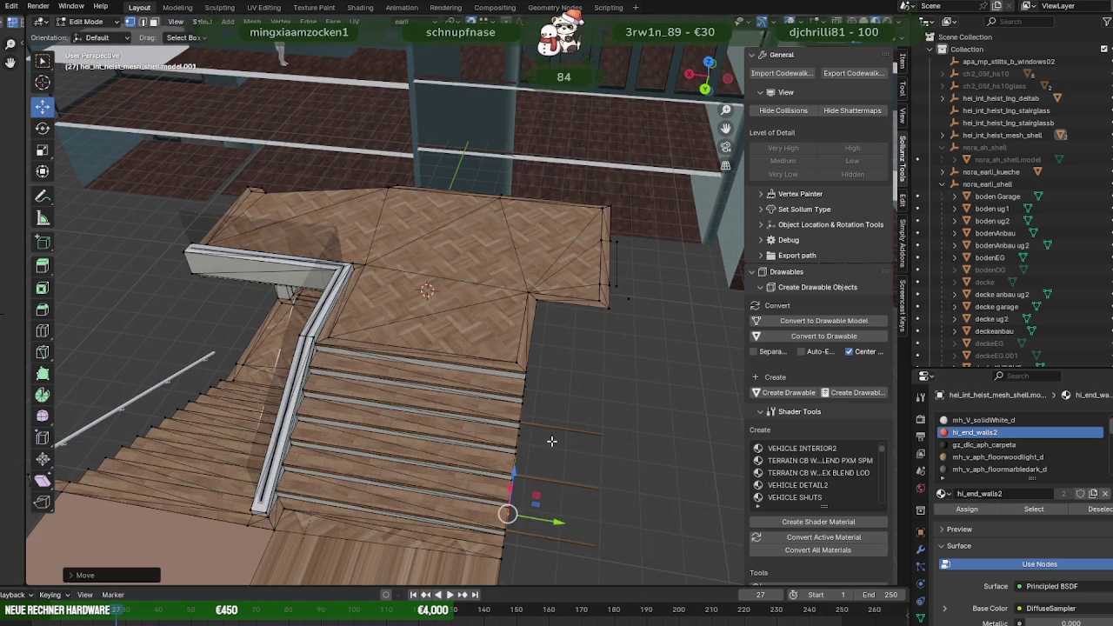
middle_click_drag(562, 532, 563, 438)
On the deltab stairs, pull the overhanging step edge ends back along Y flush with the stair side.
key("Tab")
left_click(591, 422)
key("Tab")
left_click_drag(600, 409, 640, 535)
left_click_drag(661, 478, 563, 398)
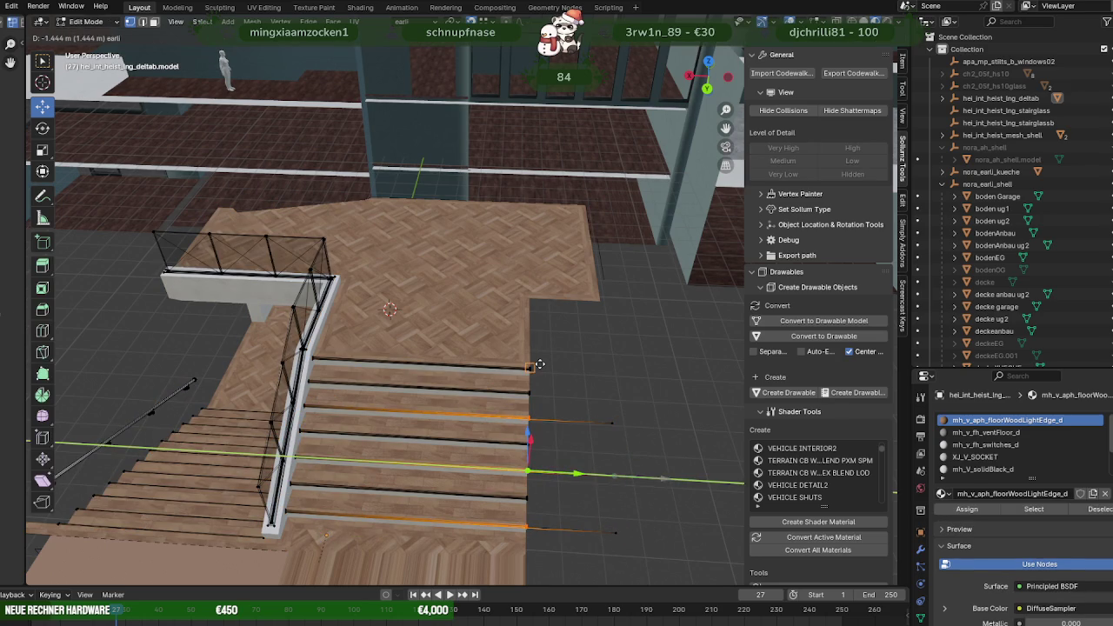
key("ctrl+z")
key("alt+z")
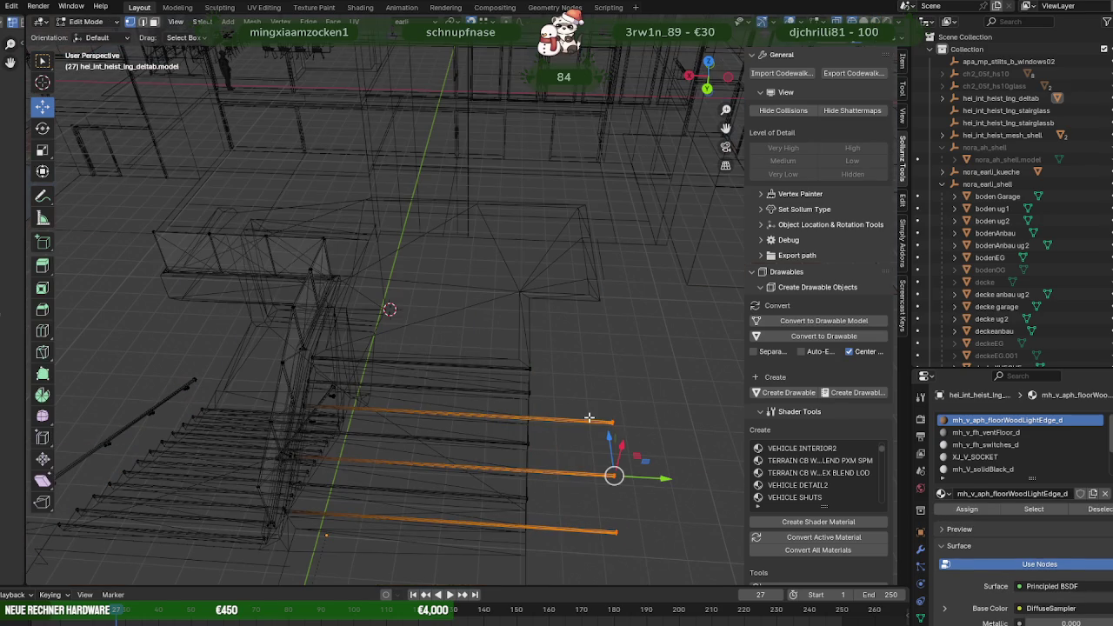
left_click_drag(579, 395, 659, 555)
key("alt+z")
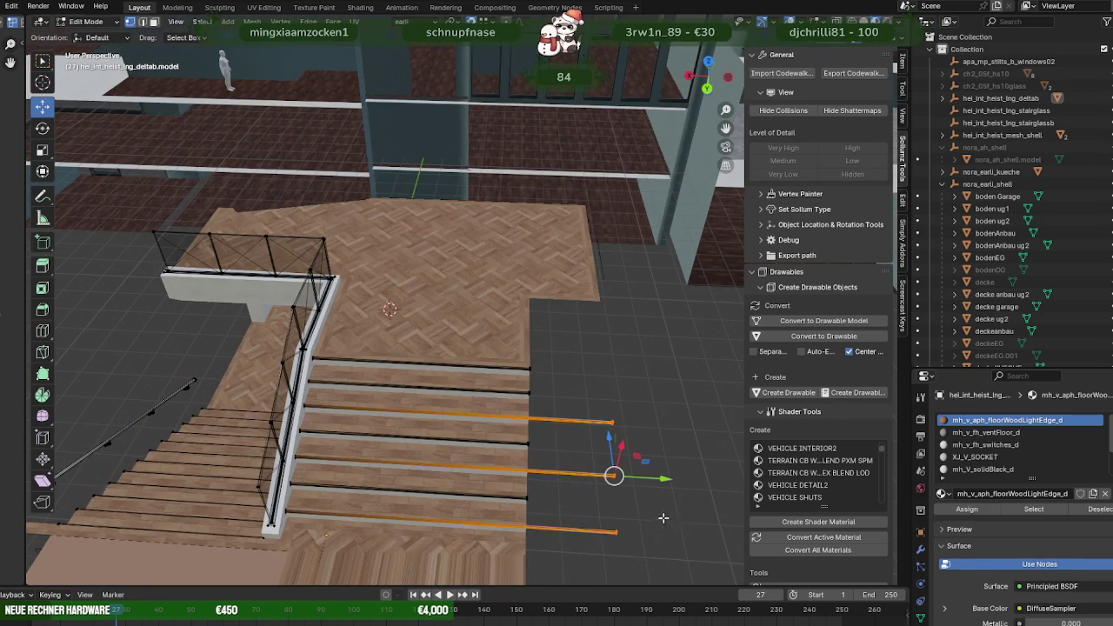
left_click_drag(672, 478, 550, 378)
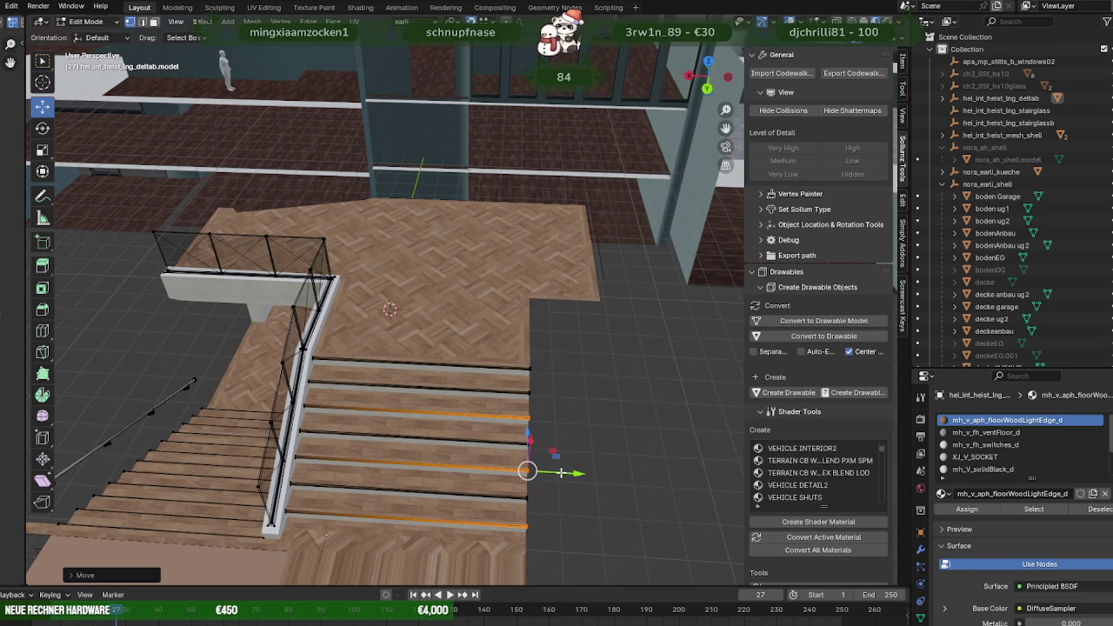
key("Tab")
mouse_move(557, 470)
middle_mouse_down()
mouse_move(492, 472)
mouse_move(539, 430)
mouse_move(557, 502)
mouse_move(490, 470)
mouse_move(618, 456)
mouse_move(496, 415)
mouse_move(571, 396)
mouse_move(578, 370)
mouse_move(513, 378)
mouse_move(483, 406)
middle_mouse_up()
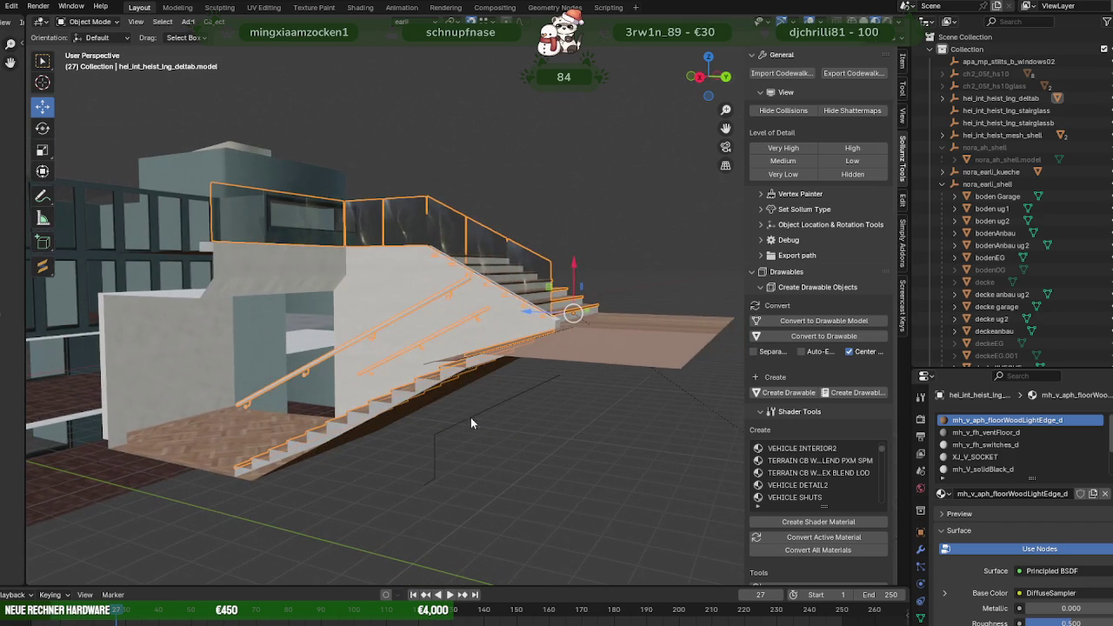
left_click(451, 437)
In Edit Mode on the house shell, delete the stray loose edge hanging below the staircase.
left_click(439, 436)
left_click(436, 436)
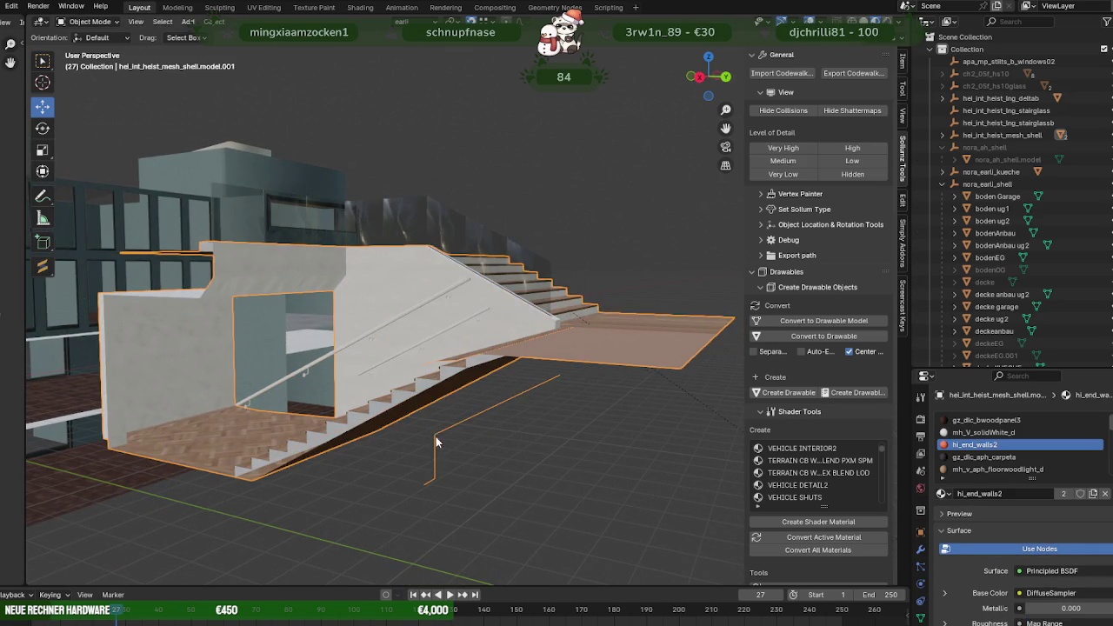
key("Tab")
middle_click_drag(436, 445, 510, 391)
left_click_drag(516, 369, 577, 440)
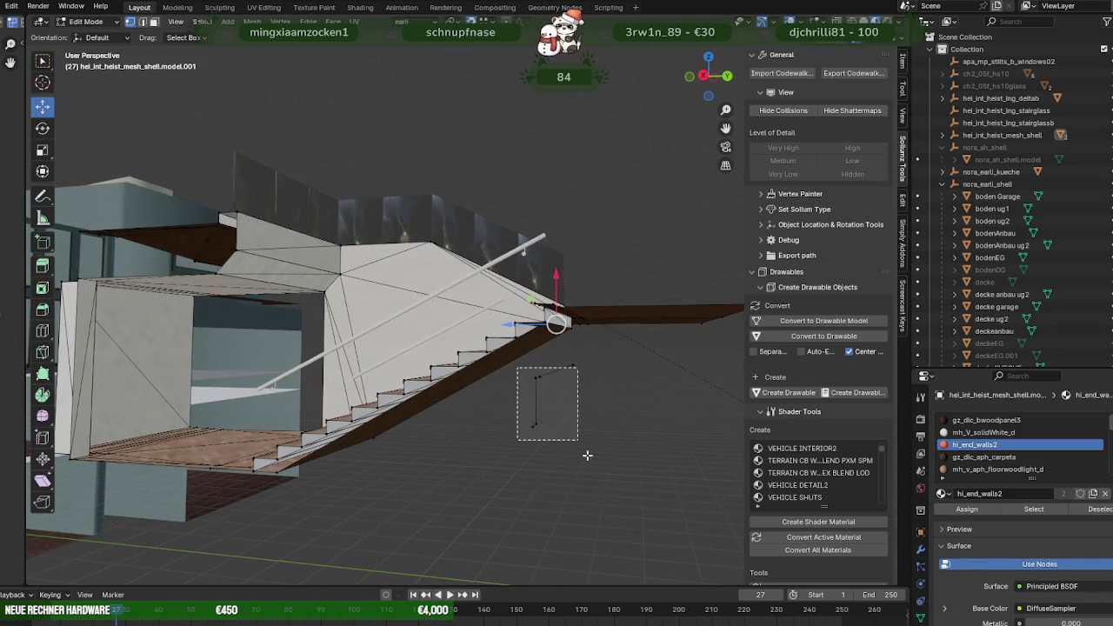
left_click_drag(572, 365, 566, 359)
left_click(566, 360)
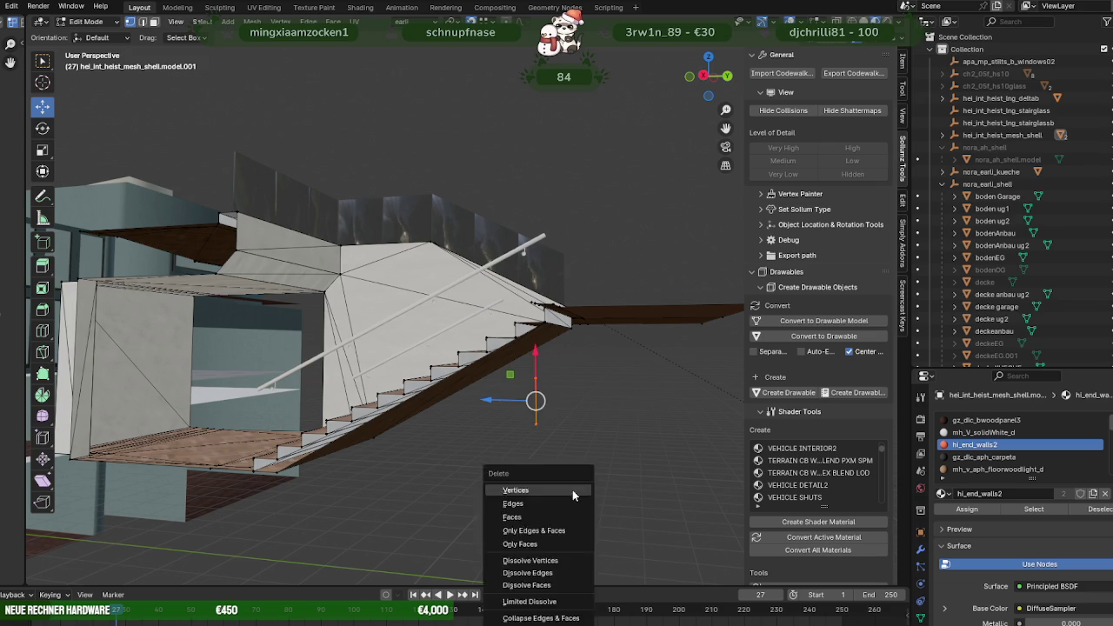
Inspect the wall frame under the landing in wireframe and add the bottom floor faces to the selection.
mouse_move(618, 382)
middle_mouse_down()
mouse_move(439, 419)
mouse_move(448, 415)
mouse_move(417, 400)
mouse_move(390, 432)
mouse_move(501, 445)
mouse_move(564, 467)
mouse_move(564, 430)
middle_mouse_up()
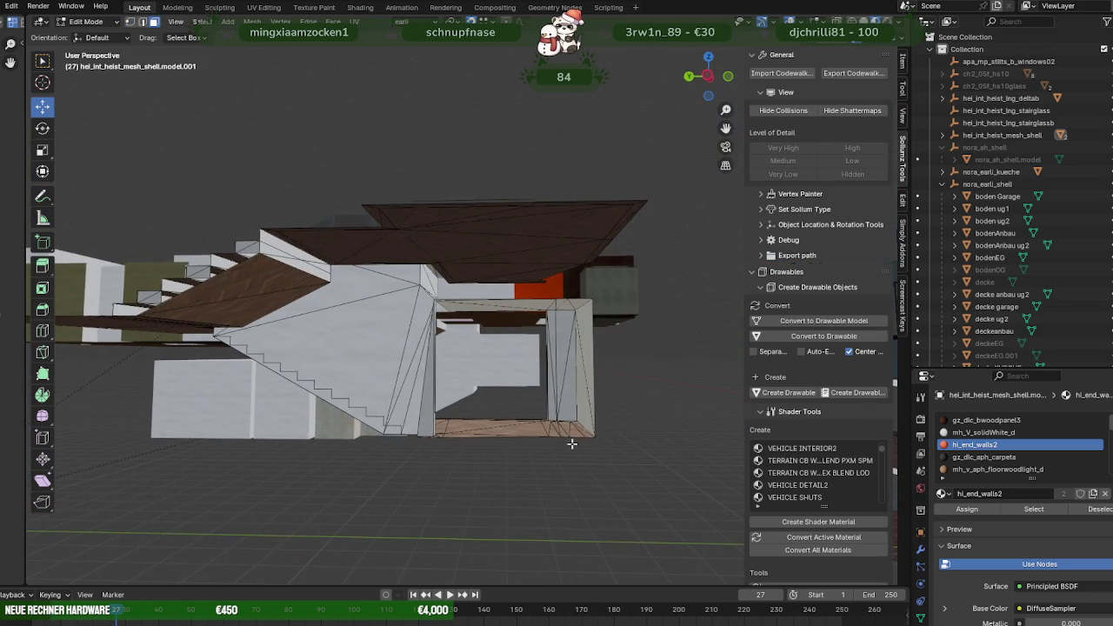
key("shift+z")
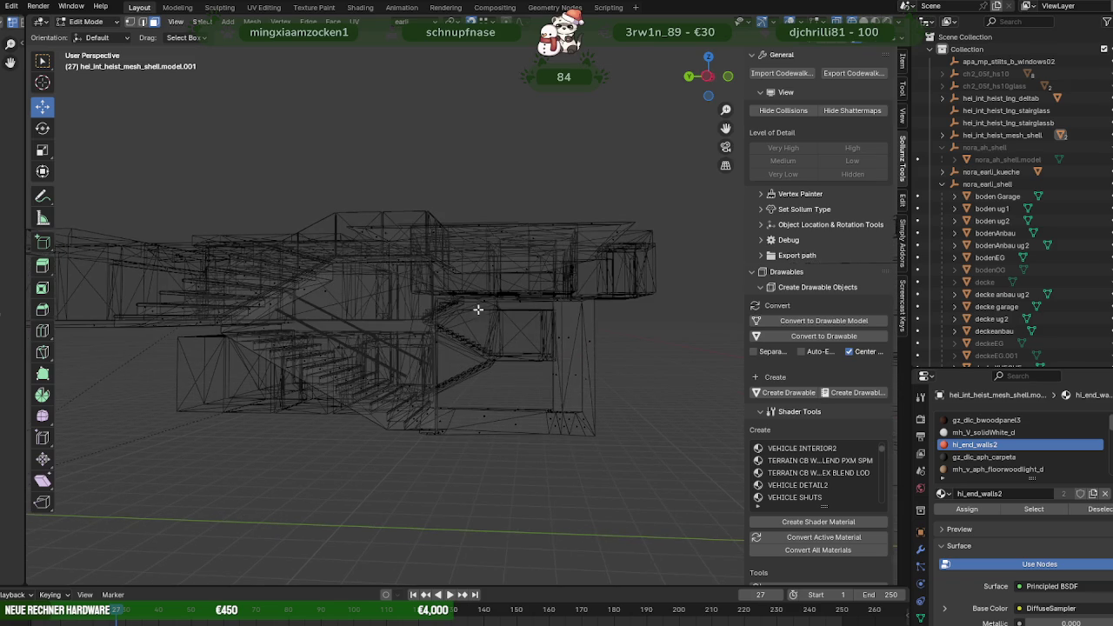
mouse_move(627, 393)
middle_mouse_down()
mouse_move(589, 410)
mouse_move(562, 447)
mouse_move(461, 410)
mouse_move(388, 416)
mouse_move(382, 405)
middle_mouse_up()
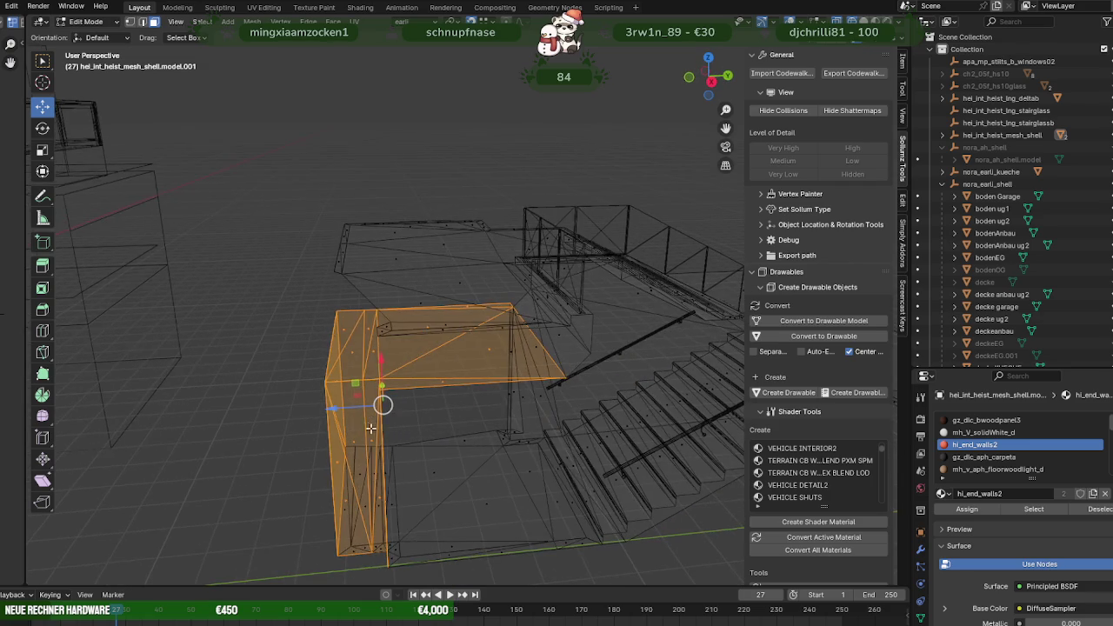
key("shift+z")
scroll(397, 461, "up", 2)
scroll(408, 475, "up", 2)
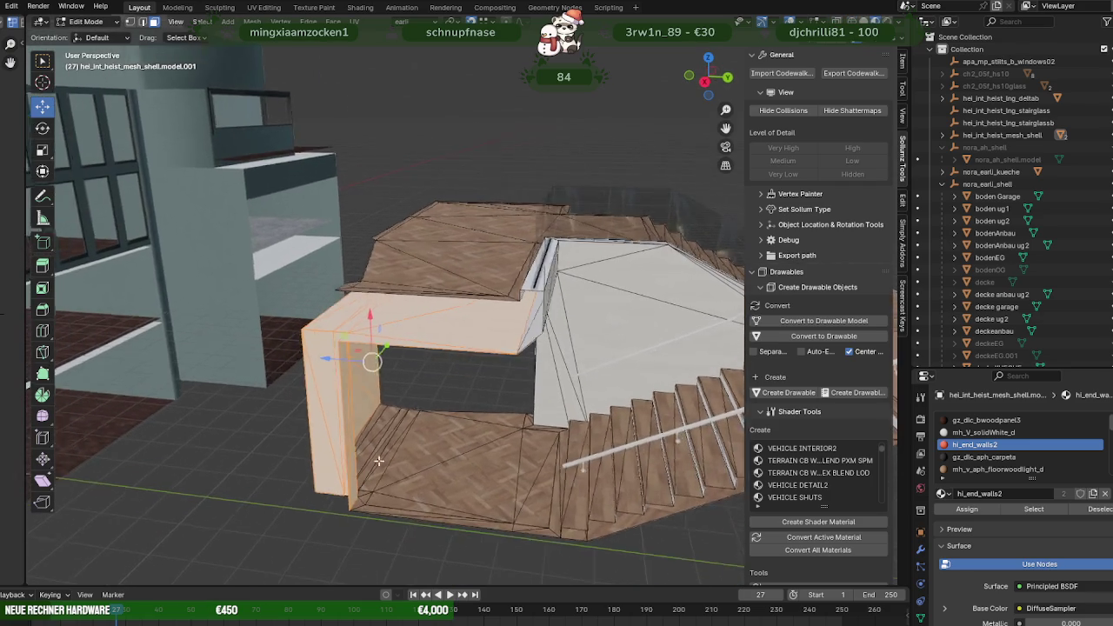
middle_click_drag(409, 474, 339, 454)
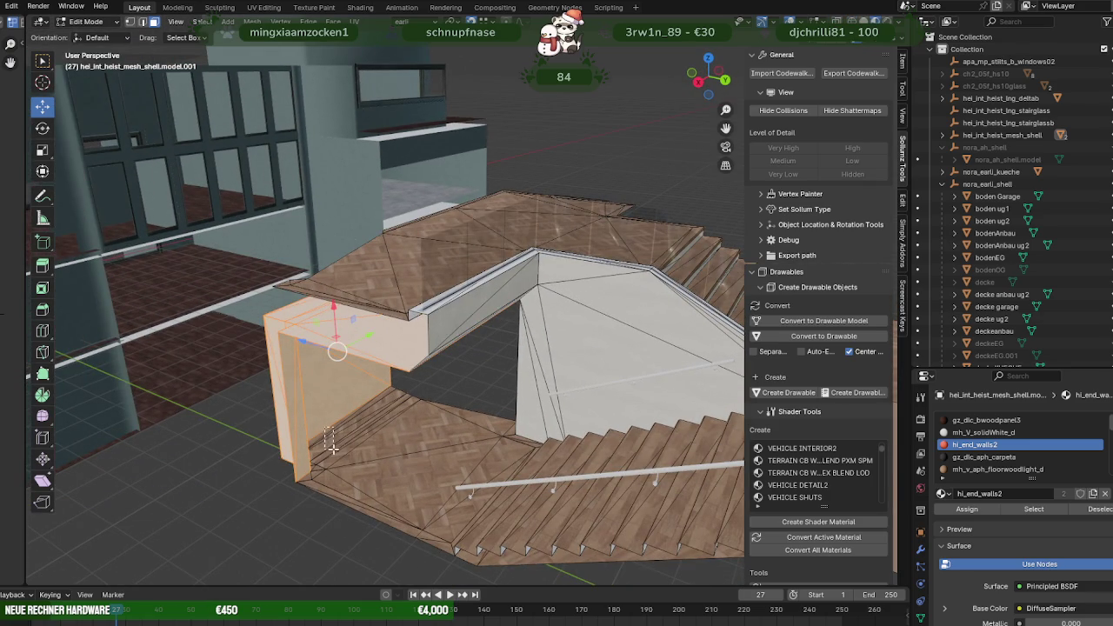
left_click_drag(332, 447, 333, 448, "shift")
scroll(333, 448, "up", 2)
scroll(331, 446, "up", 3)
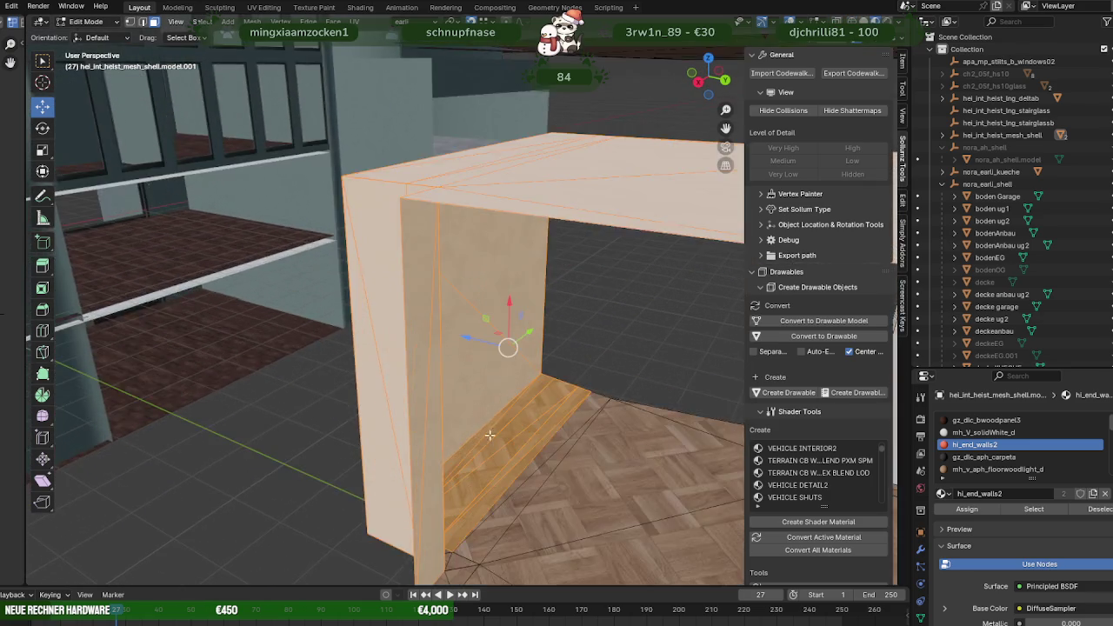
scroll(326, 439, "up", 3)
scroll(322, 425, "up", 2)
scroll(321, 425, "down", 4)
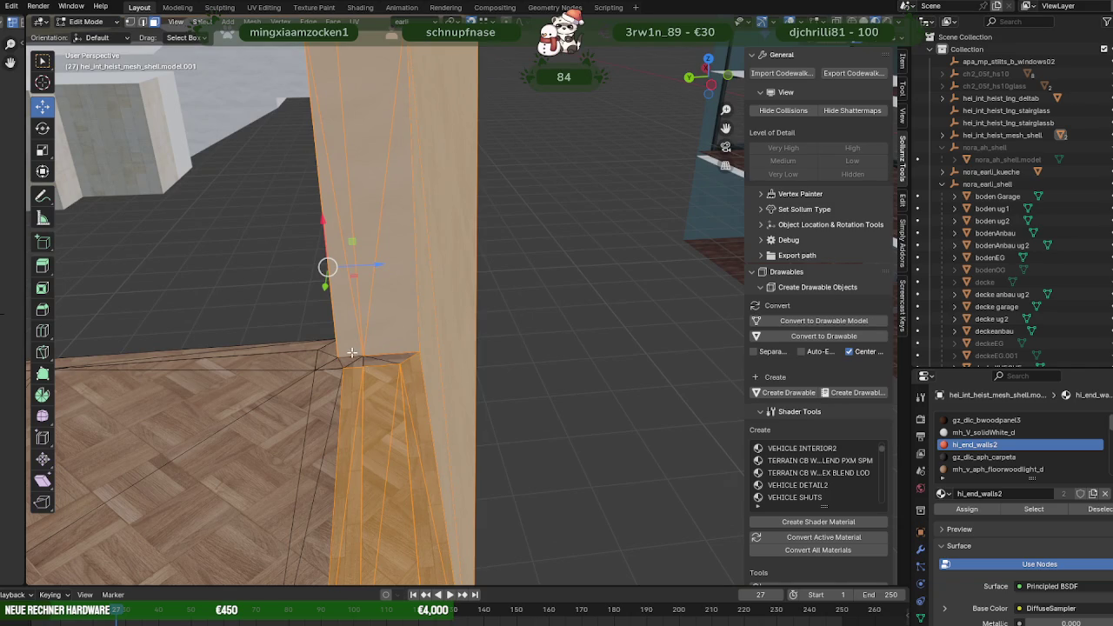
scroll(435, 409, "down", 2)
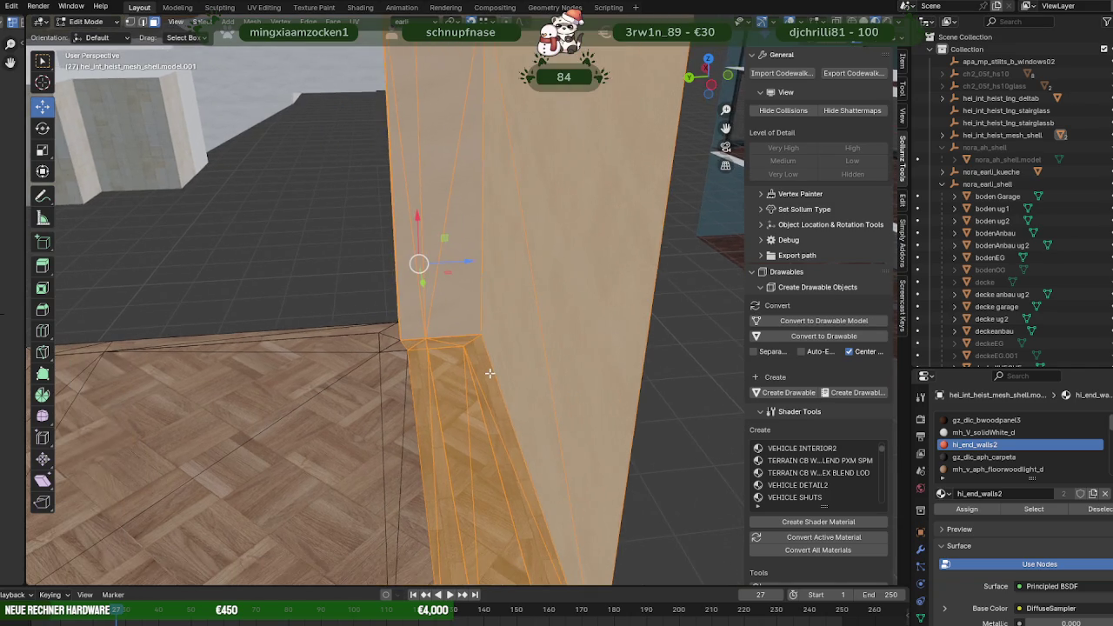
scroll(476, 421, "down", 4)
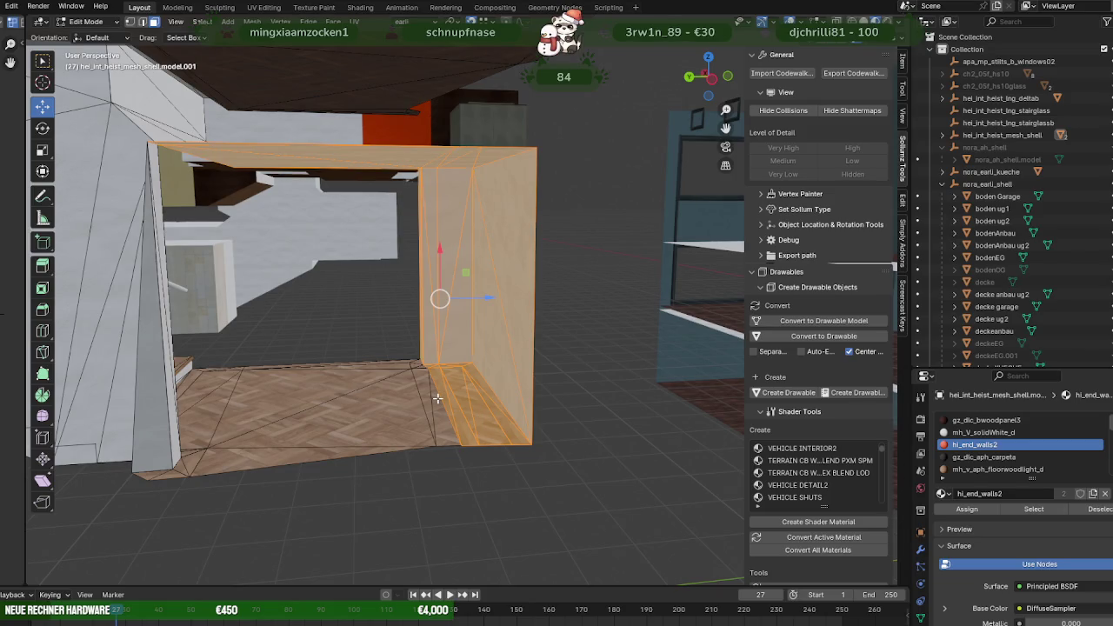
Select part of the wall frame under the landing using X-ray see-through view.
key("alt+z")
middle_click_drag(421, 386, 557, 474)
left_click_drag(563, 479, 400, 371)
key("alt+z")
mouse_move(401, 370)
middle_mouse_down()
mouse_move(416, 381)
mouse_move(437, 368)
mouse_move(455, 398)
mouse_move(423, 447)
mouse_move(462, 453)
mouse_move(433, 456)
mouse_move(418, 432)
mouse_move(246, 543)
middle_mouse_up()
scroll(426, 374, "down", 4)
scroll(435, 449, "down", 2)
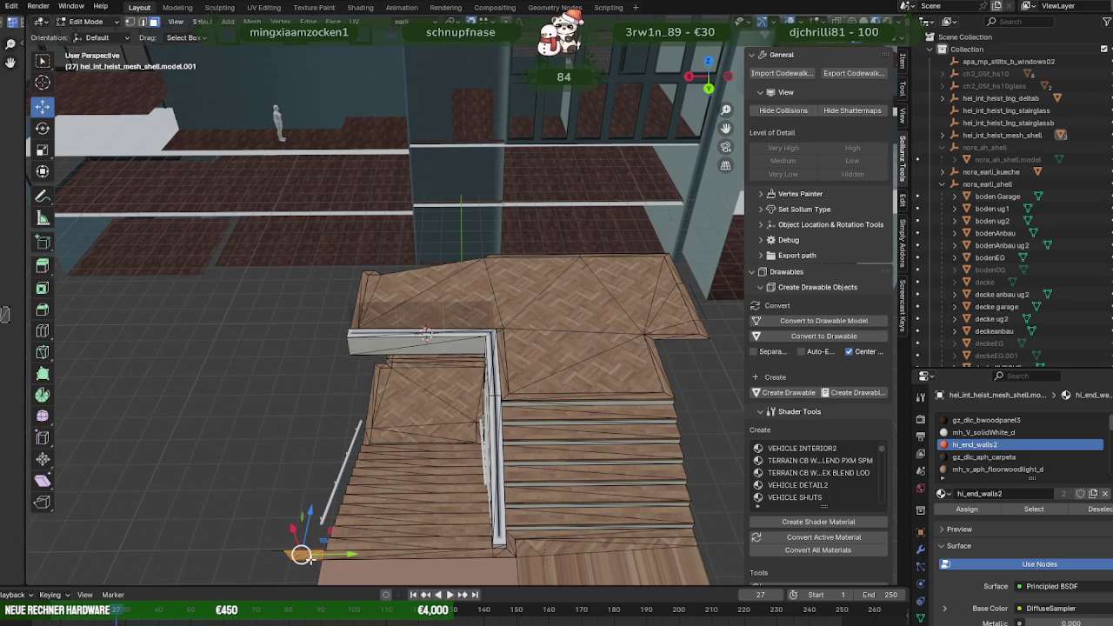
Delete the stray vertical edge and another loose element beside the floor's edge.
left_click(311, 559)
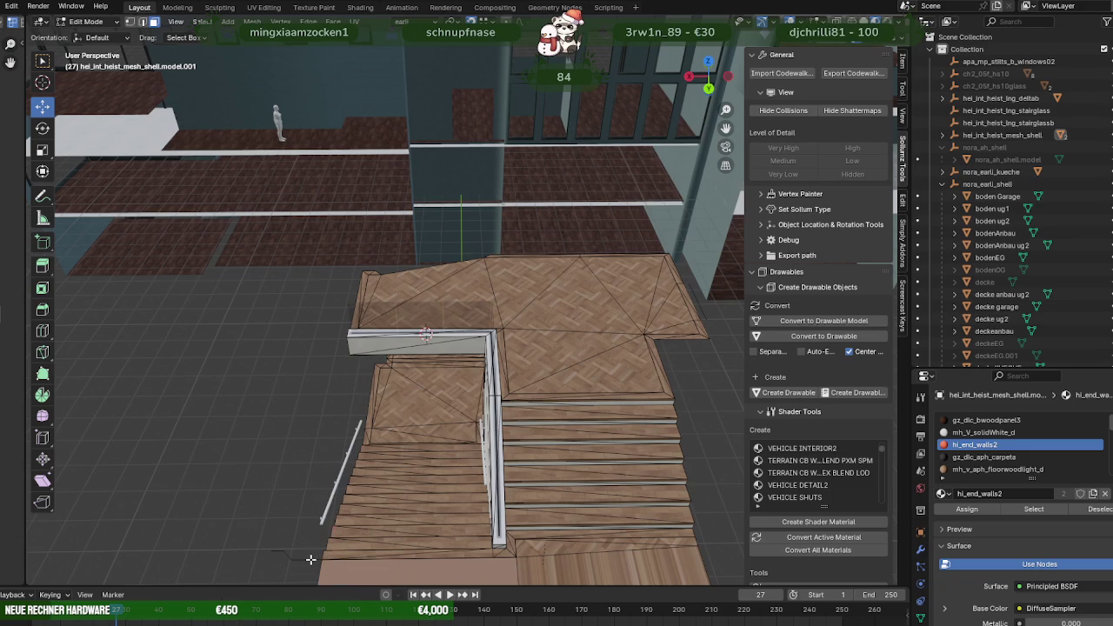
left_click_drag(287, 561, 303, 566)
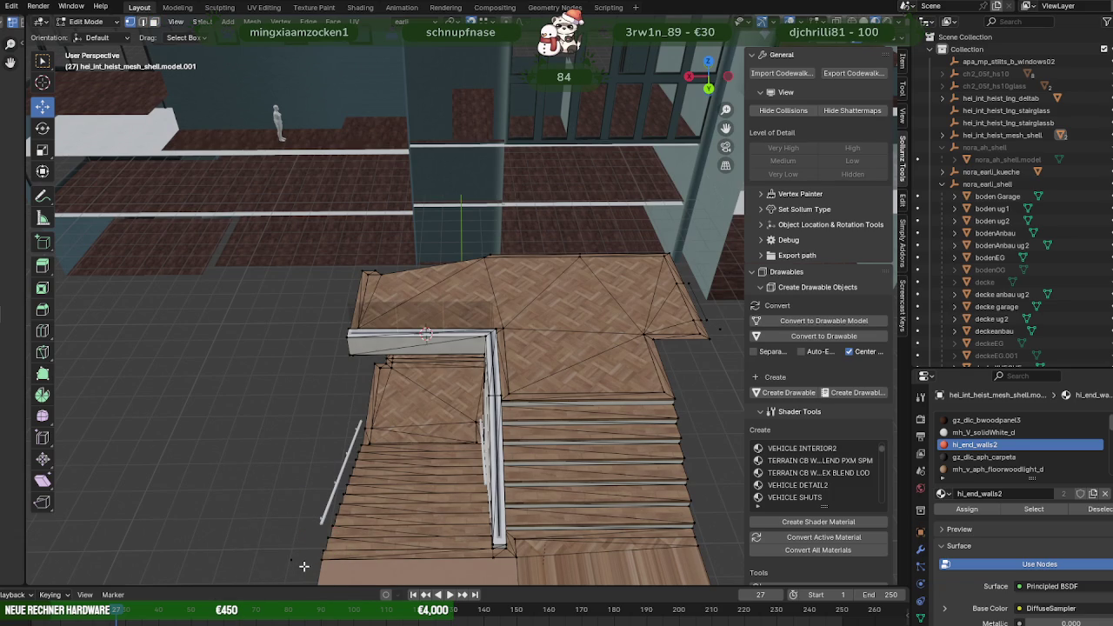
left_click(301, 567)
scroll(438, 482, "up", 3)
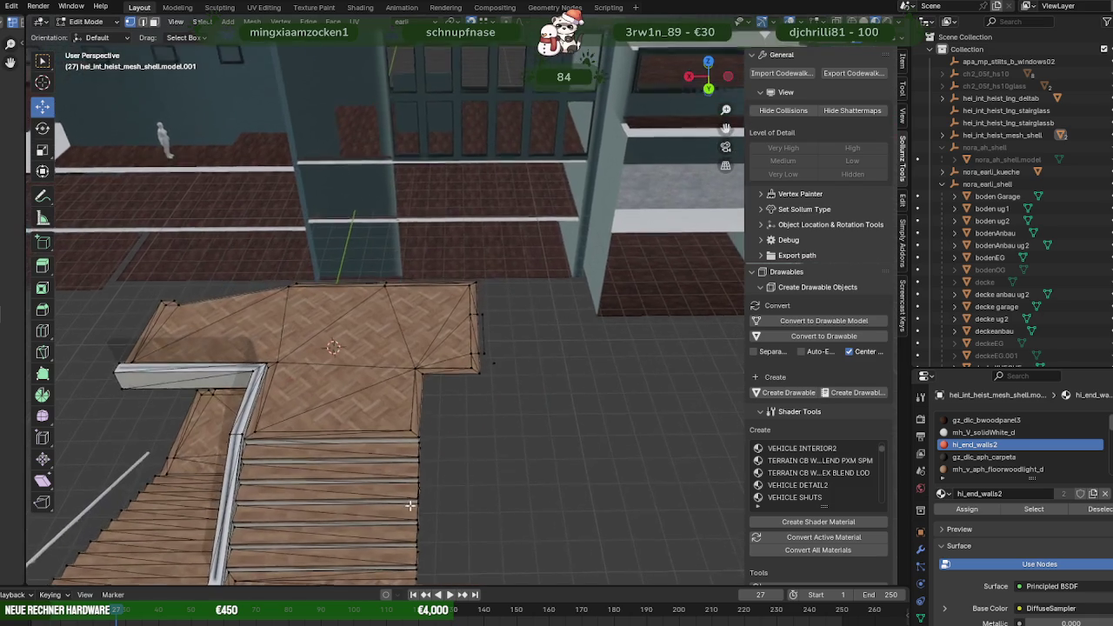
scroll(539, 455, "up", 2)
mouse_move(502, 356)
left_mouse_down()
mouse_move(549, 437)
mouse_move(483, 303)
mouse_move(494, 302)
left_mouse_up()
key("x")
left_click(493, 302)
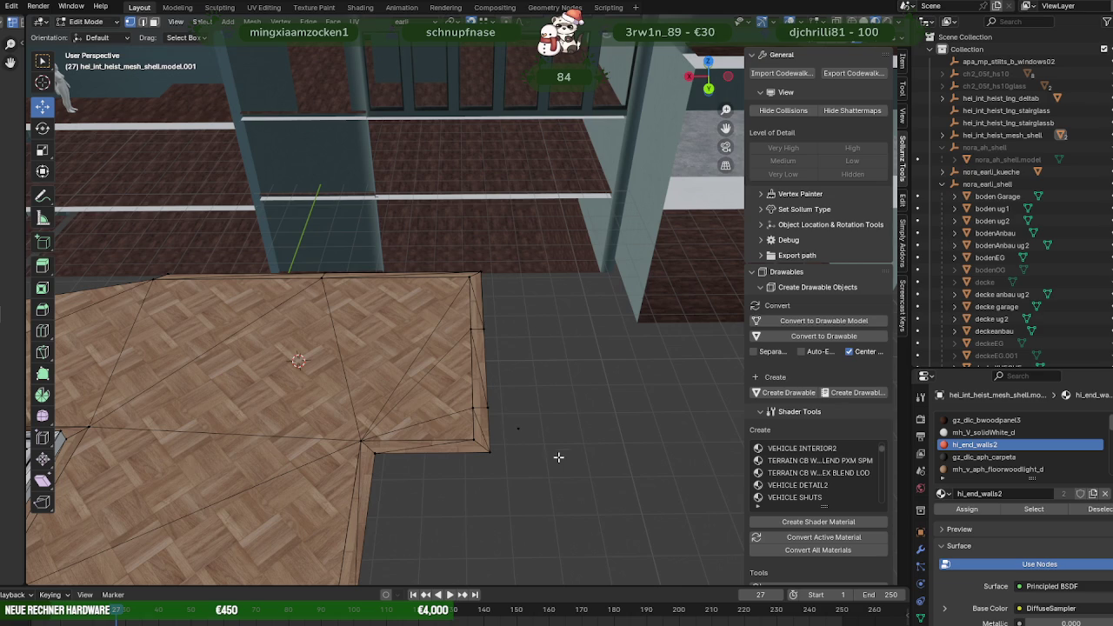
key("x")
left_click(525, 417)
scroll(518, 407, "down", 5)
scroll(427, 314, "down", 3)
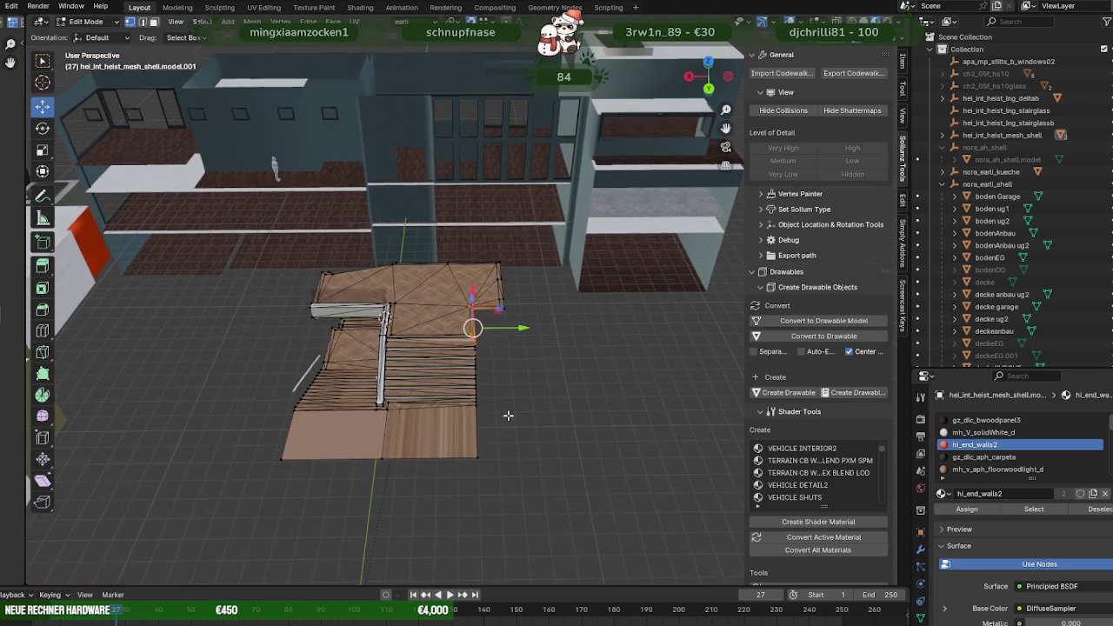
Return to Object Mode and orbit around the stairs to inspect them.
key("Tab")
mouse_move(450, 446)
middle_mouse_down()
mouse_move(526, 421)
mouse_move(453, 413)
mouse_move(426, 429)
mouse_move(457, 460)
mouse_move(486, 389)
mouse_move(477, 383)
mouse_move(504, 363)
mouse_move(494, 362)
middle_mouse_up()
scroll(478, 424, "up", 4)
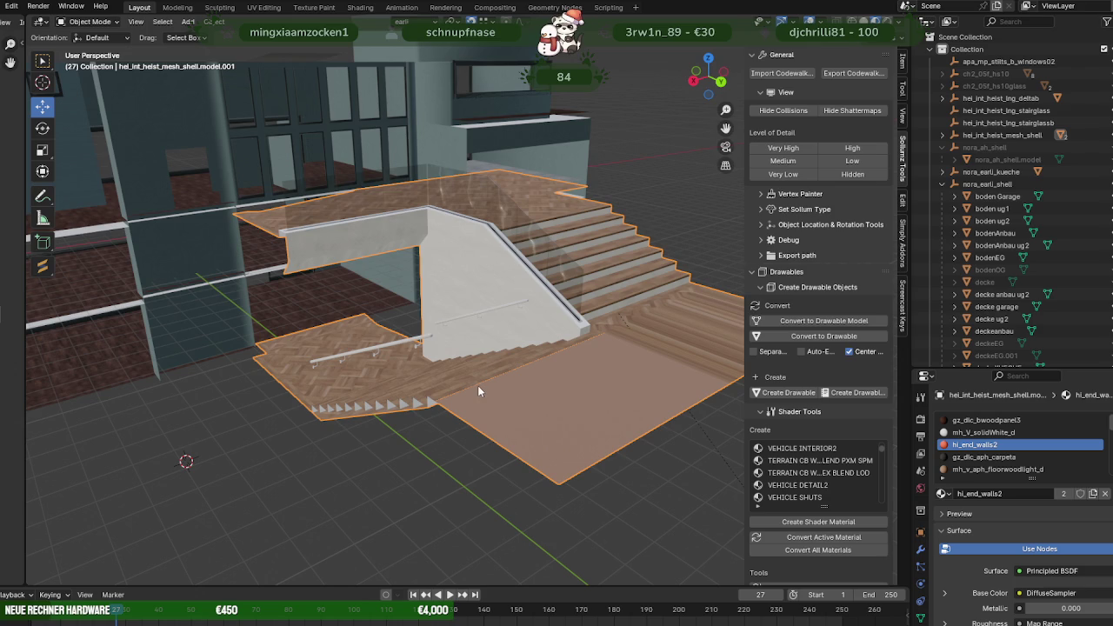
Join the floor piece under the stairs into the staircase object.
scroll(477, 385, "up", 3)
left_click(487, 327)
middle_click_drag(501, 345, 485, 327)
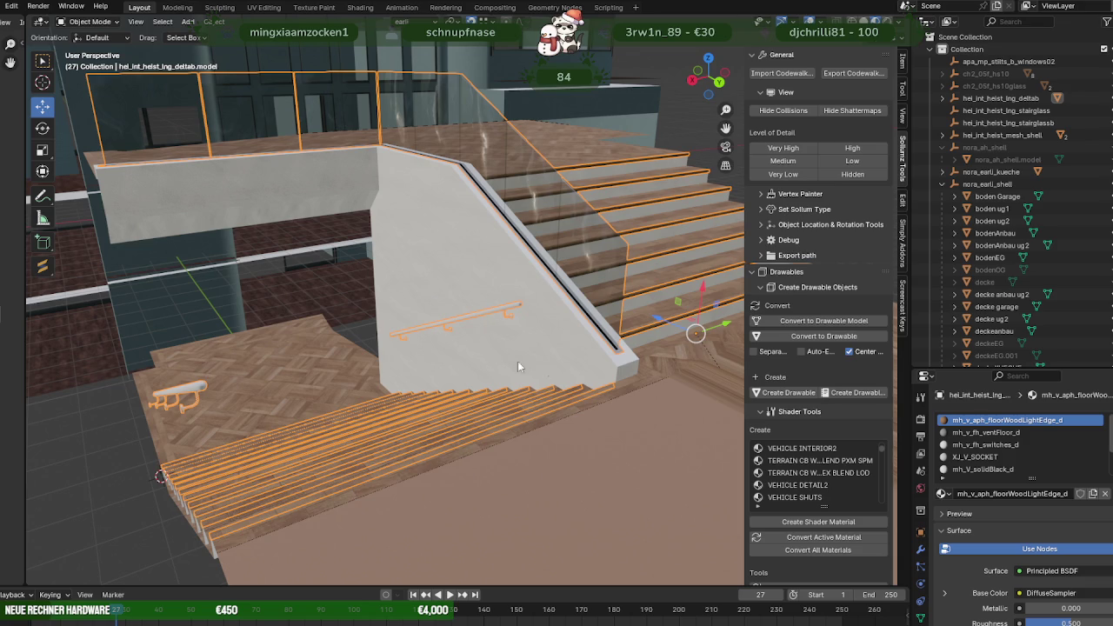
left_click(617, 370)
left_click(500, 315)
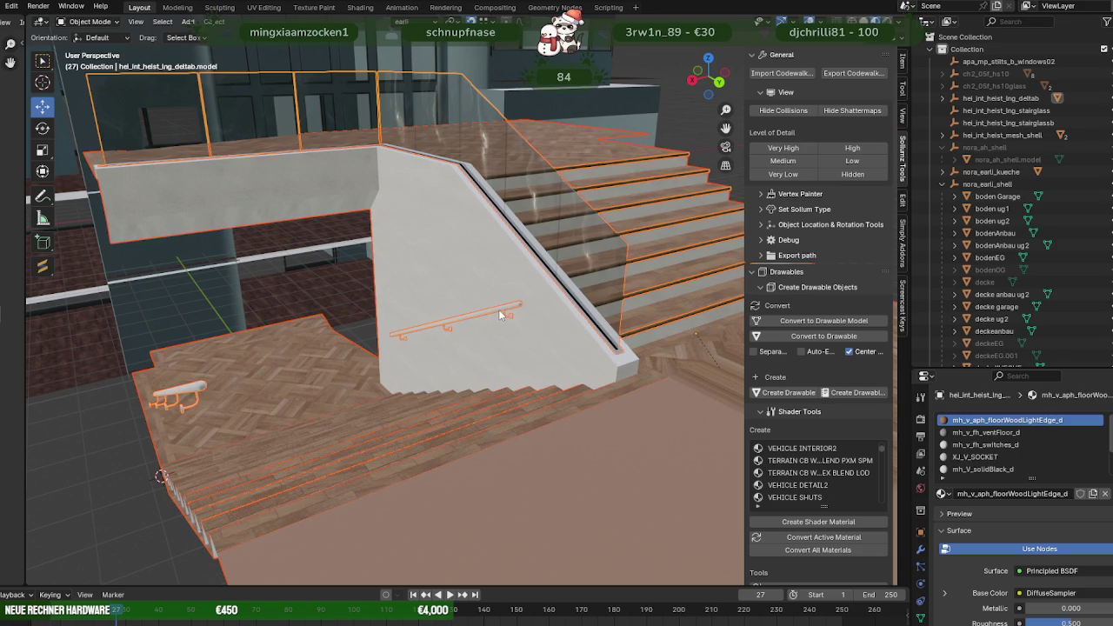
right_click(426, 261)
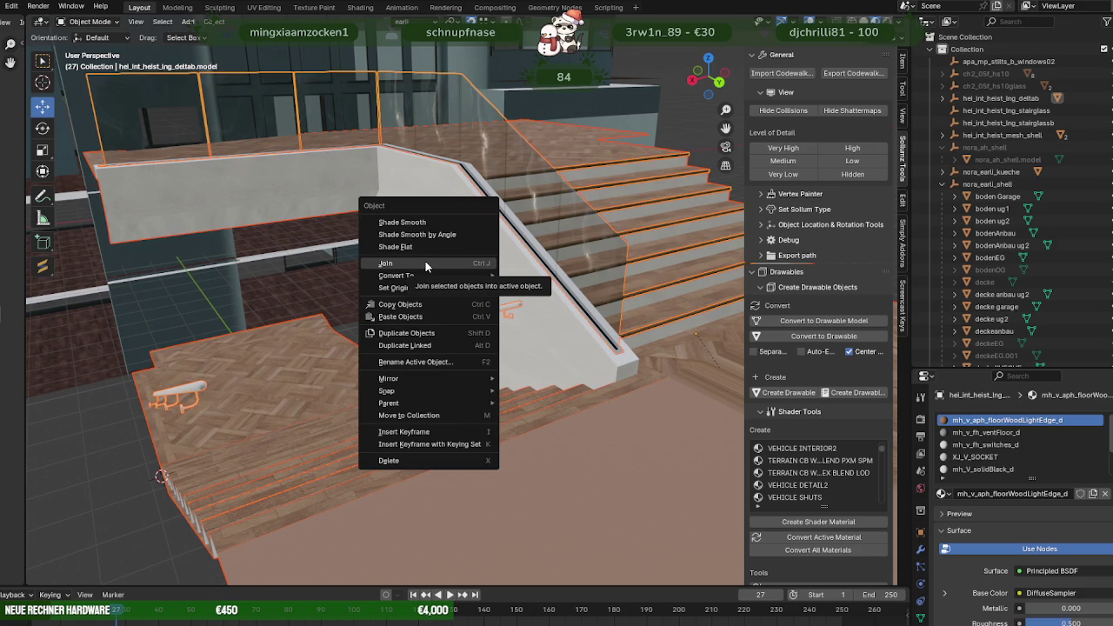
left_click(382, 263)
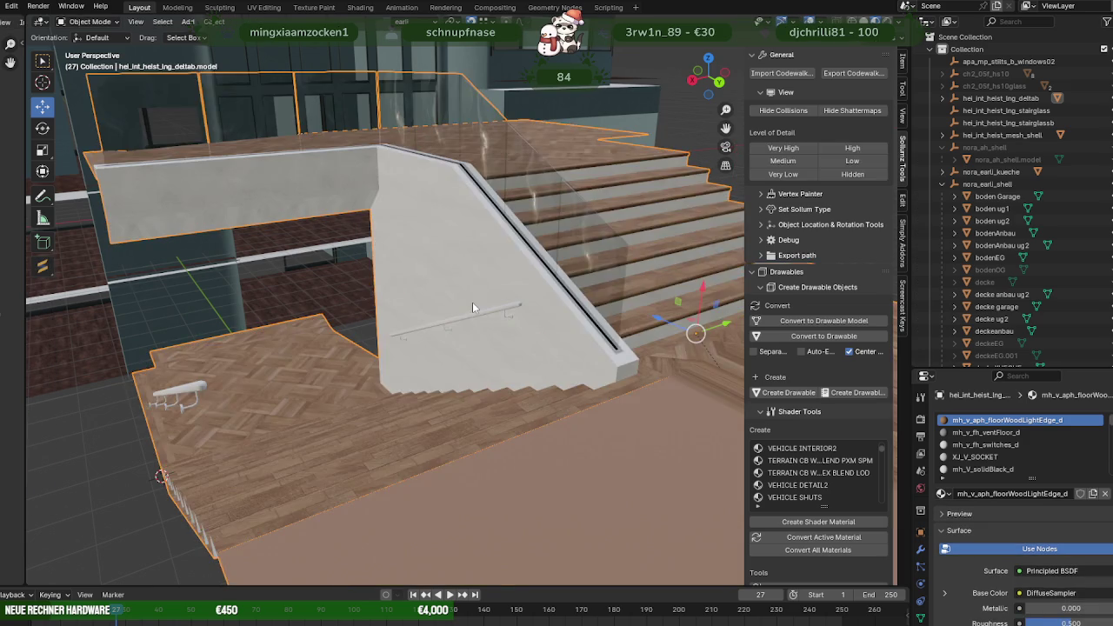
In Edit Mode, drag the whole staircase mesh into the house.
scroll(472, 301, "down", 3)
mouse_move(481, 304)
middle_mouse_down()
mouse_move(422, 339)
mouse_move(450, 341)
mouse_move(401, 276)
mouse_move(447, 352)
mouse_move(333, 368)
middle_mouse_up()
key("Tab")
scroll(401, 278, "down", 5)
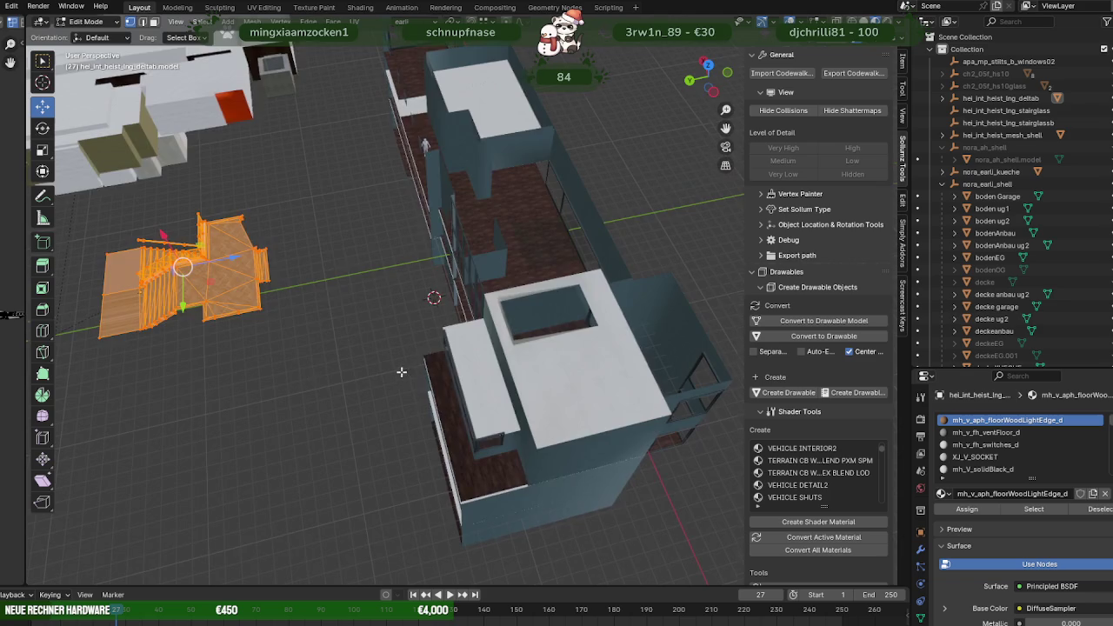
left_click_drag(343, 165, 613, 270)
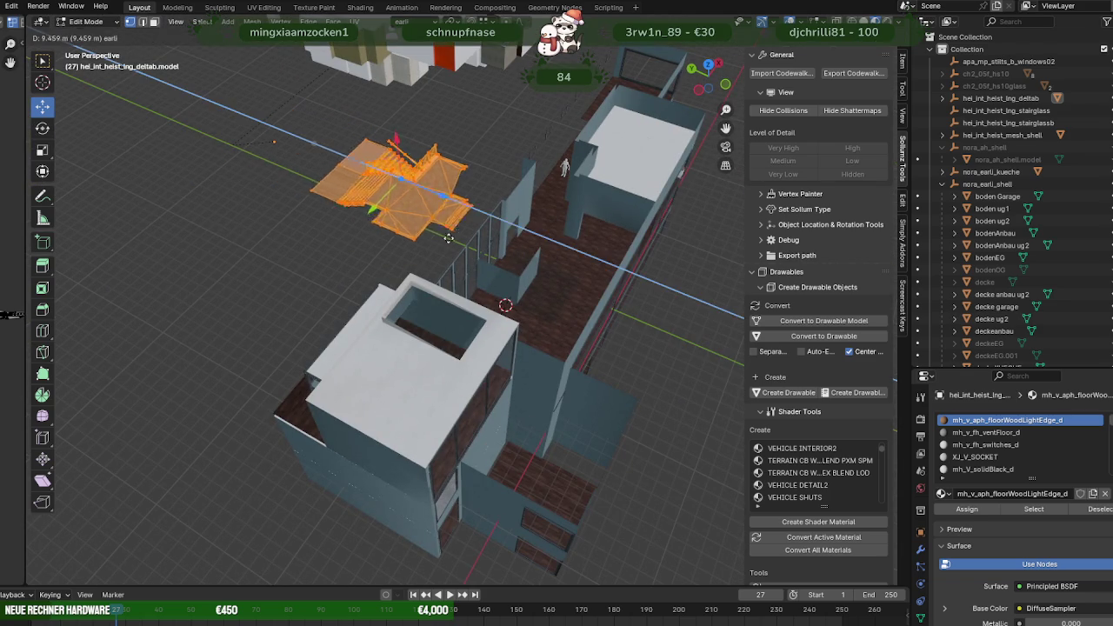
middle_click_drag(613, 270, 474, 335)
scroll(474, 335, "up", 3)
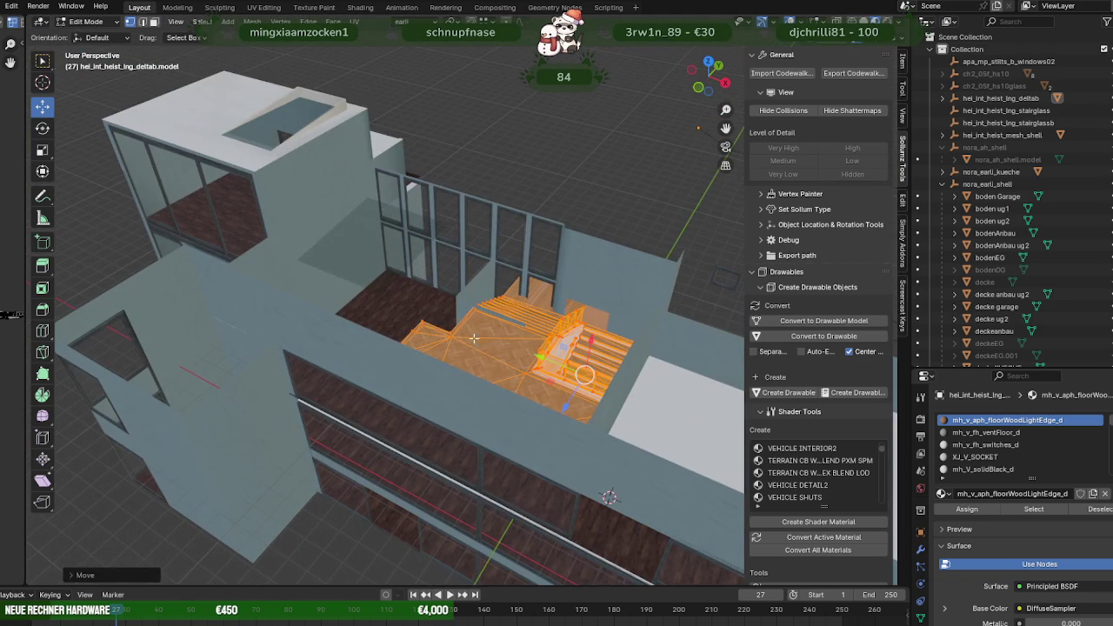
mouse_move(521, 370)
middle_mouse_down()
mouse_move(365, 299)
mouse_move(455, 318)
mouse_move(551, 281)
mouse_move(548, 338)
mouse_move(470, 357)
mouse_move(376, 353)
mouse_move(315, 325)
mouse_move(365, 350)
middle_mouse_up()
scroll(470, 357, "up", 3)
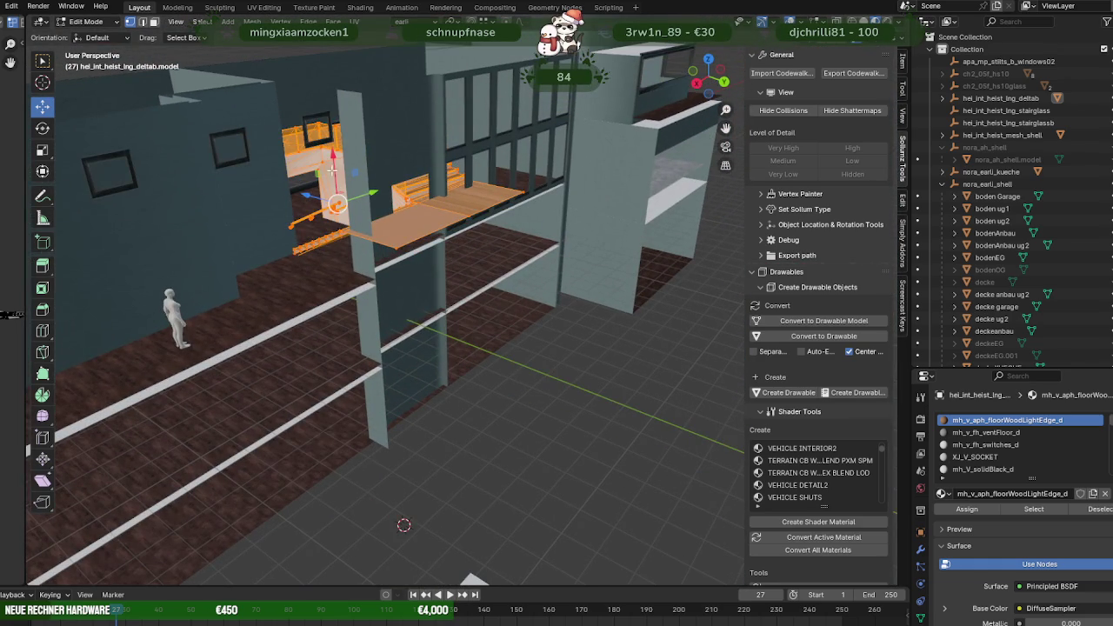
Adjust the stairs' height along Z twice, then position them along Y.
key("g")
key("z")
left_click(340, 209)
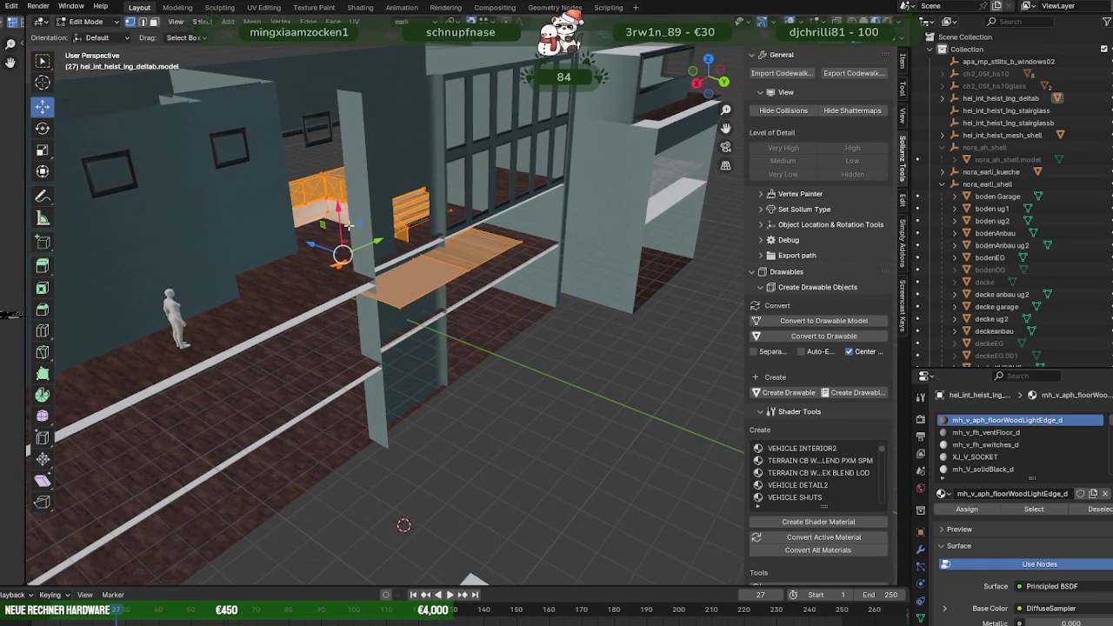
key("g")
key("z")
left_click(340, 209)
mouse_move(340, 208)
middle_mouse_down()
mouse_move(467, 364)
mouse_move(452, 331)
mouse_move(487, 287)
middle_mouse_up()
key("g")
key("y")
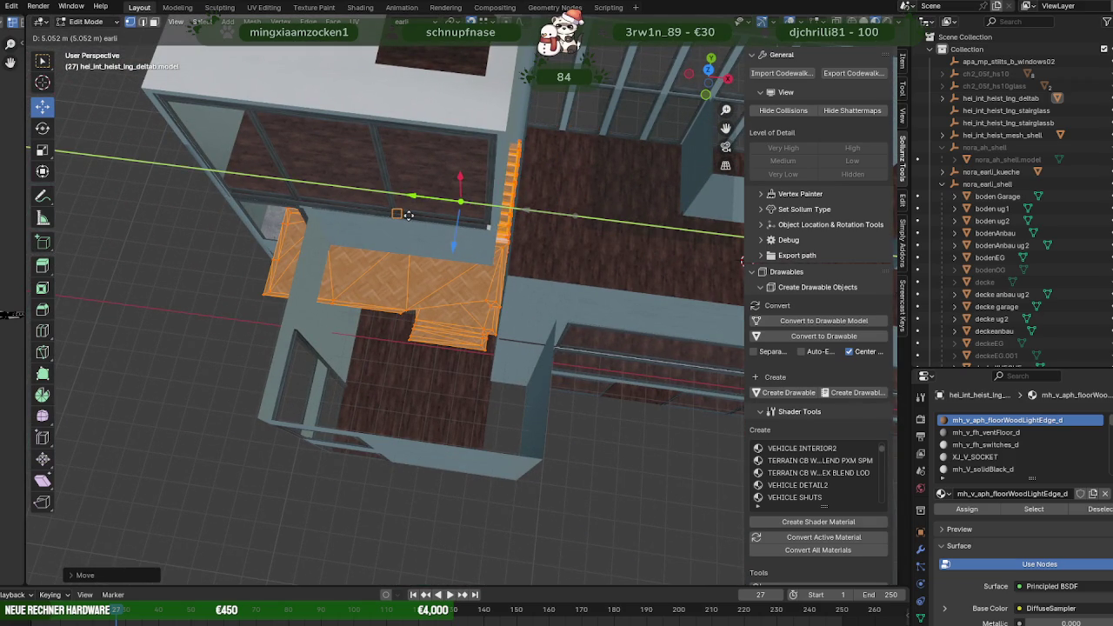
left_click(408, 215)
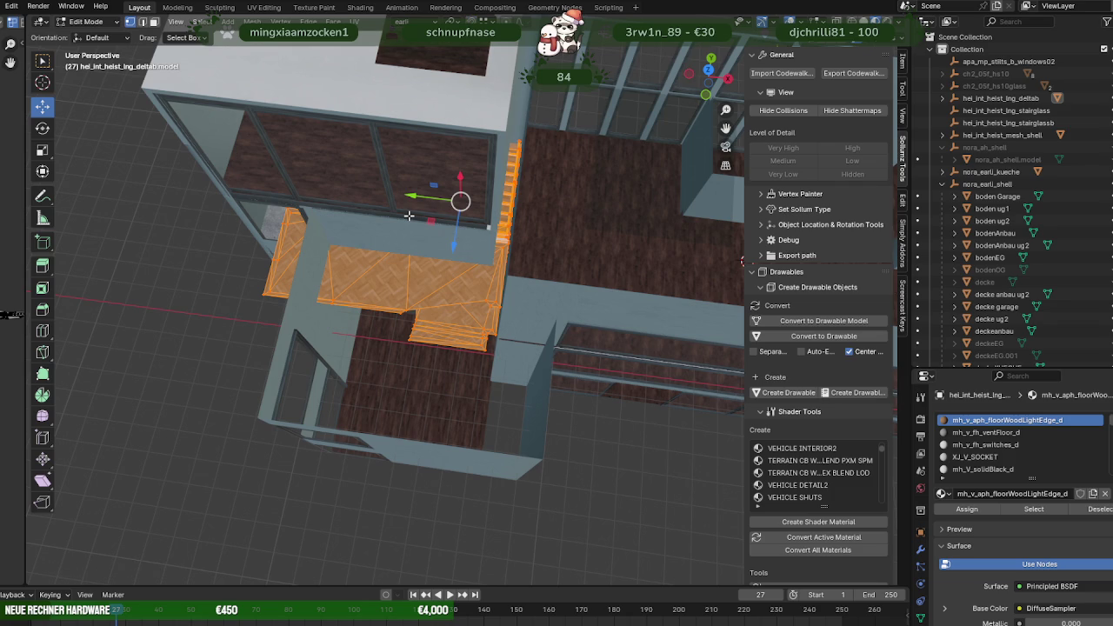
Rotate the stairs to fit the stairwell and slide them into the opening.
key("shift+space")
key("r")
left_click_drag(426, 230, 485, 231)
key("shift+space")
key("g")
middle_click_drag(485, 232, 472, 243)
left_click_drag(472, 243, 394, 342)
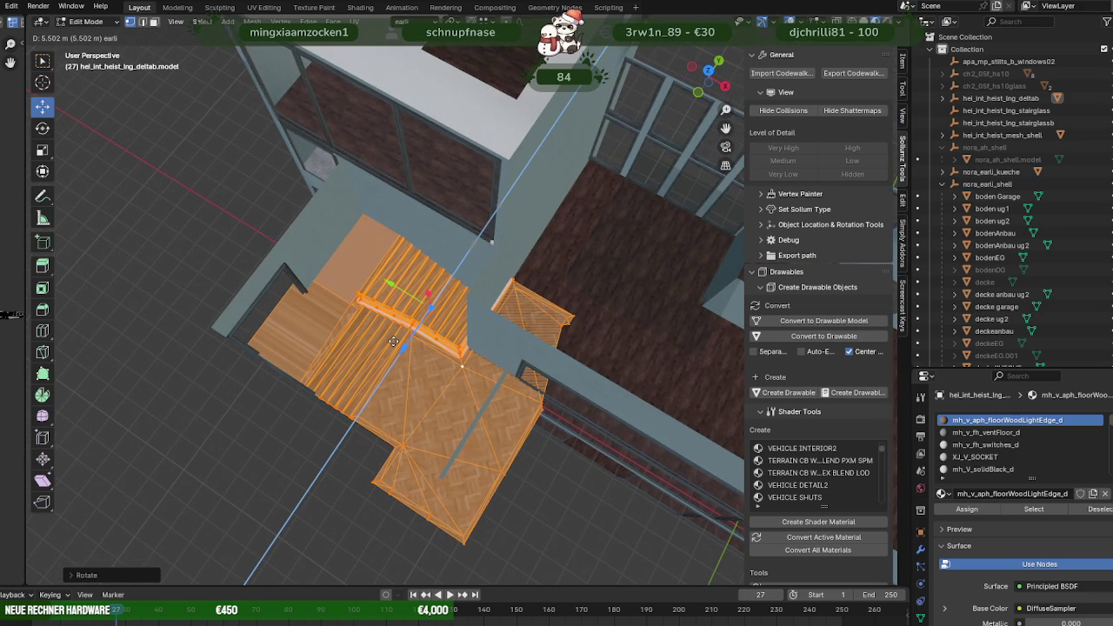
left_click_drag(394, 342, 394, 341)
middle_click_drag(395, 342, 518, 336)
Fine-tune the stairs' height with two vertical moves (about 0.32 m, then 0.06 m).
key("g")
key("z")
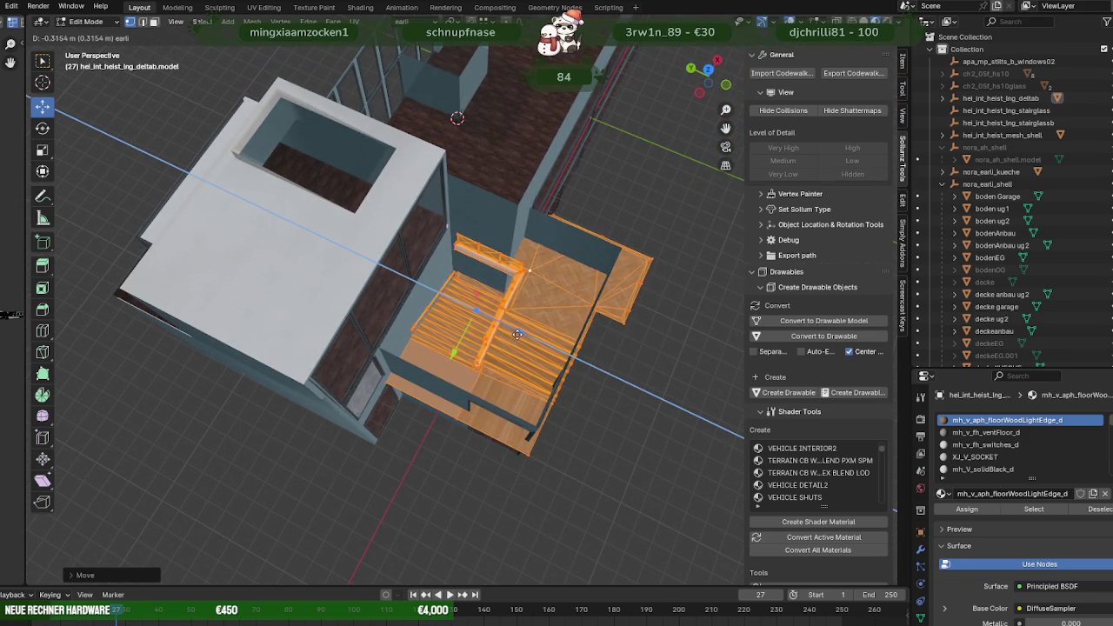
left_click(430, 391)
scroll(409, 370, "up", 1)
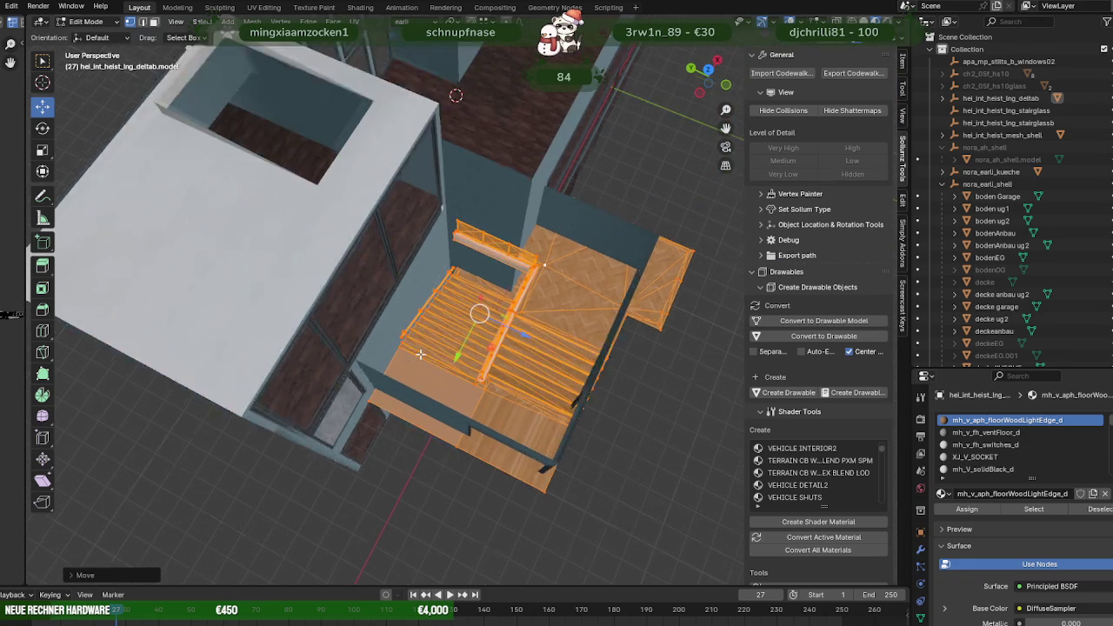
scroll(405, 358, "up", 1)
scroll(400, 357, "up", 2)
scroll(375, 379, "up", 1)
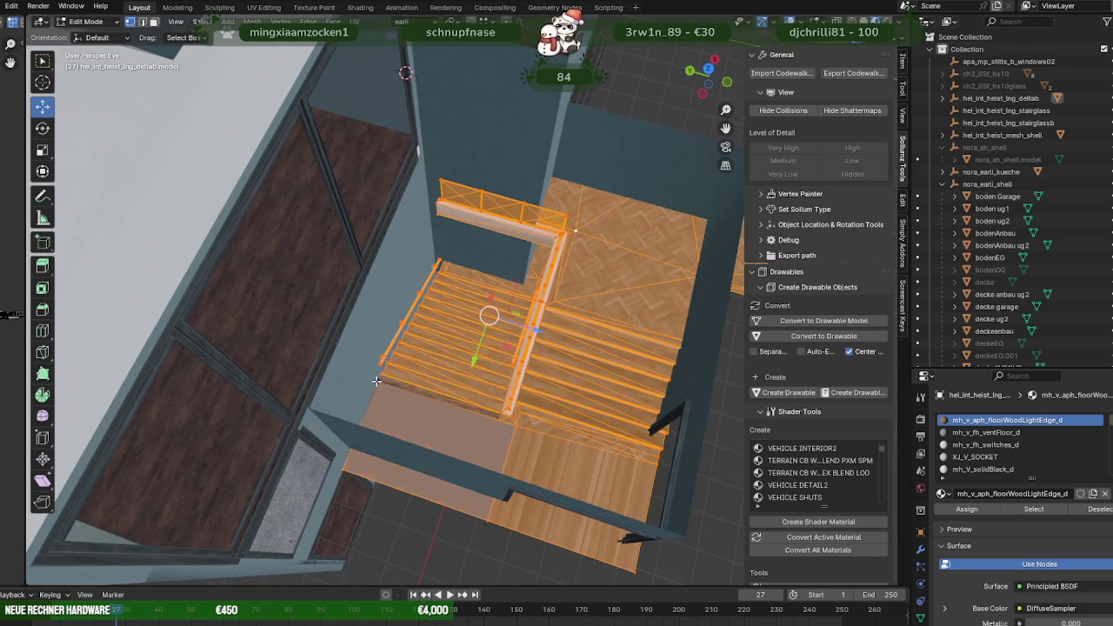
scroll(374, 380, "down", 5)
scroll(419, 372, "up", 2)
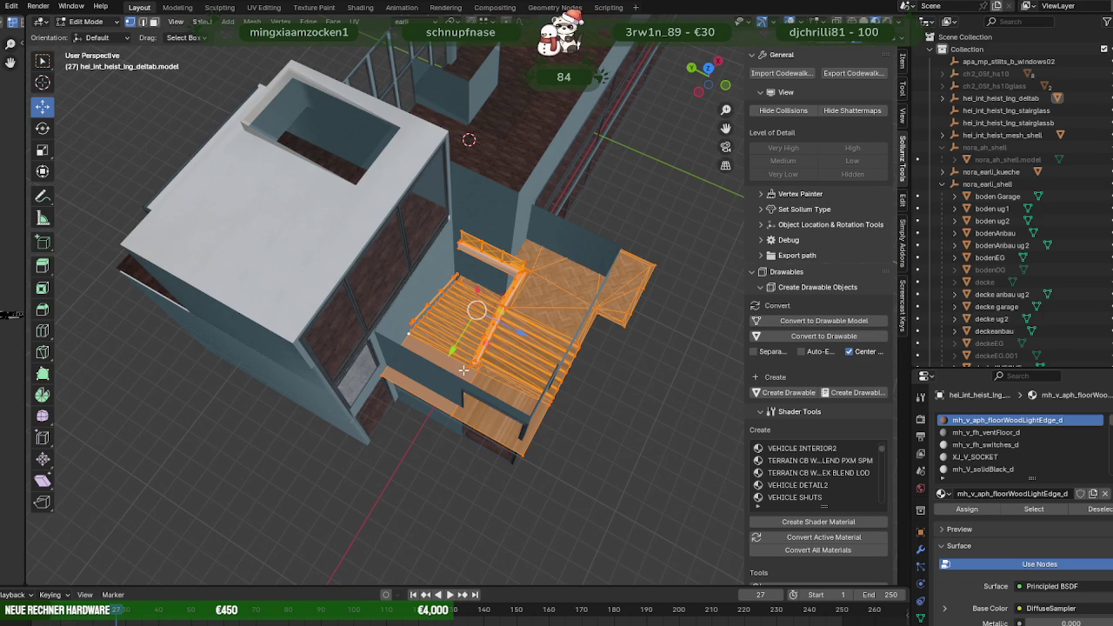
key("g")
key("z")
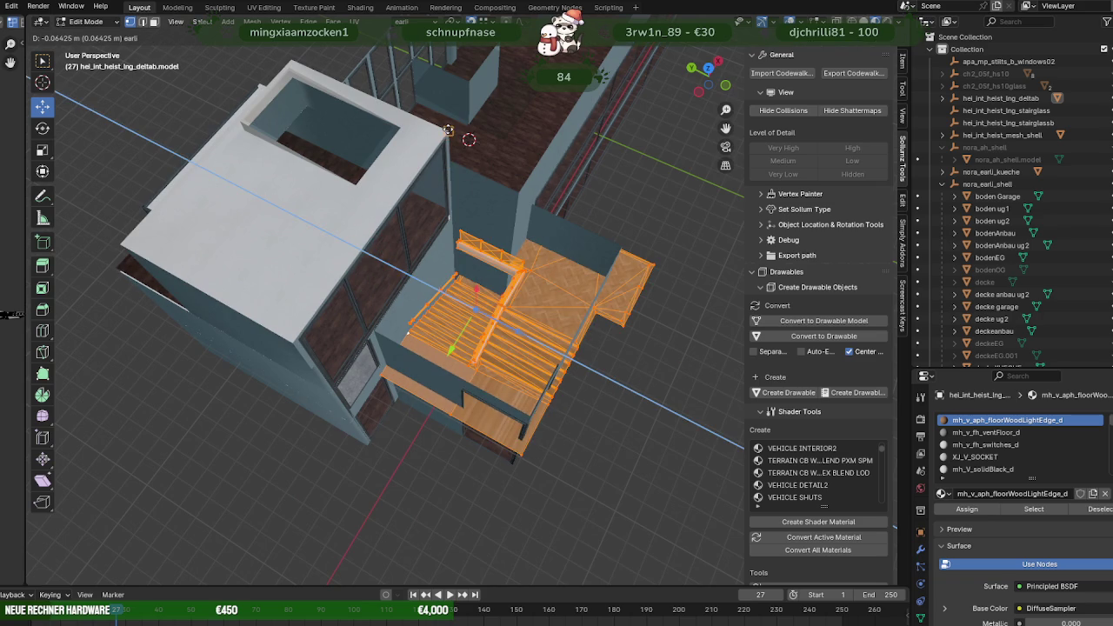
left_click(479, 180)
scroll(474, 200, "up", 2)
scroll(470, 211, "up", 2)
middle_click_drag(470, 211, 477, 283)
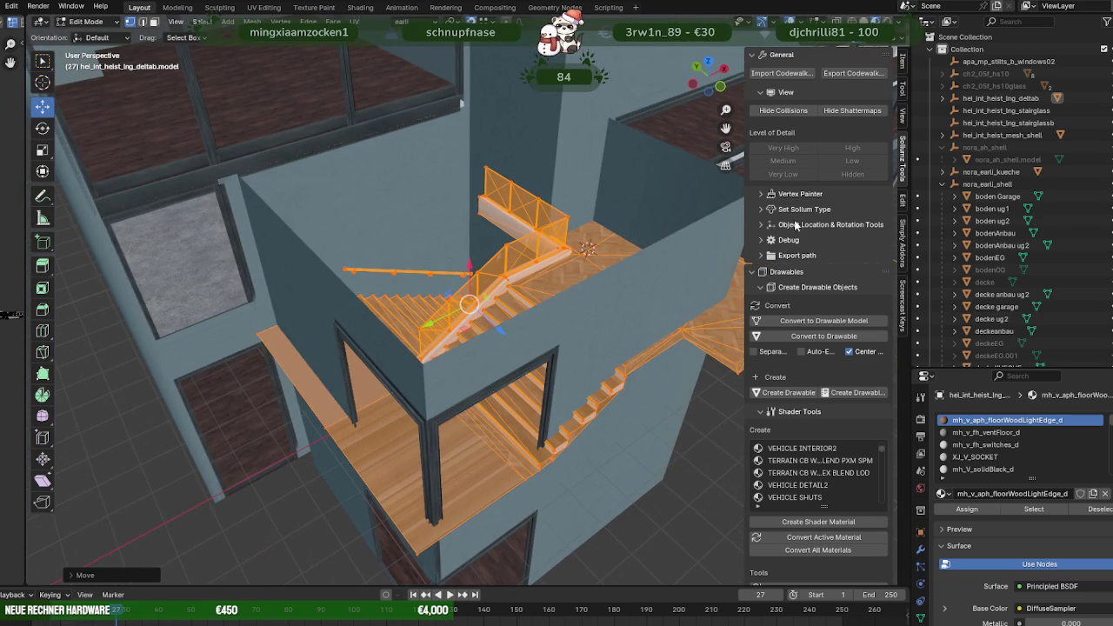
left_click(801, 20)
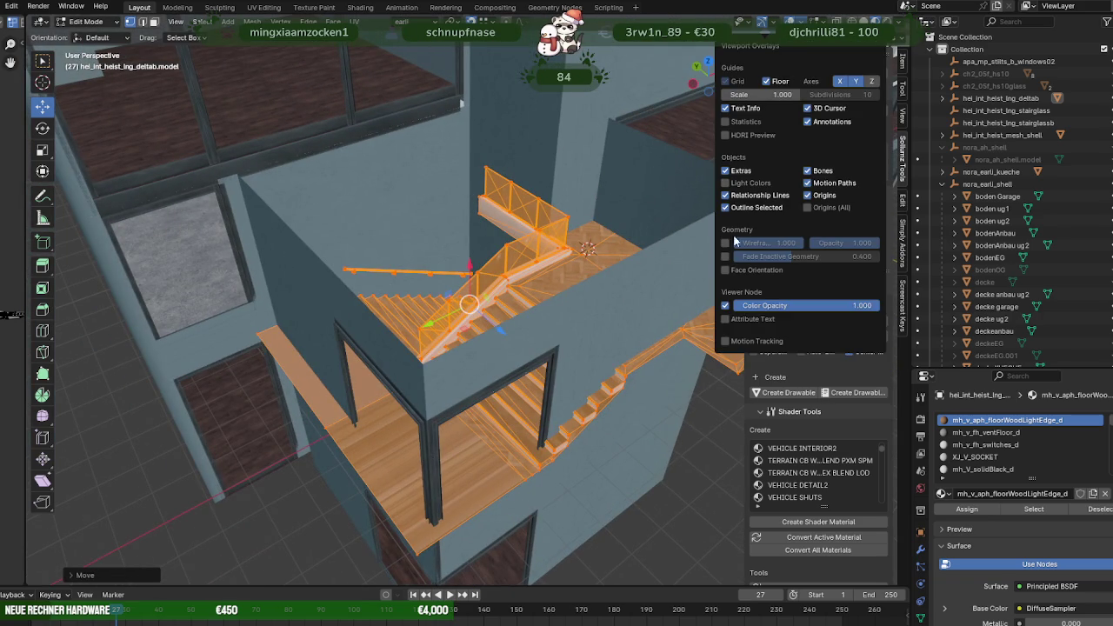
Enable the Face Orientation overlay and nudge the stairs slightly along Z.
left_click(726, 270)
middle_click_drag(487, 261, 523, 264)
scroll(522, 265, "up", 2)
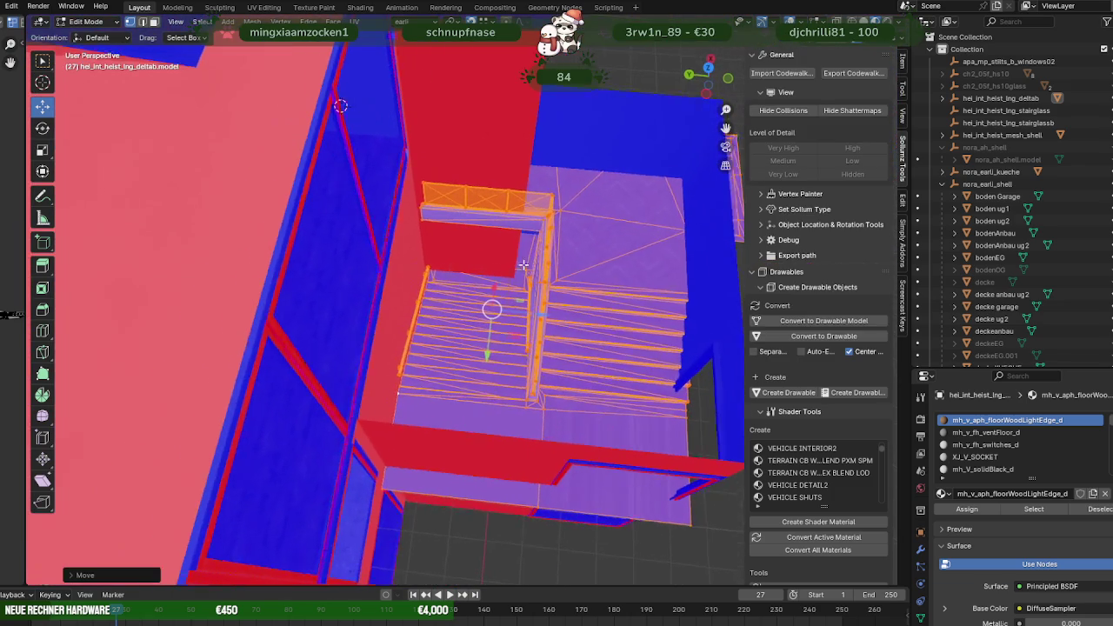
left_click_drag(522, 311, 528, 313)
mouse_move(527, 312)
middle_mouse_down()
mouse_move(504, 241)
mouse_move(554, 186)
mouse_move(435, 261)
mouse_move(261, 217)
mouse_move(450, 253)
mouse_move(547, 199)
mouse_move(641, 293)
mouse_move(608, 322)
mouse_move(499, 261)
mouse_move(542, 336)
mouse_move(477, 336)
mouse_move(544, 345)
mouse_move(438, 336)
mouse_move(343, 355)
mouse_move(363, 355)
mouse_move(355, 335)
mouse_move(368, 330)
mouse_move(487, 367)
mouse_move(559, 410)
middle_mouse_up()
scroll(435, 260, "up", 5)
scroll(261, 217, "up", 3)
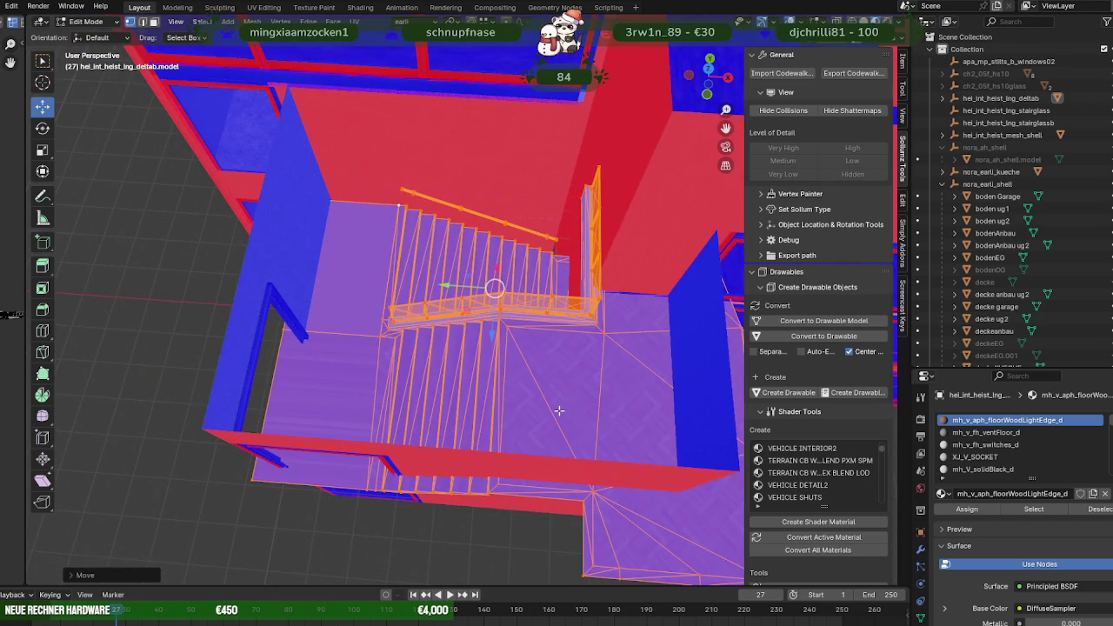
Slide the railing along the Y axis to line up with the stairwell walls.
mouse_move(556, 380)
middle_mouse_down()
mouse_move(549, 337)
mouse_move(501, 376)
mouse_move(546, 380)
middle_mouse_up()
middle_click_drag(544, 340, 565, 348)
scroll(502, 307, "up", 3)
middle_click_drag(502, 307, 522, 298)
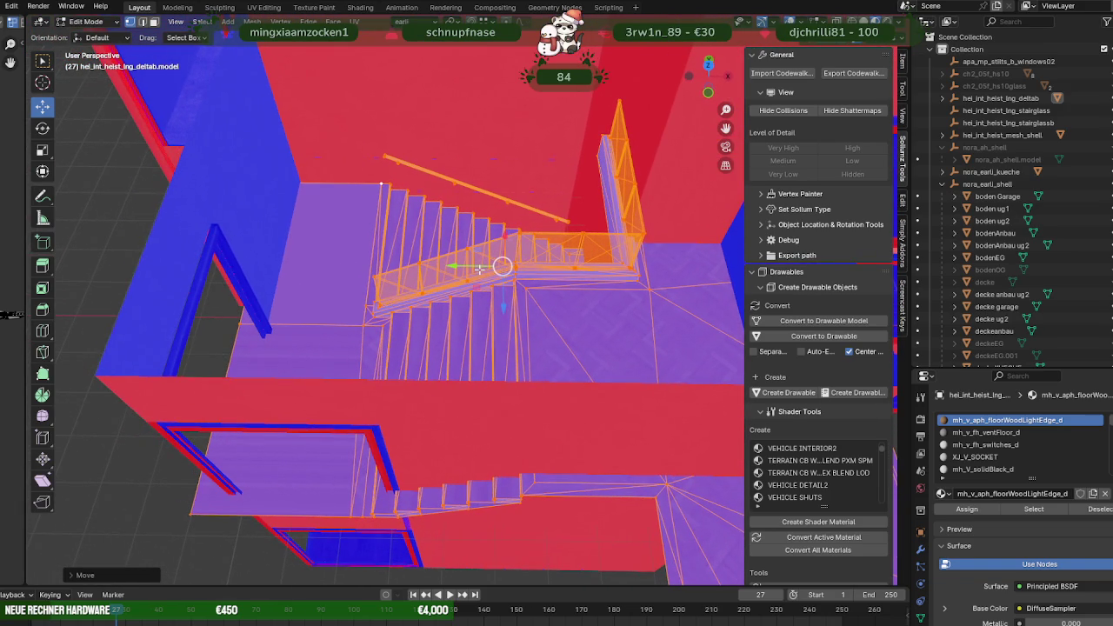
left_click_drag(461, 267, 487, 268)
mouse_move(487, 268)
middle_mouse_down()
mouse_move(487, 292)
mouse_move(550, 281)
mouse_move(550, 235)
mouse_move(473, 287)
mouse_move(534, 297)
mouse_move(518, 296)
middle_mouse_up()
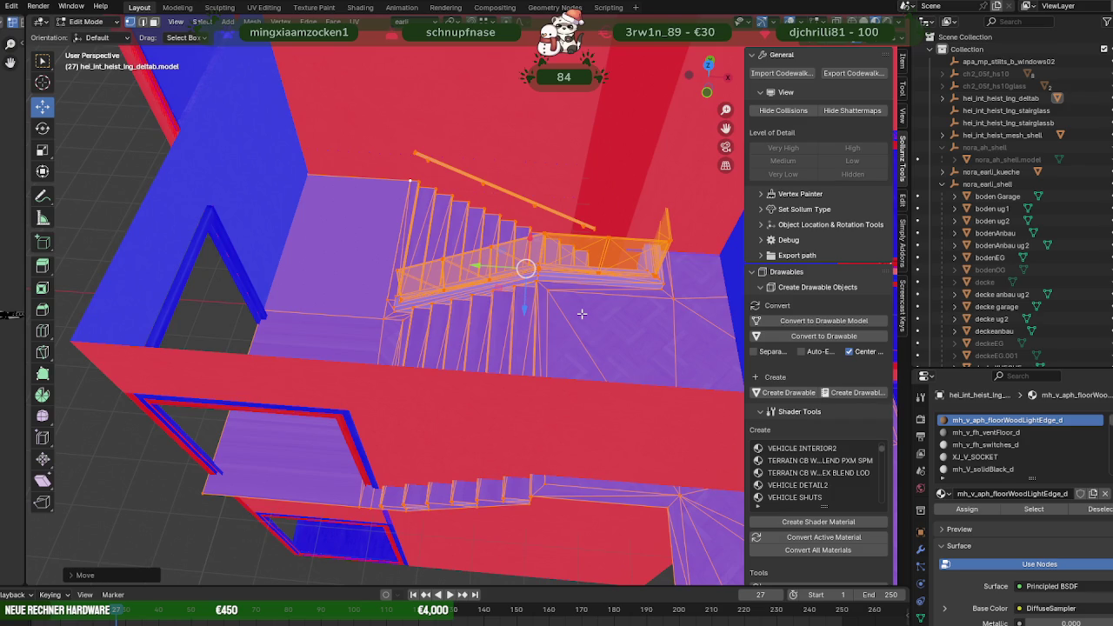
Slide the stair geometry along Y, fine-tuning the offset (about 0.83 m, then 0.03 m).
mouse_move(553, 310)
middle_mouse_down()
mouse_move(589, 306)
mouse_move(586, 318)
mouse_move(509, 318)
mouse_move(672, 339)
mouse_move(560, 314)
mouse_move(414, 327)
mouse_move(461, 341)
middle_mouse_up()
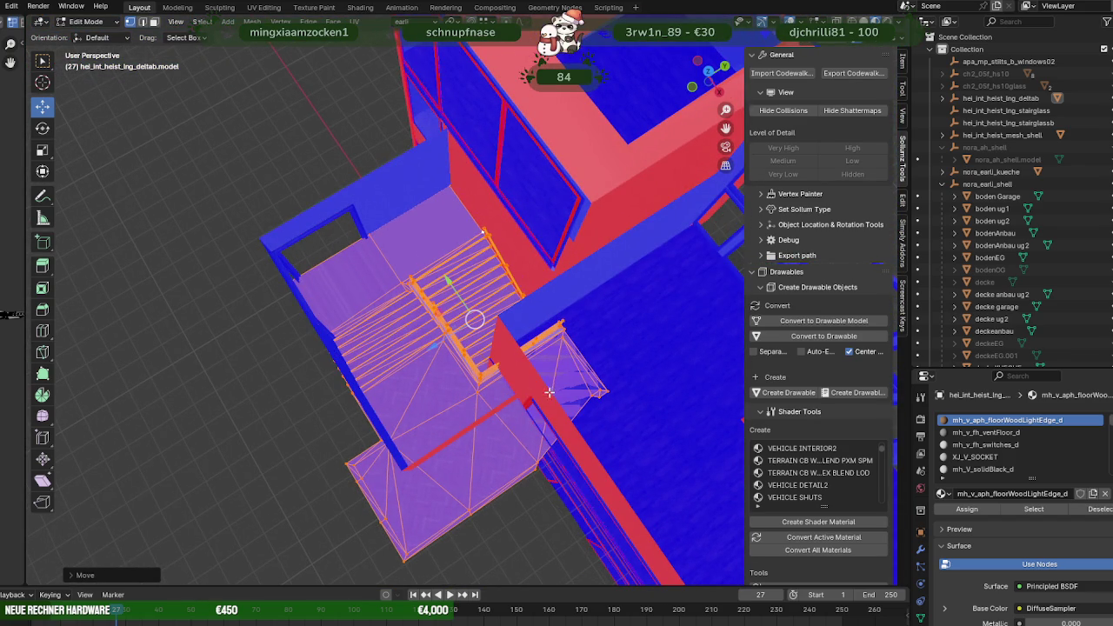
left_click_drag(448, 282, 417, 272)
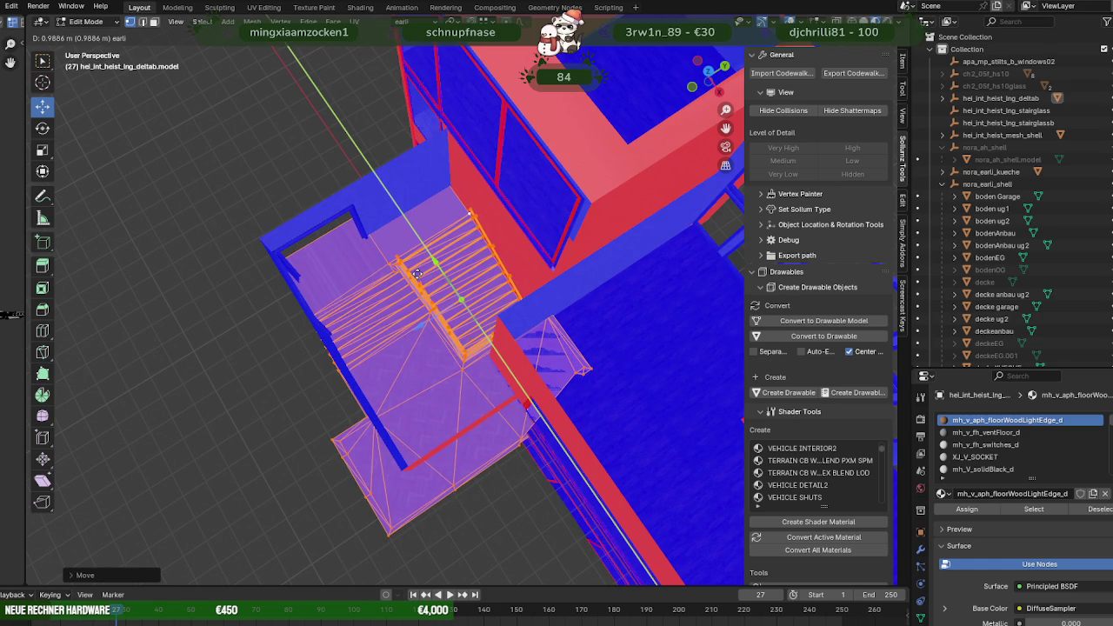
left_click_drag(417, 273, 421, 300)
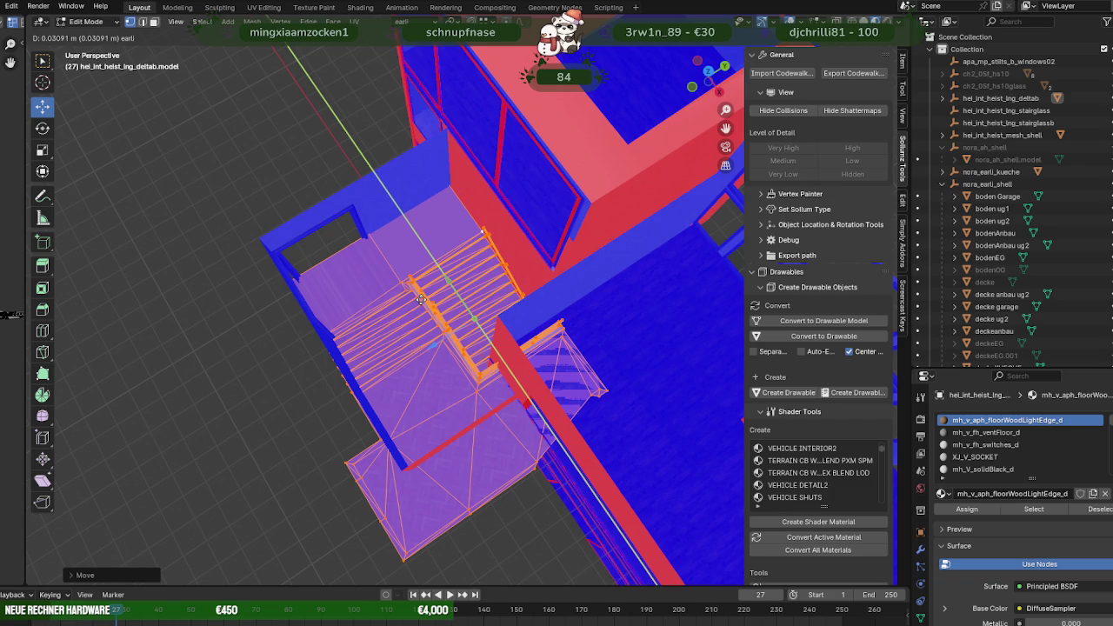
left_click_drag(421, 299, 421, 300)
middle_click_drag(487, 348, 454, 379)
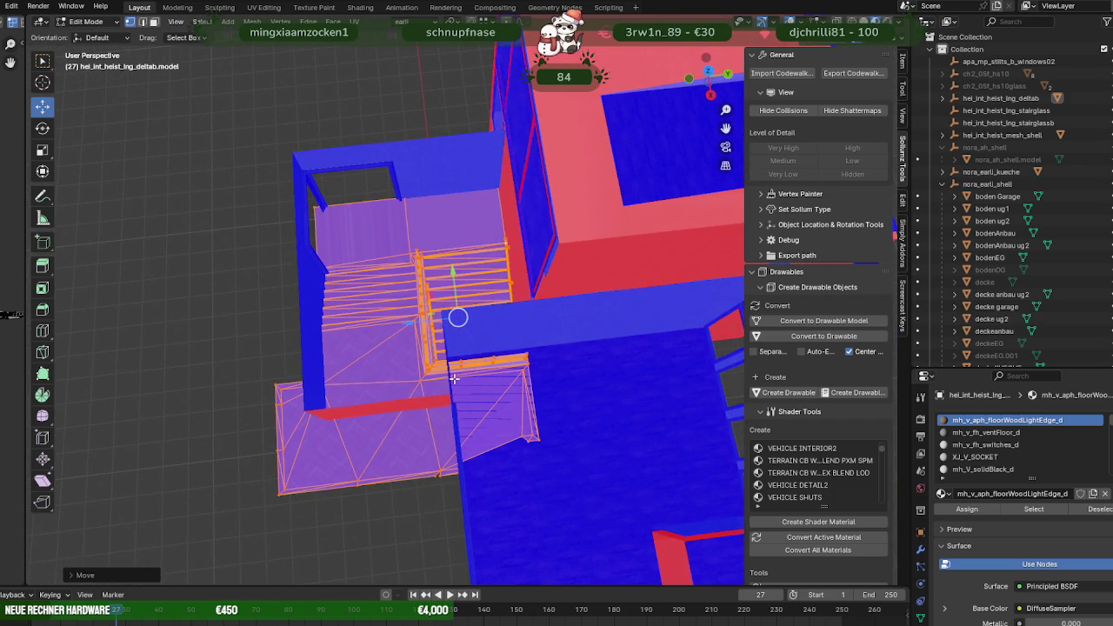
right_click(453, 379)
mouse_move(393, 309)
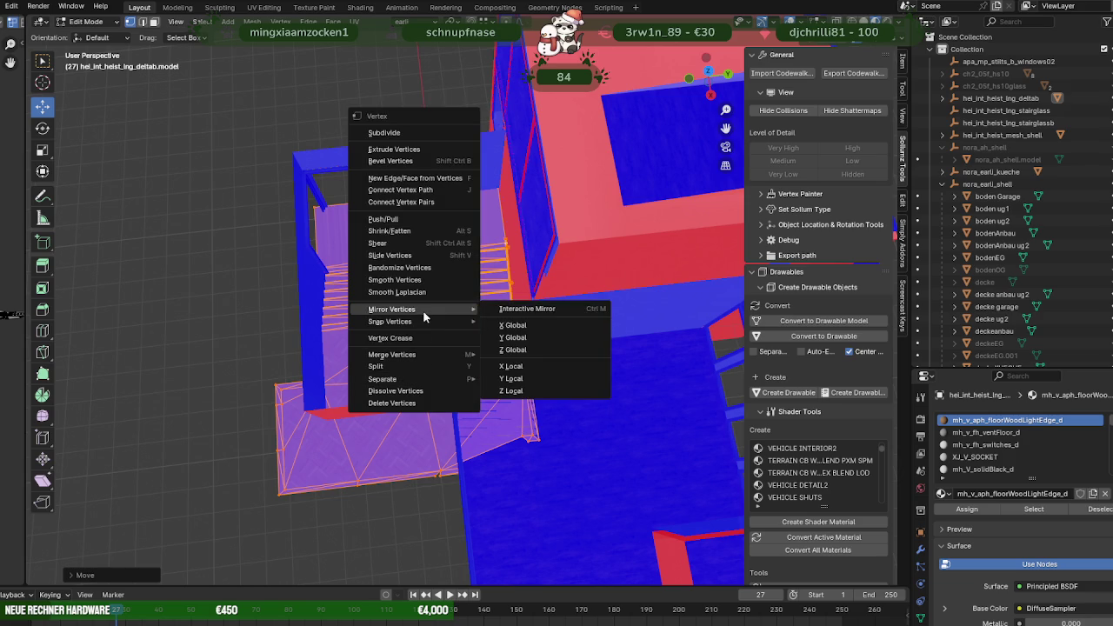
Mirror the selected stair geometry along local X and flip its normals.
left_click(515, 369)
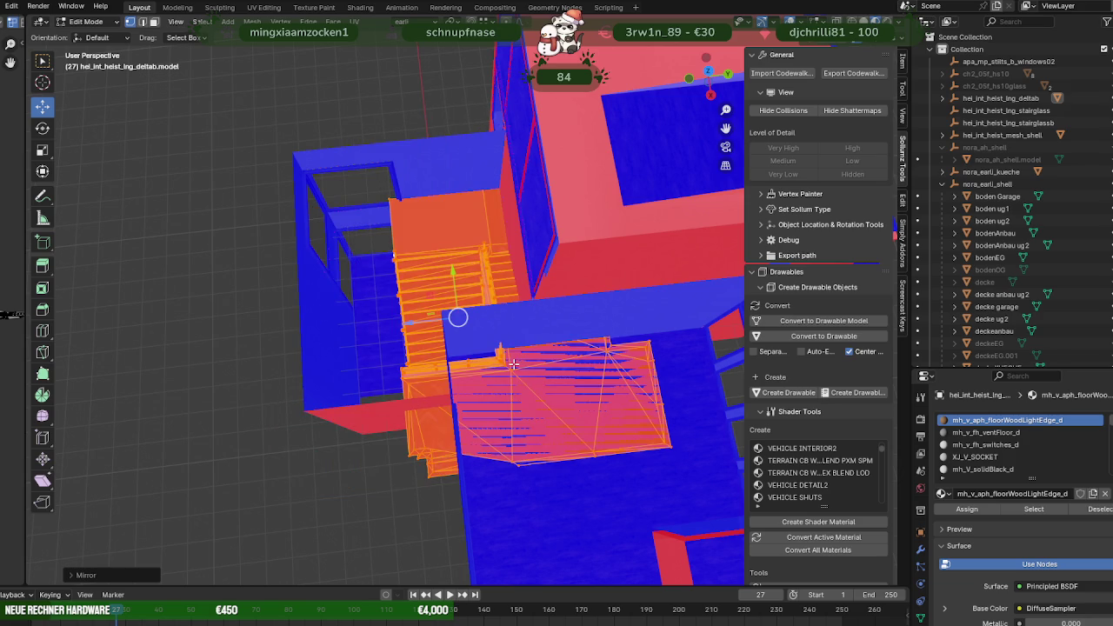
middle_click_drag(469, 349, 547, 345)
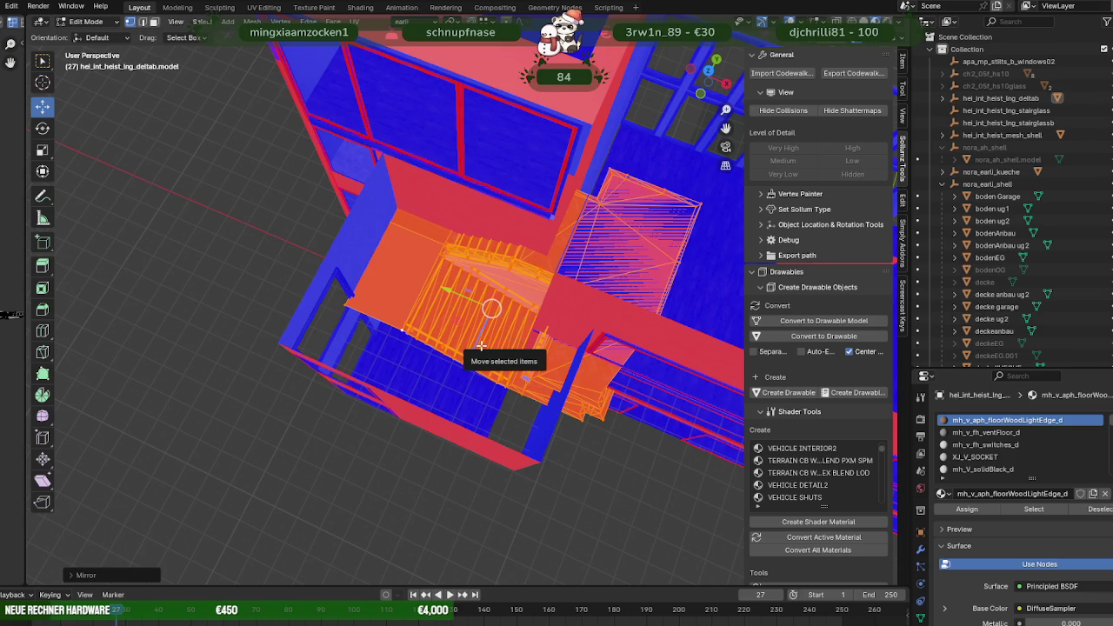
key("alt+n")
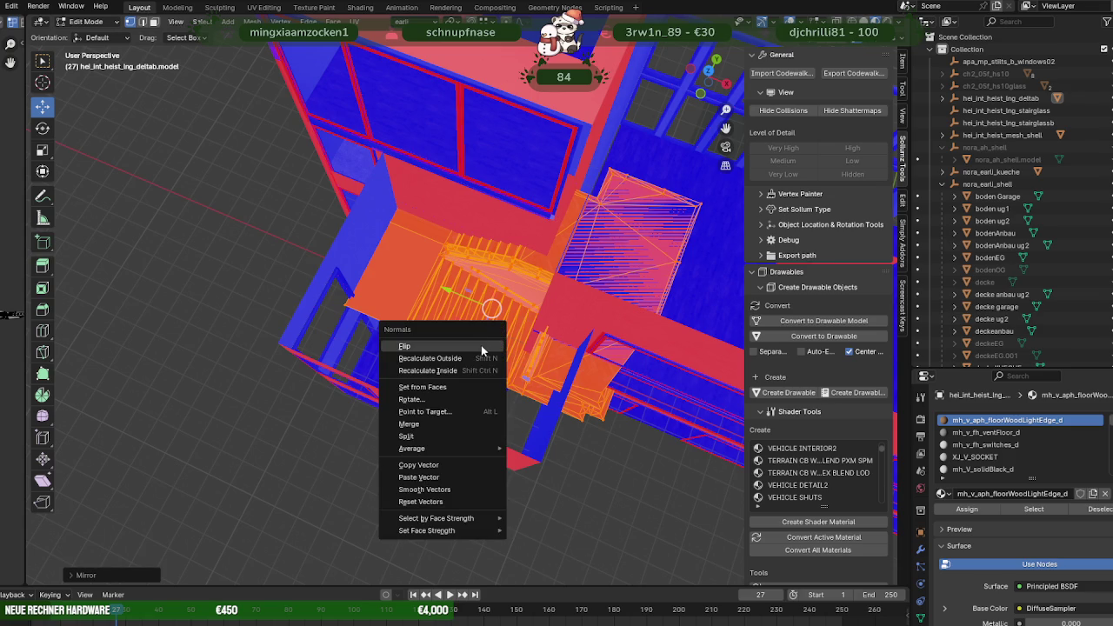
left_click(470, 485)
Move the stairs along constrained axes into position inside the stairwell.
middle_click_drag(527, 333, 452, 348)
key("g")
key("z")
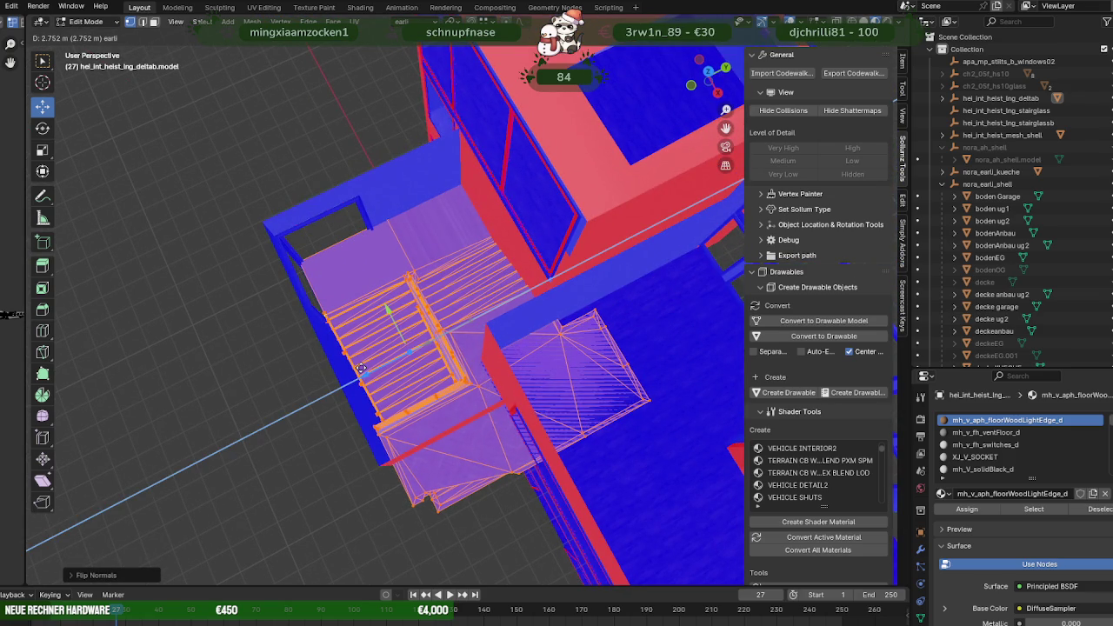
left_click(360, 369)
mouse_move(392, 379)
middle_mouse_down()
mouse_move(568, 379)
mouse_move(568, 339)
middle_mouse_up()
left_click_drag(569, 331, 571, 334)
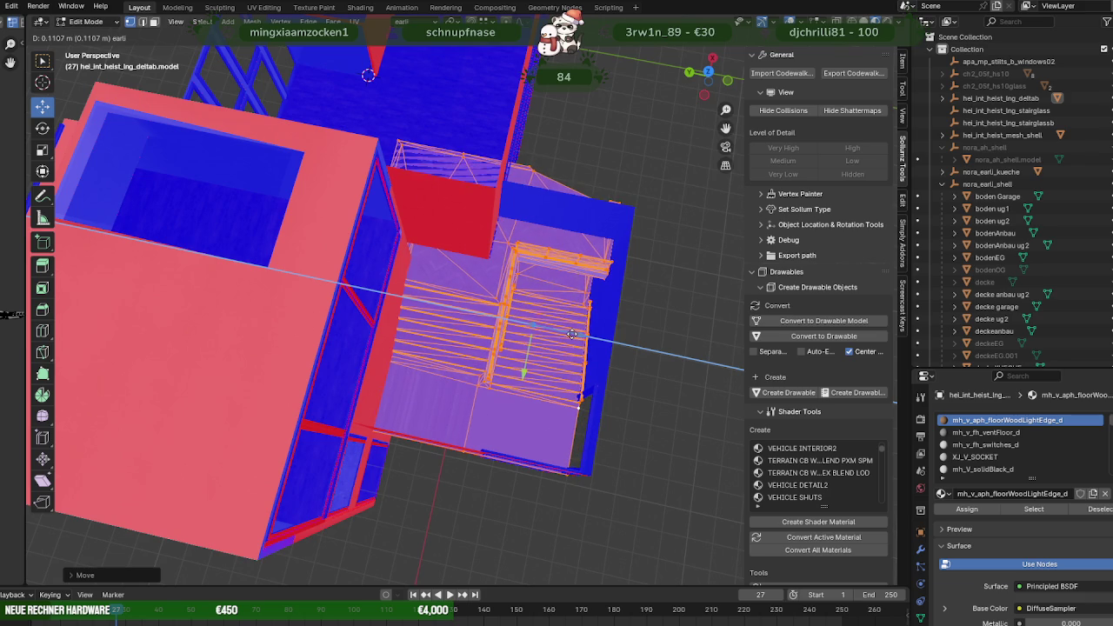
left_click(571, 333)
Make a small Z shift of the stair geometry to fit the upper landing.
scroll(600, 287, "up", 5)
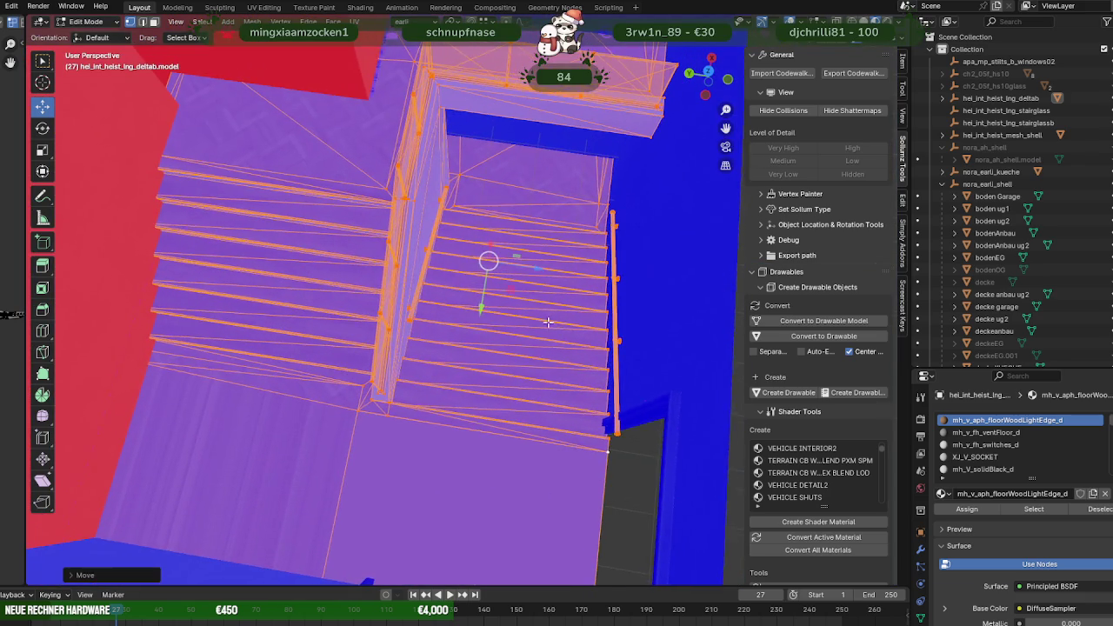
mouse_move(616, 223)
middle_mouse_down()
mouse_move(588, 171)
mouse_move(575, 240)
middle_mouse_up()
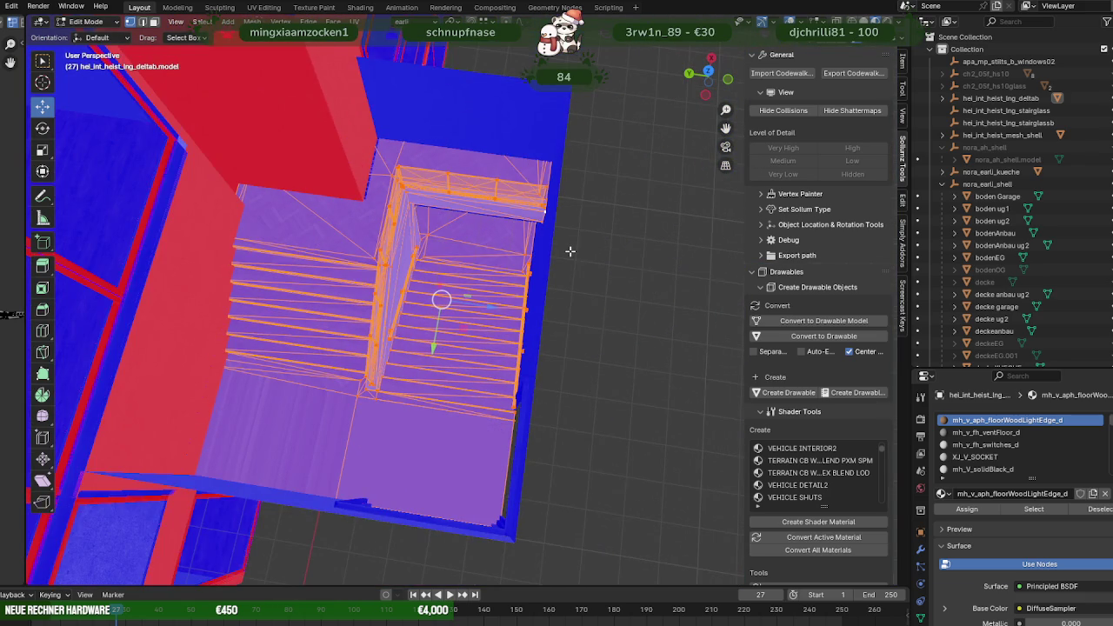
key("g")
key("z")
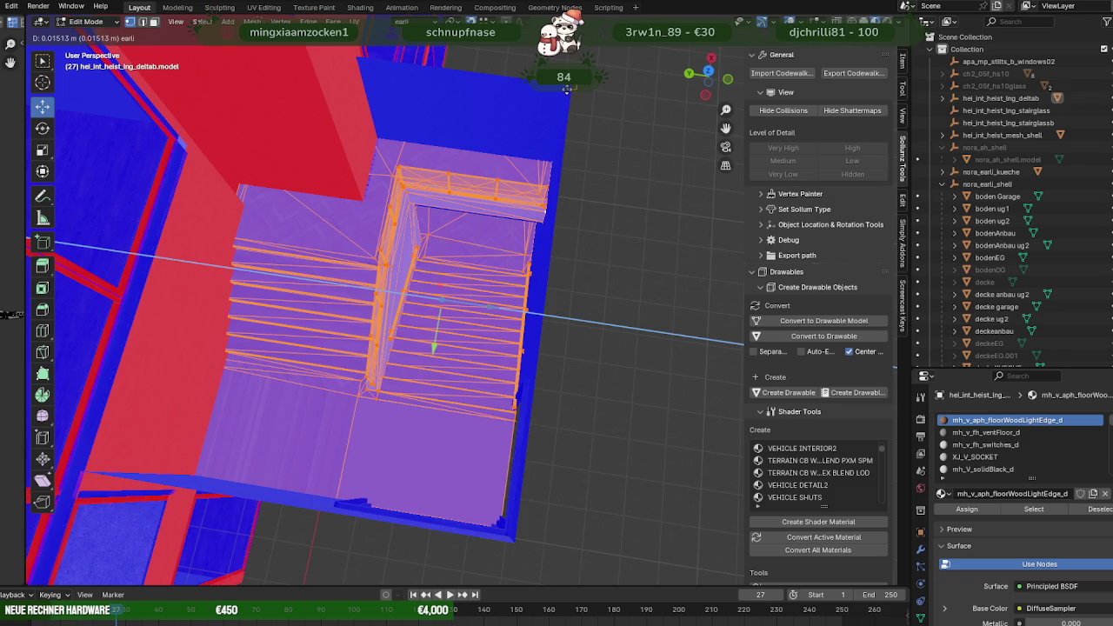
left_click(562, 179)
mouse_move(563, 179)
middle_mouse_down()
mouse_move(510, 115)
mouse_move(511, 238)
mouse_move(565, 187)
mouse_move(537, 226)
mouse_move(423, 218)
mouse_move(373, 186)
mouse_move(420, 197)
mouse_move(408, 180)
mouse_move(388, 201)
mouse_move(310, 112)
mouse_move(490, 244)
mouse_move(529, 249)
mouse_move(542, 281)
mouse_move(559, 286)
mouse_move(542, 308)
mouse_move(469, 331)
mouse_move(452, 380)
mouse_move(475, 272)
mouse_move(461, 390)
middle_mouse_up()
scroll(581, 220, "up", 3)
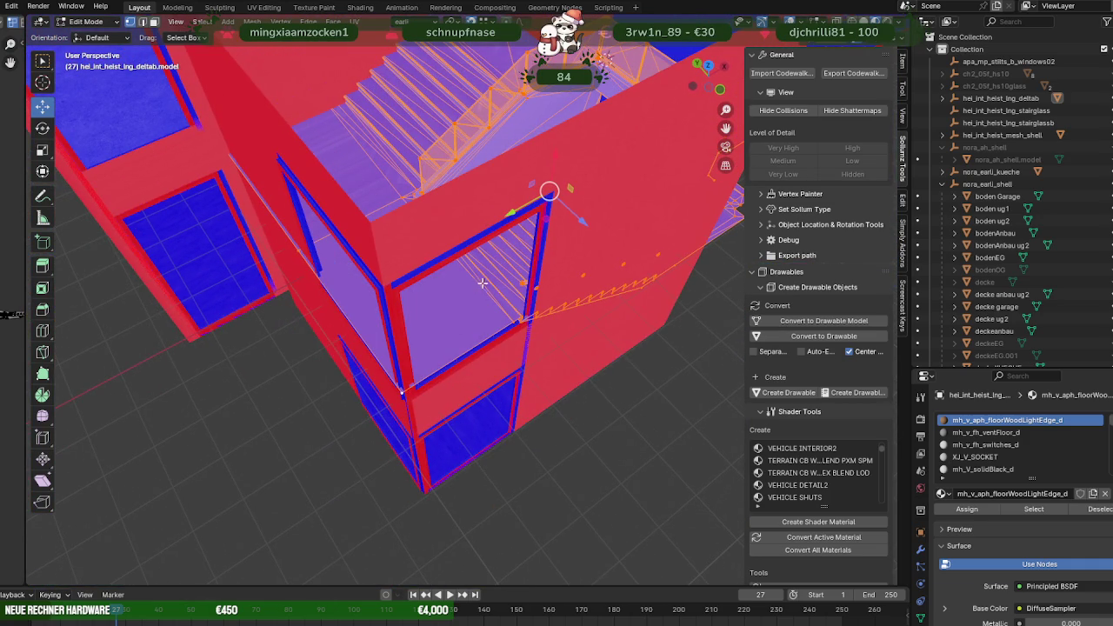
Move a stair edge along Y, then box-select the left part of the stair mesh in wireframe.
left_click_drag(510, 223, 385, 243)
mouse_move(385, 243)
middle_mouse_down()
mouse_move(371, 276)
mouse_move(521, 314)
middle_mouse_up()
mouse_move(415, 170)
middle_mouse_down()
mouse_move(447, 330)
mouse_move(569, 318)
mouse_move(500, 346)
middle_mouse_up()
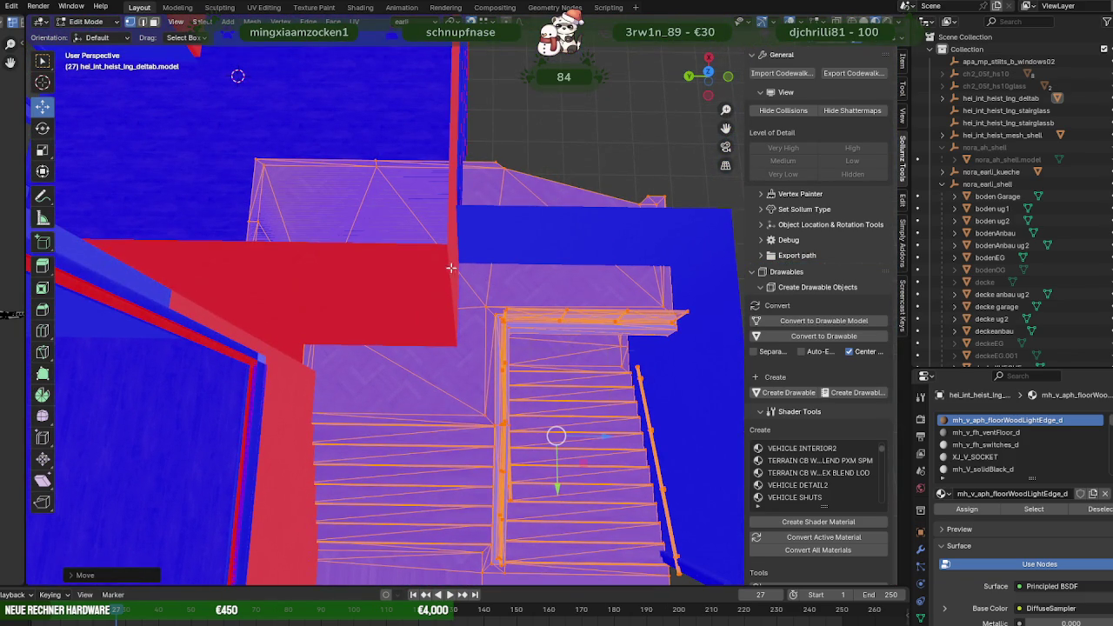
mouse_move(346, 365)
middle_mouse_down()
mouse_move(383, 391)
mouse_move(448, 390)
mouse_move(474, 411)
middle_mouse_up()
key("shift+z")
mouse_move(358, 180)
left_mouse_down()
mouse_move(456, 501)
mouse_move(455, 556)
left_mouse_up()
middle_click_drag(469, 482, 445, 427)
key("shift+z")
middle_click_drag(455, 477, 457, 497)
Shift the selected stair vertices about 0.47 m and nudge the edges along X.
left_click_drag(435, 310, 393, 476)
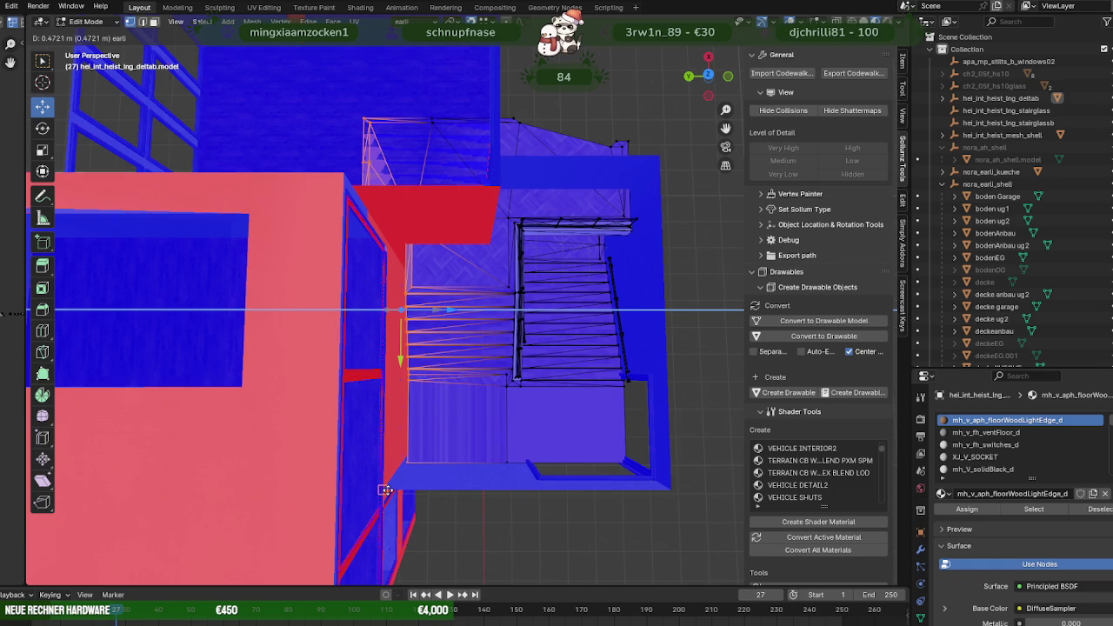
left_click(385, 490)
mouse_move(385, 490)
middle_mouse_down()
mouse_move(435, 447)
mouse_move(490, 435)
mouse_move(465, 425)
middle_mouse_up()
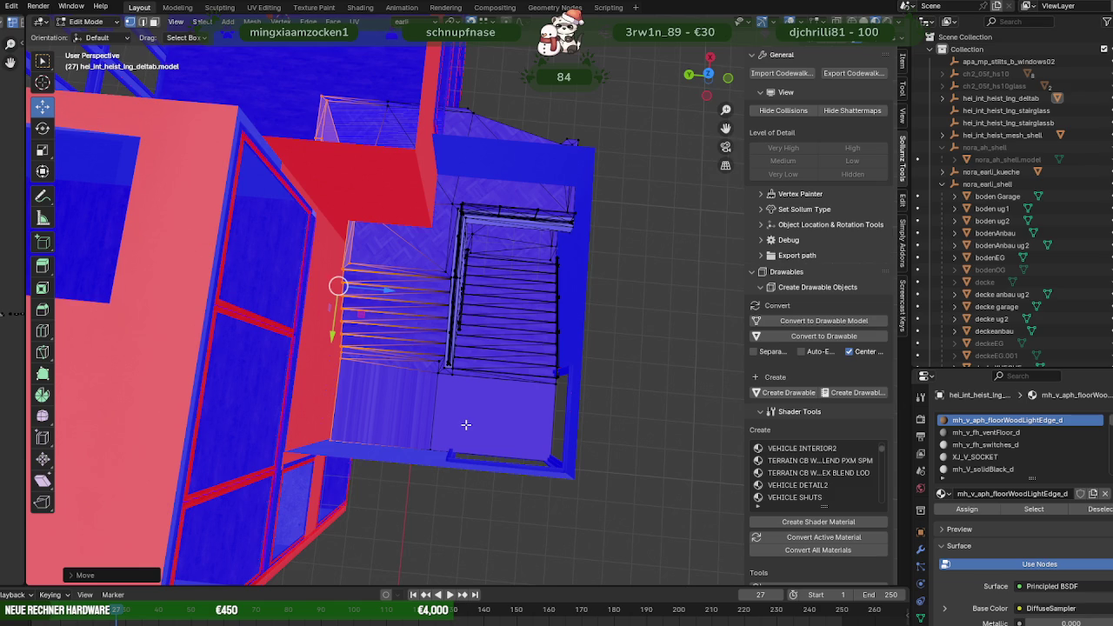
left_click_drag(396, 290, 398, 291)
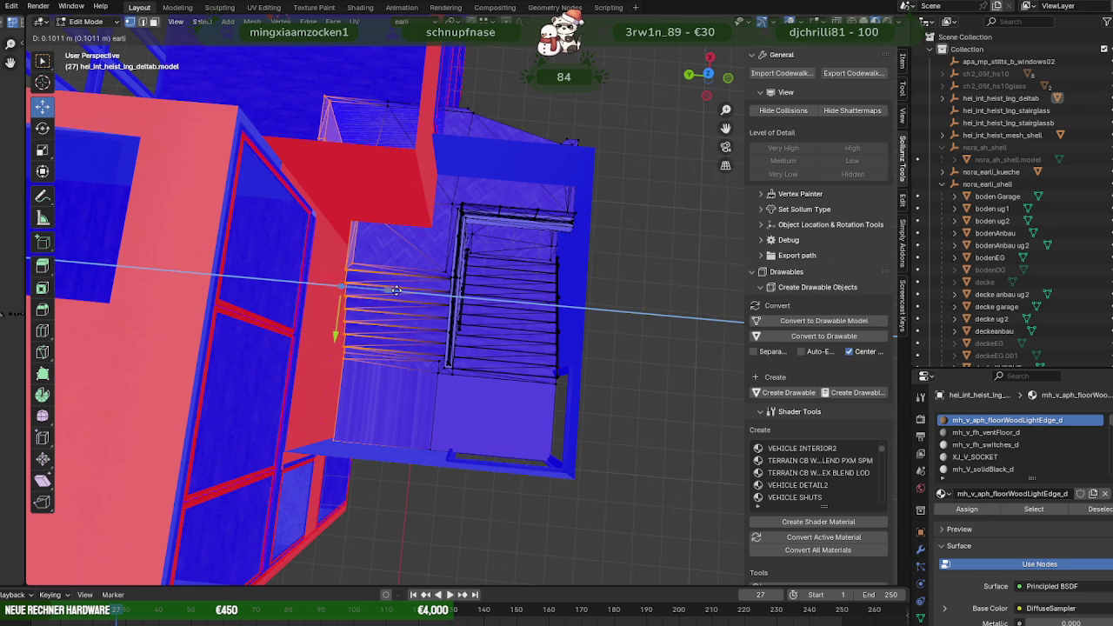
mouse_move(378, 348)
middle_mouse_down()
mouse_move(493, 356)
mouse_move(366, 231)
middle_mouse_up()
scroll(497, 358, "up", 3)
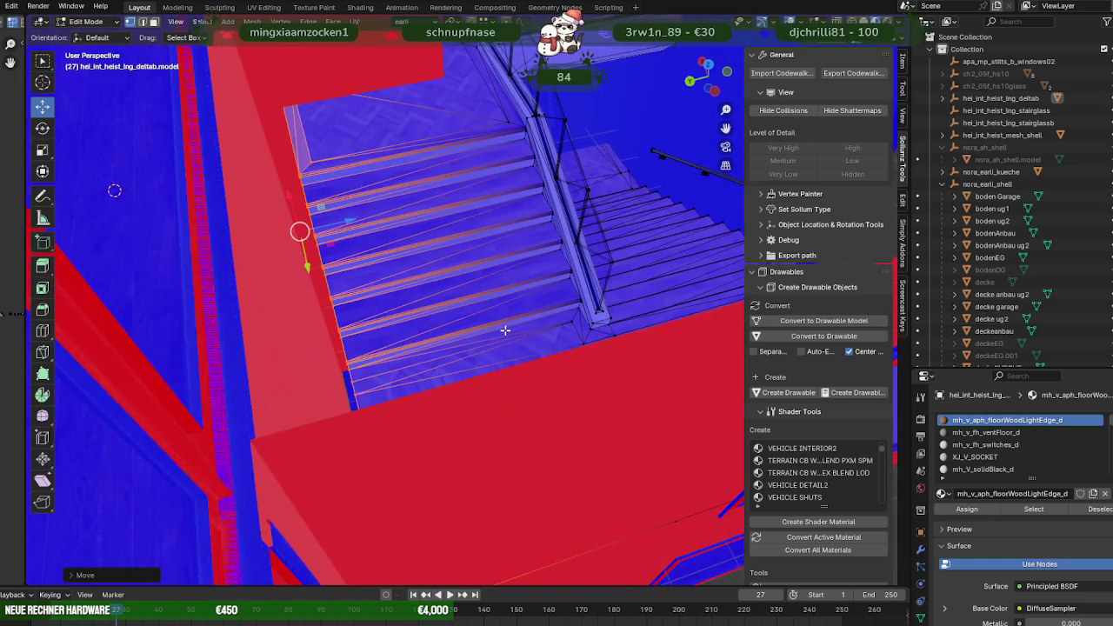
Move the stair edges along Z toward the wall and return to Object Mode.
key("g")
key("z")
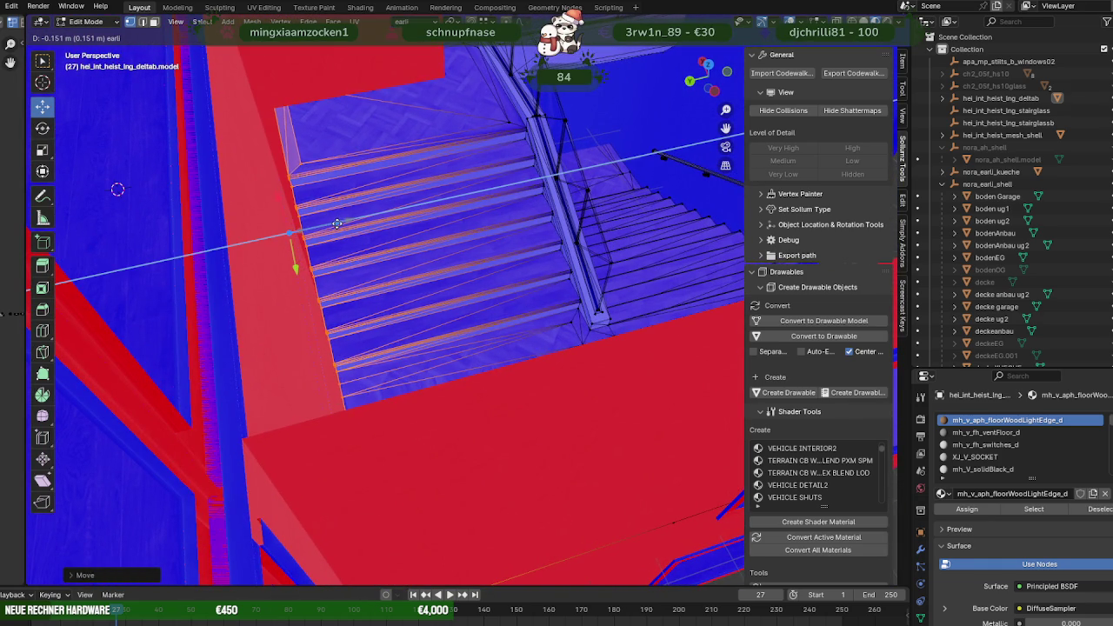
left_click(334, 226)
mouse_move(334, 226)
middle_mouse_down()
mouse_move(454, 308)
mouse_move(340, 332)
mouse_move(489, 394)
mouse_move(417, 348)
middle_mouse_up()
key("Tab")
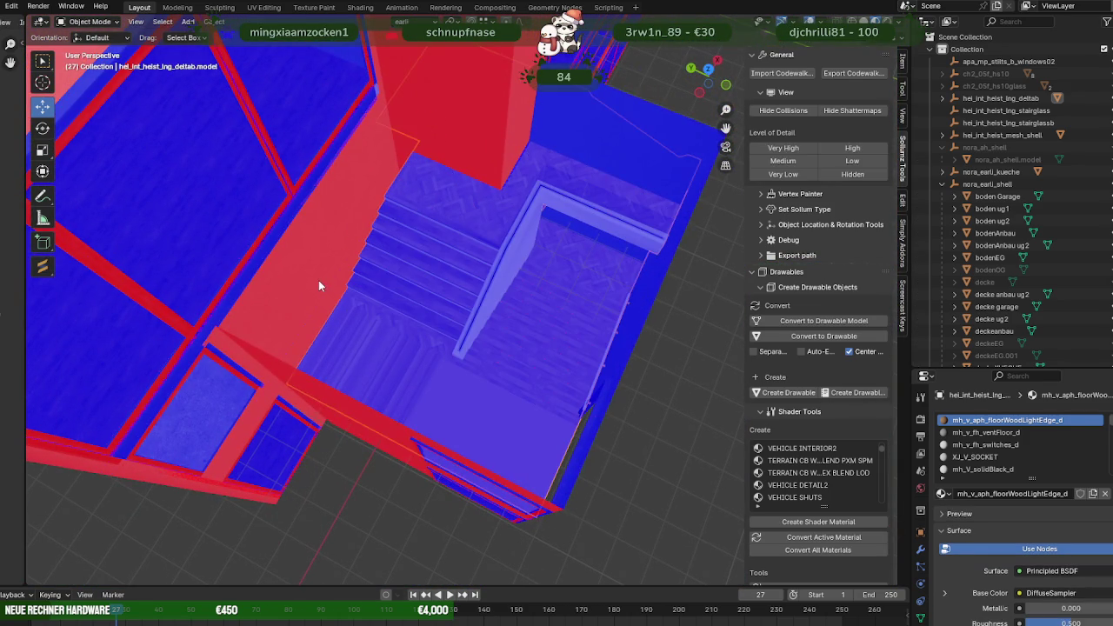
Edit the red wand wall and shift its face beside the stairs along X.
left_click(318, 280)
key("Tab")
left_click(318, 280)
mouse_move(345, 290)
middle_mouse_down()
mouse_move(367, 339)
mouse_move(365, 255)
mouse_move(296, 229)
mouse_move(323, 260)
mouse_move(340, 256)
mouse_move(365, 343)
middle_mouse_up()
key("g")
left_click(362, 326)
key("g")
left_click(384, 331)
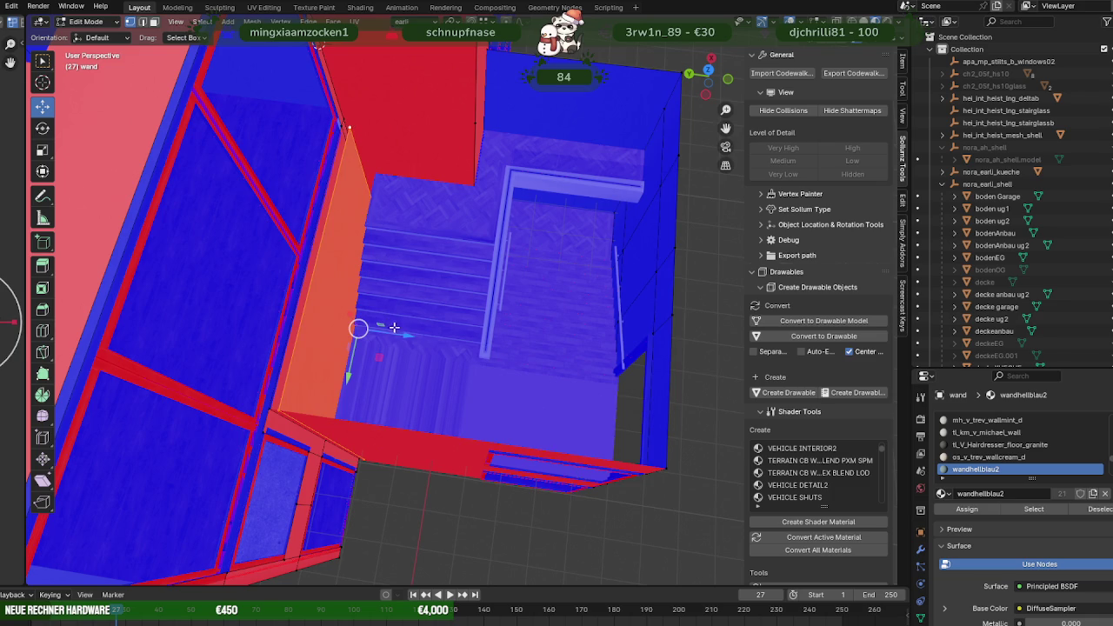
left_click_drag(393, 325, 379, 262)
left_click(385, 239)
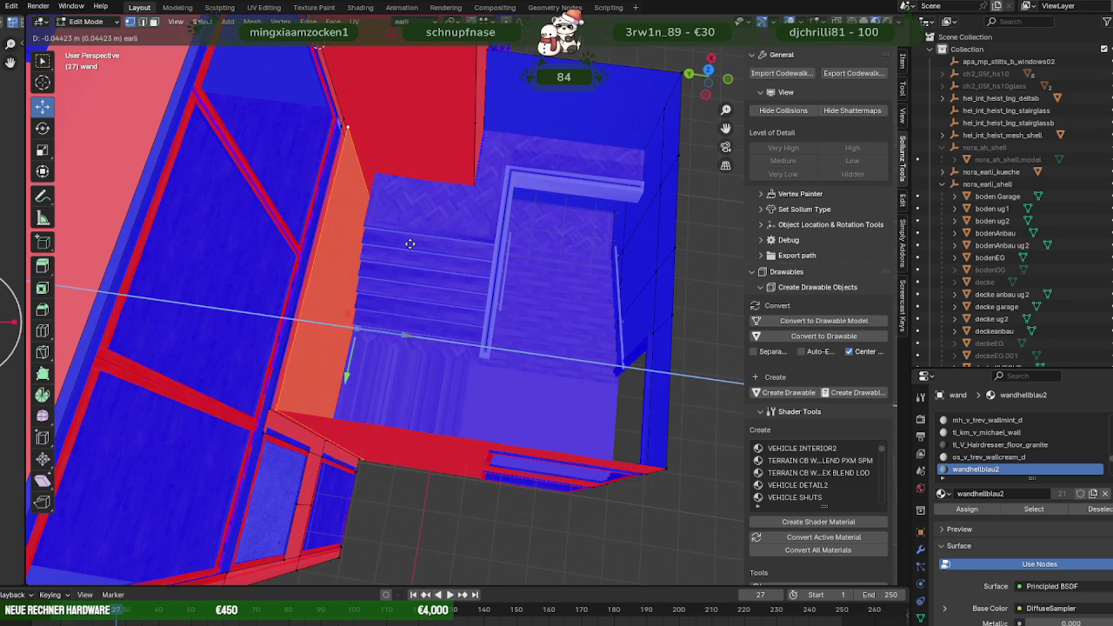
left_click_drag(408, 338, 377, 233)
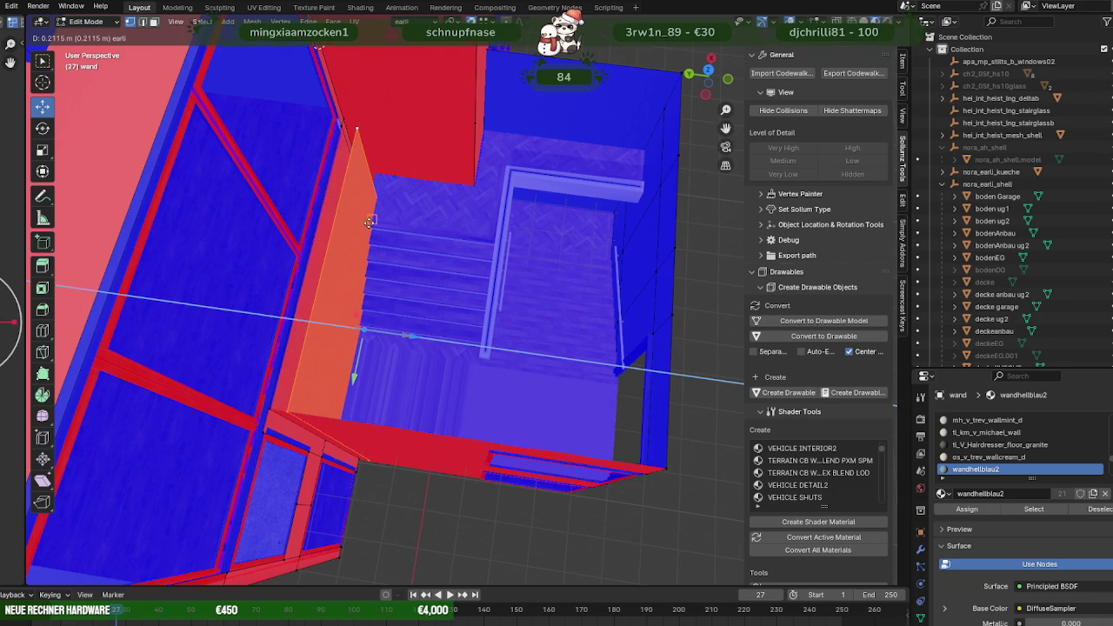
middle_click_drag(377, 232, 384, 257)
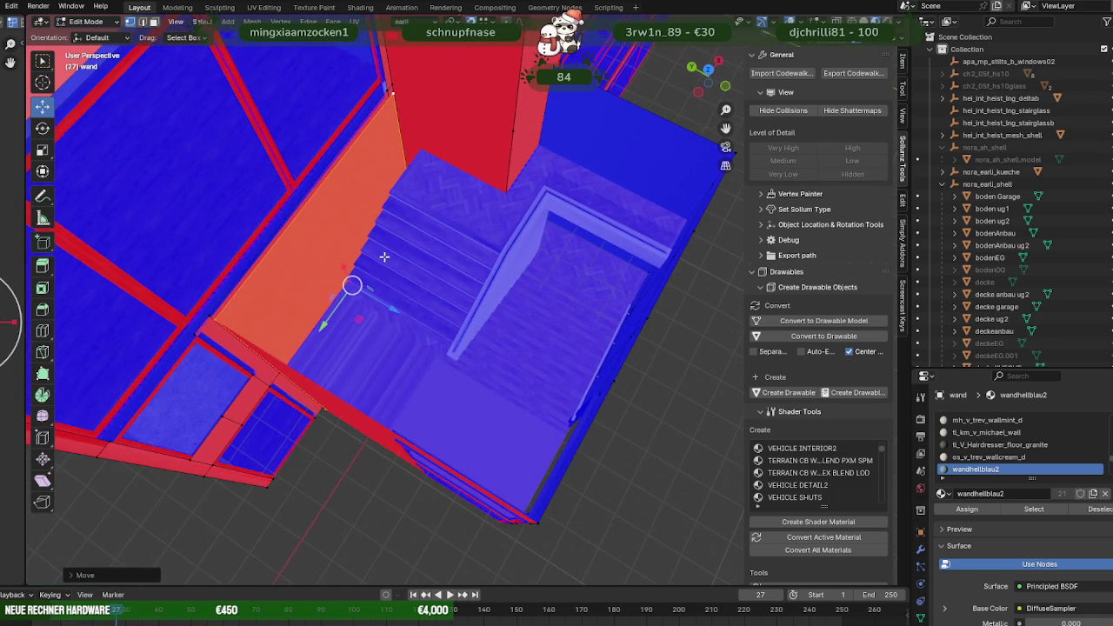
Flip the wall's normals to face outward and move it along Y.
key("alt+n")
left_click(319, 259)
mouse_move(347, 287)
middle_mouse_down()
mouse_move(452, 267)
mouse_move(422, 292)
middle_mouse_up()
left_click_drag(374, 313, 409, 311)
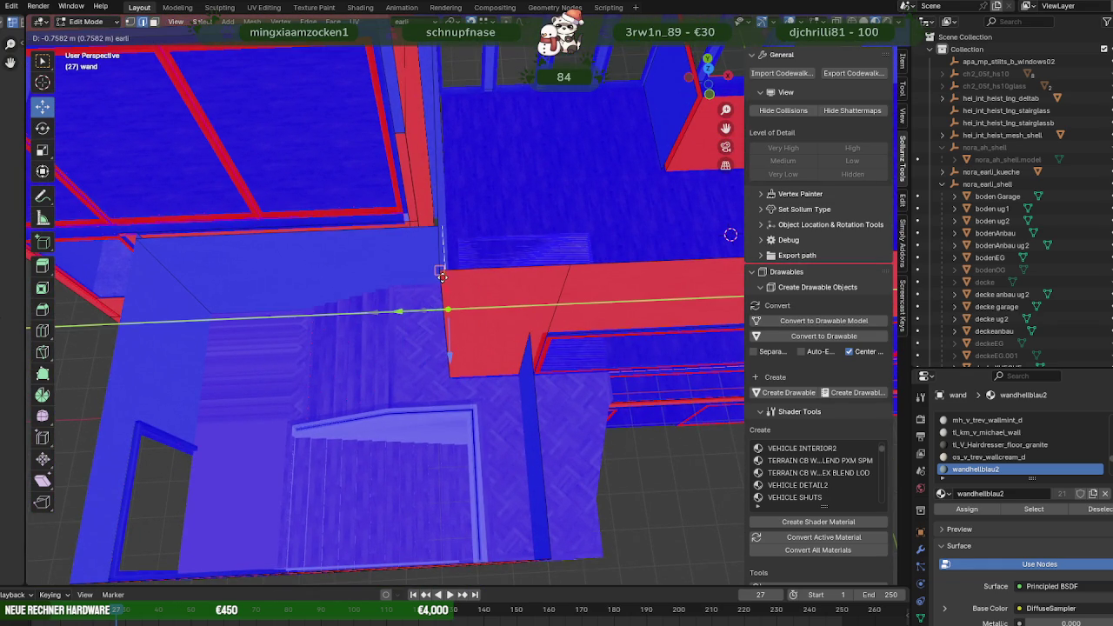
mouse_move(462, 311)
middle_mouse_down()
mouse_move(489, 281)
mouse_move(462, 241)
mouse_move(443, 242)
mouse_move(529, 238)
mouse_move(511, 231)
mouse_move(406, 272)
mouse_move(455, 263)
mouse_move(442, 278)
mouse_move(411, 254)
mouse_move(513, 251)
mouse_move(410, 267)
mouse_move(472, 249)
mouse_move(470, 275)
mouse_move(318, 249)
mouse_move(441, 278)
mouse_move(415, 279)
middle_mouse_up()
Separate two wall faces from wand into their own objects, wand.008 and wand.009.
left_click(428, 225)
left_click(456, 247)
right_click(531, 279)
mouse_move(464, 472)
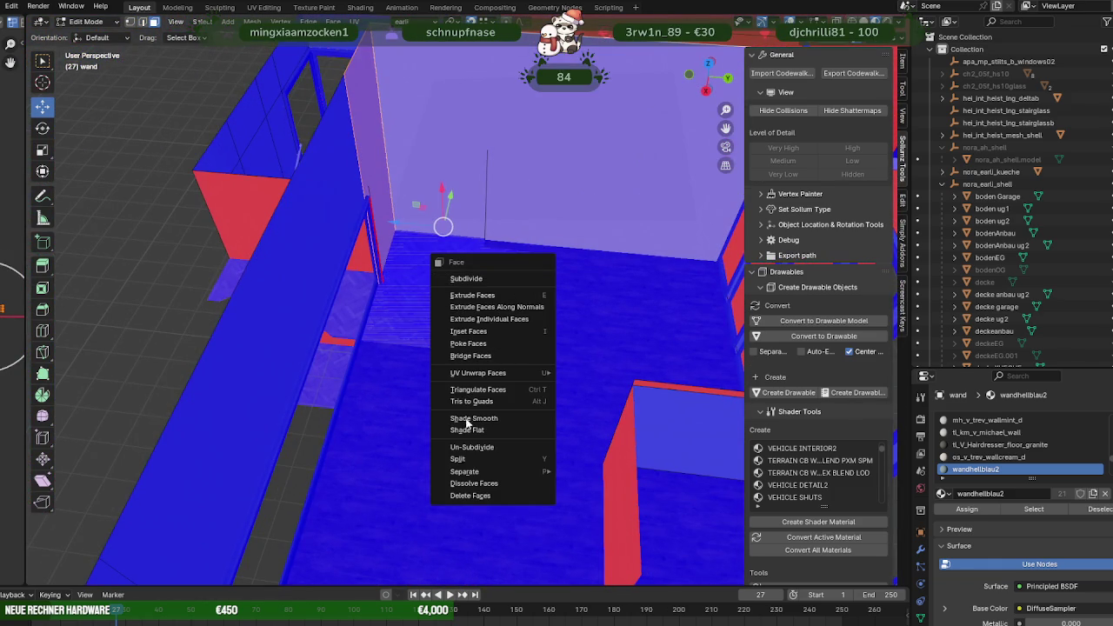
left_click(589, 471)
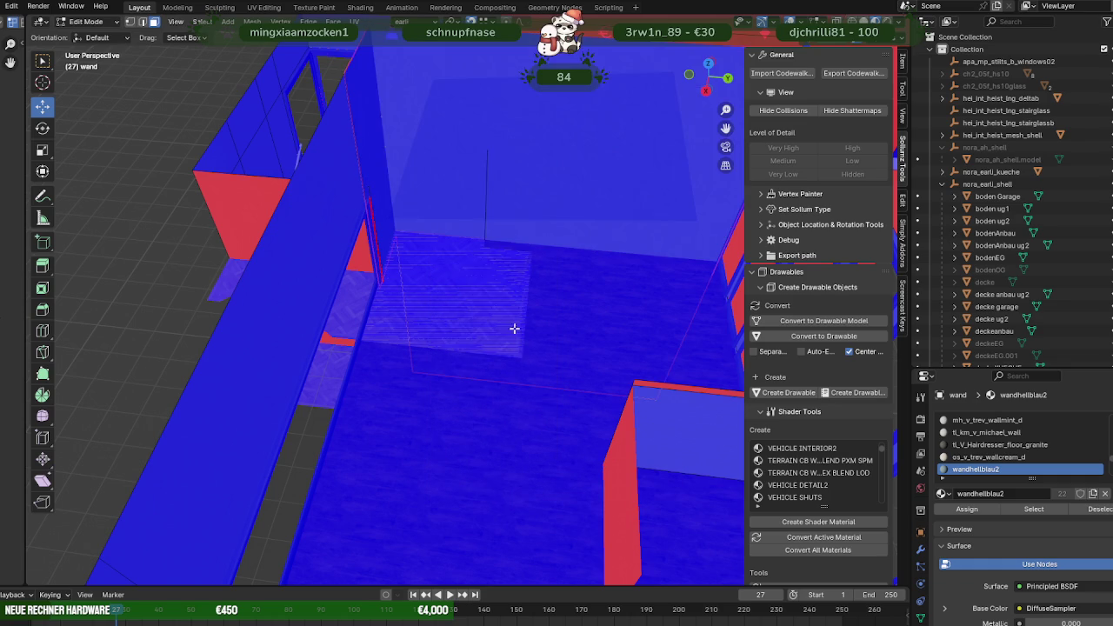
left_click(404, 111)
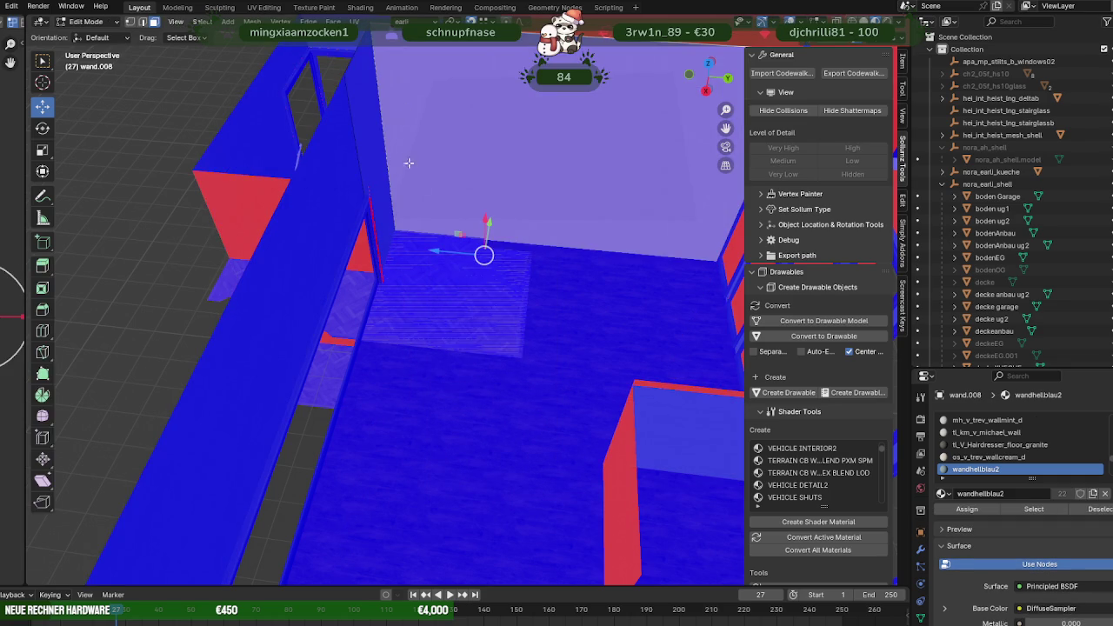
middle_click_drag(408, 160, 423, 258)
right_click(425, 221)
left_click(492, 218)
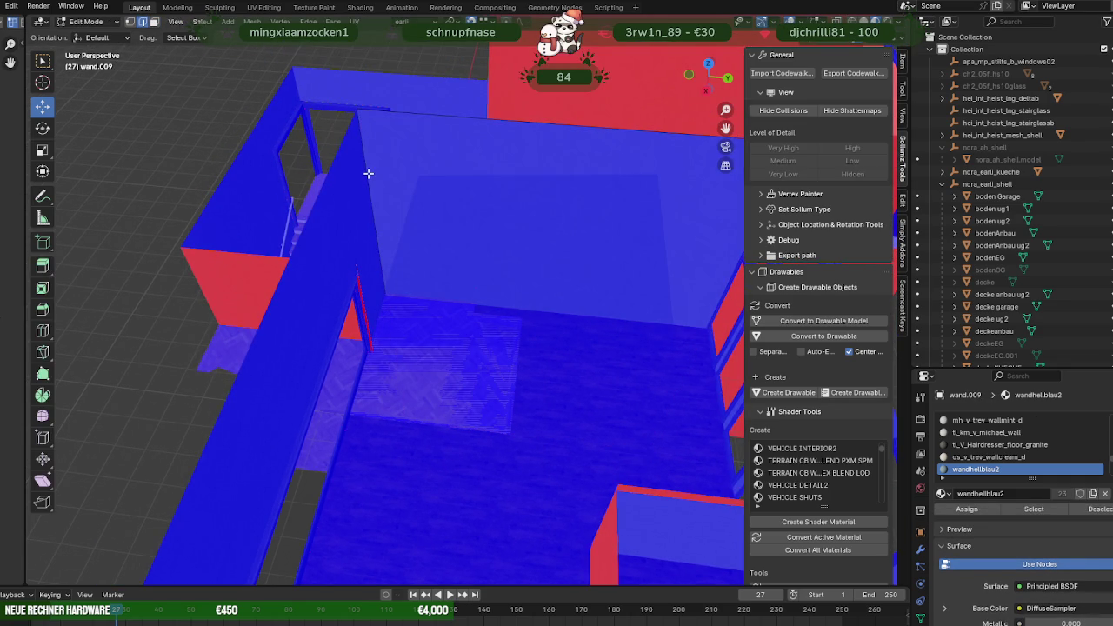
Move the selected edge vertically along Z and select the upper wall piece wand.008.
mouse_move(389, 194)
middle_mouse_down()
mouse_move(367, 249)
mouse_move(450, 254)
mouse_move(410, 330)
middle_mouse_up()
key("g")
key("z")
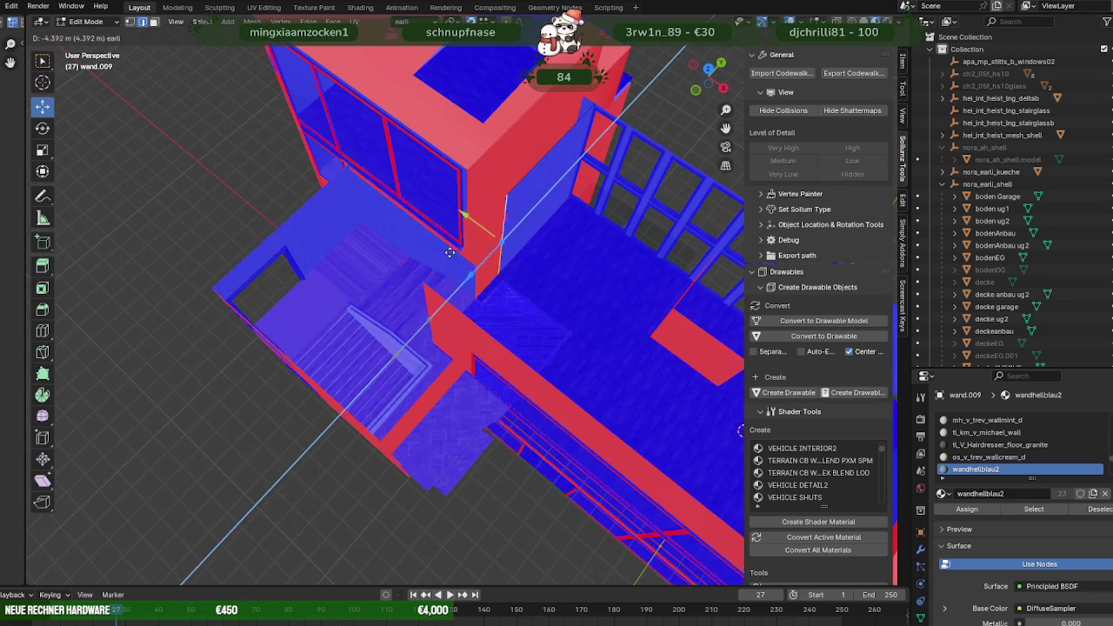
left_click(467, 171)
scroll(469, 252, "up", 3)
scroll(465, 244, "up", 3)
scroll(462, 237, "up", 2)
mouse_move(462, 238)
middle_mouse_down()
mouse_move(484, 146)
mouse_move(507, 305)
mouse_move(482, 333)
mouse_move(409, 367)
mouse_move(480, 308)
middle_mouse_up()
mouse_move(380, 248)
middle_mouse_down()
mouse_move(470, 286)
mouse_move(487, 318)
mouse_move(356, 303)
mouse_move(457, 341)
middle_mouse_up()
left_click(460, 264)
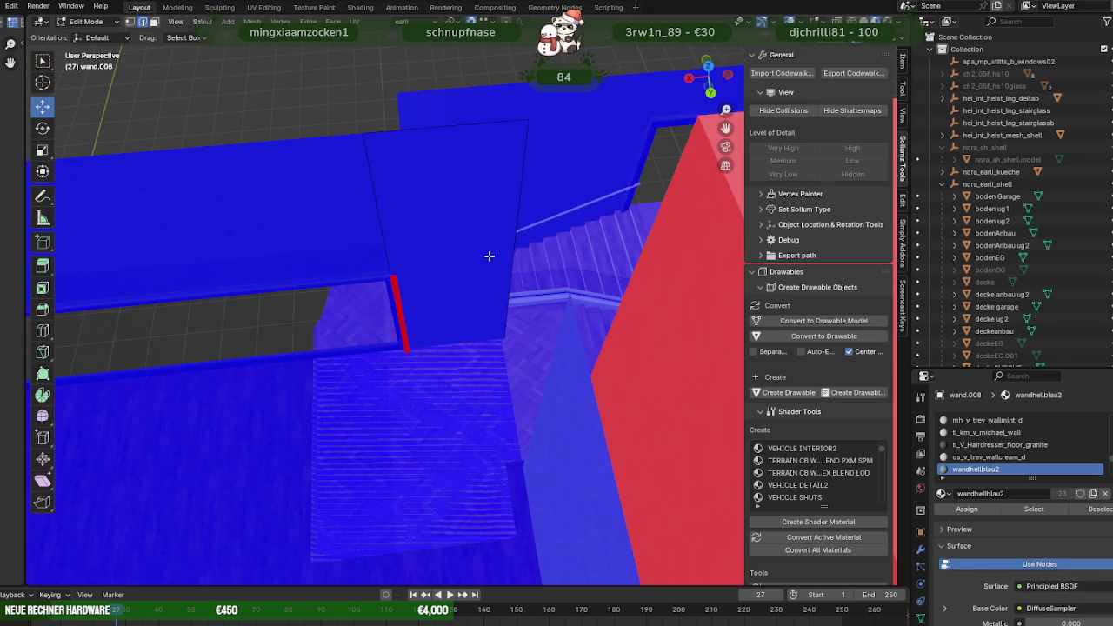
mouse_move(542, 255)
middle_mouse_down()
mouse_move(534, 330)
mouse_move(508, 351)
mouse_move(476, 305)
middle_mouse_up()
Subdivide the wand.008 wall face and slide it 1.268 m along X.
key("3")
left_click(476, 305)
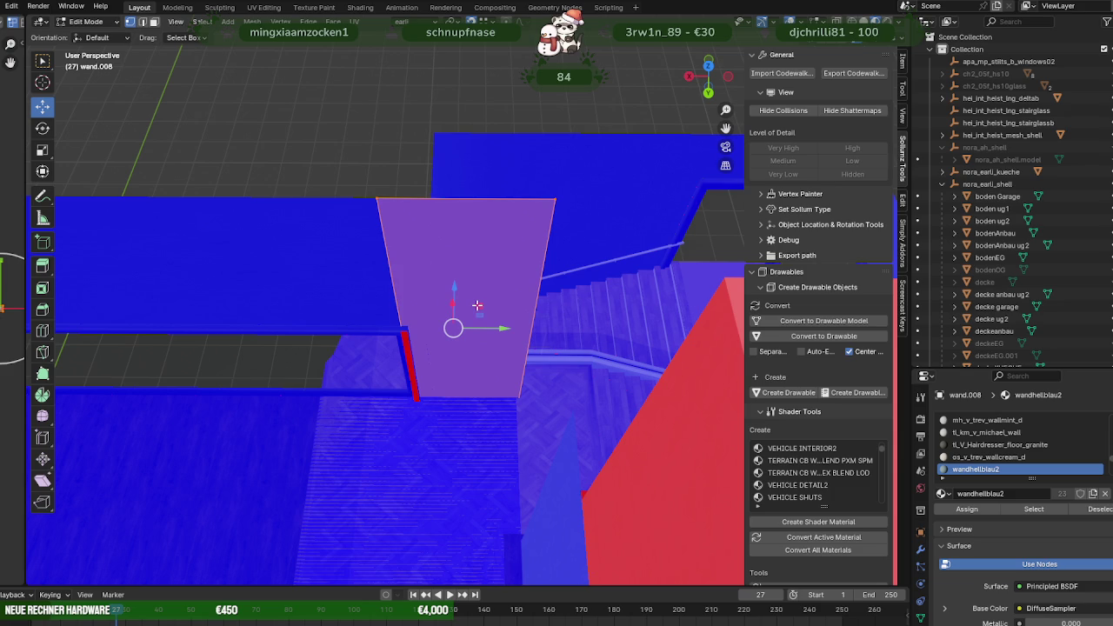
right_click(477, 305)
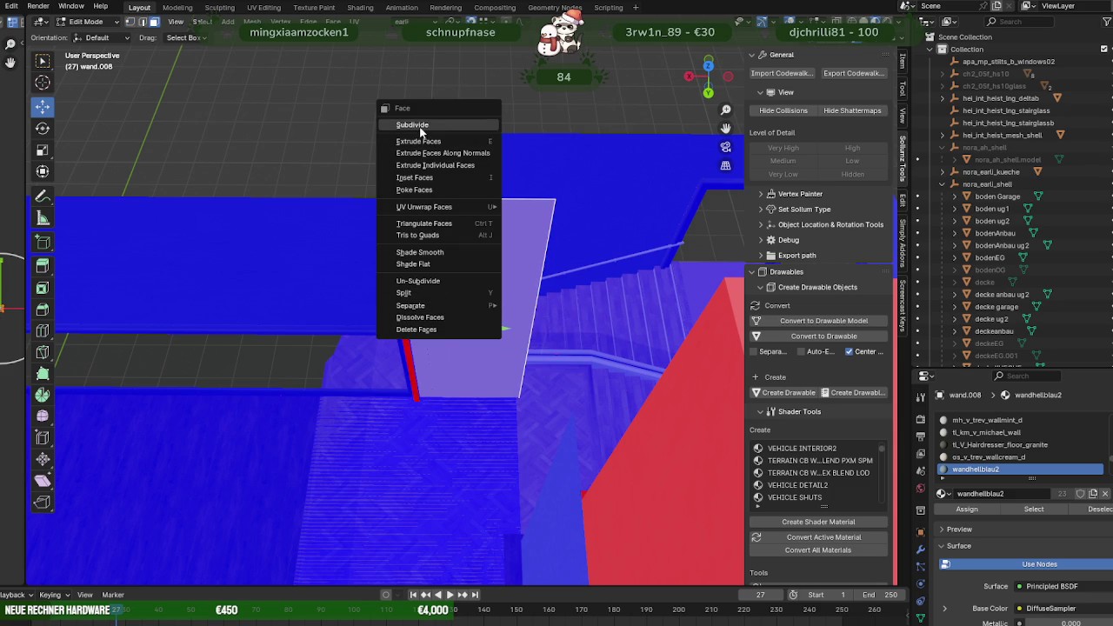
left_click(420, 126)
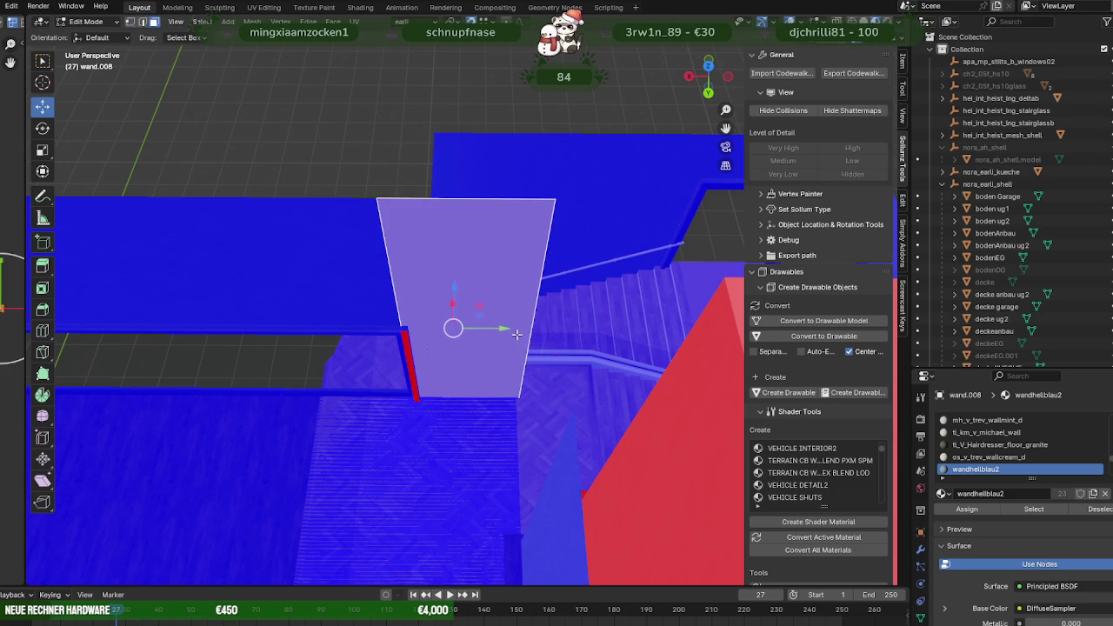
left_click_drag(505, 328, 595, 333)
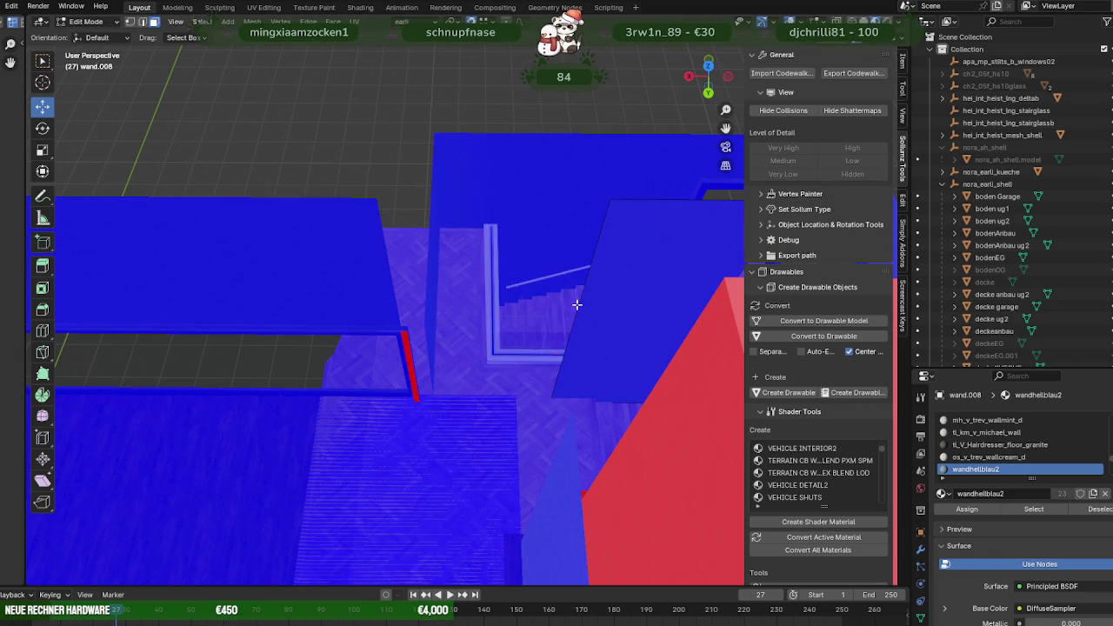
key("3")
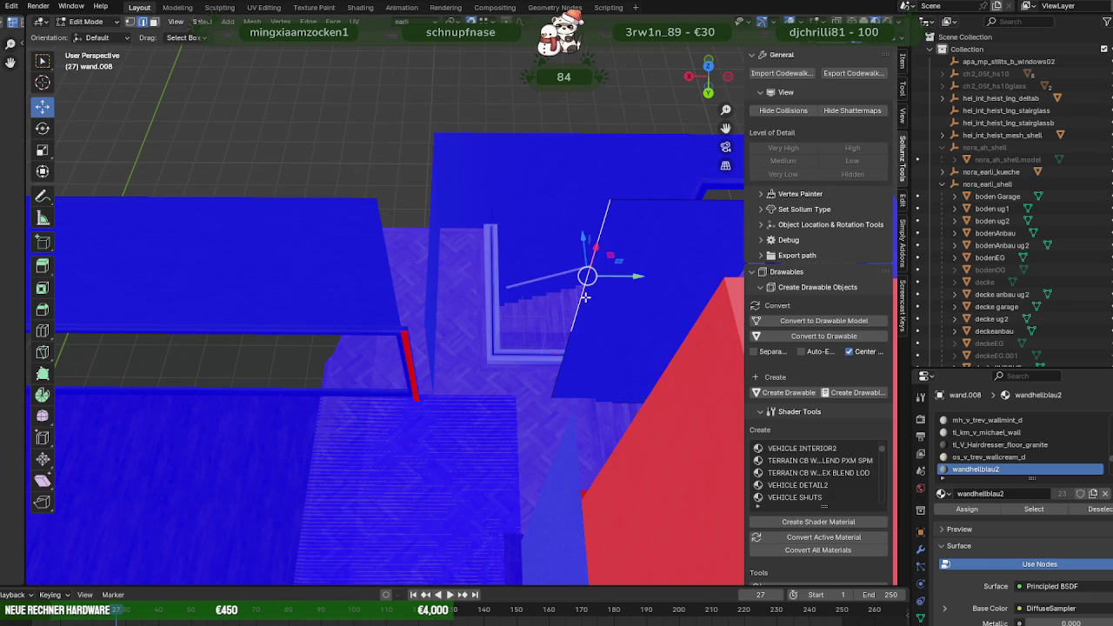
Extrude the wand.008 wall face toward the neighbouring wall and delete the stray face.
mouse_move(585, 297)
middle_mouse_down()
mouse_move(564, 332)
mouse_move(539, 313)
middle_mouse_up()
key("e")
left_click(544, 312)
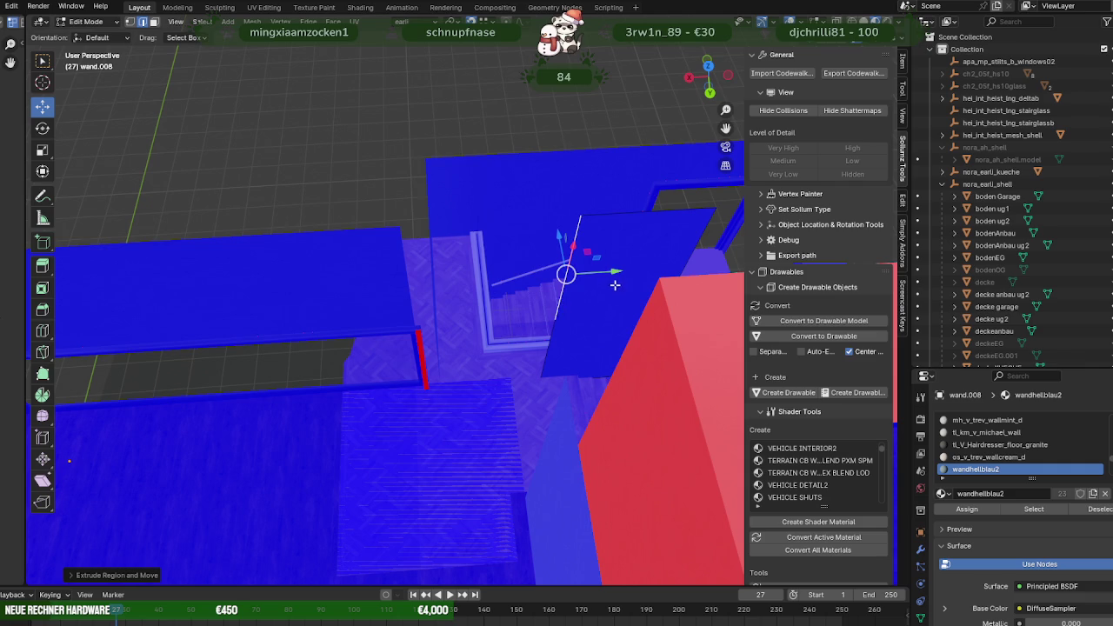
left_click_drag(615, 286, 457, 280)
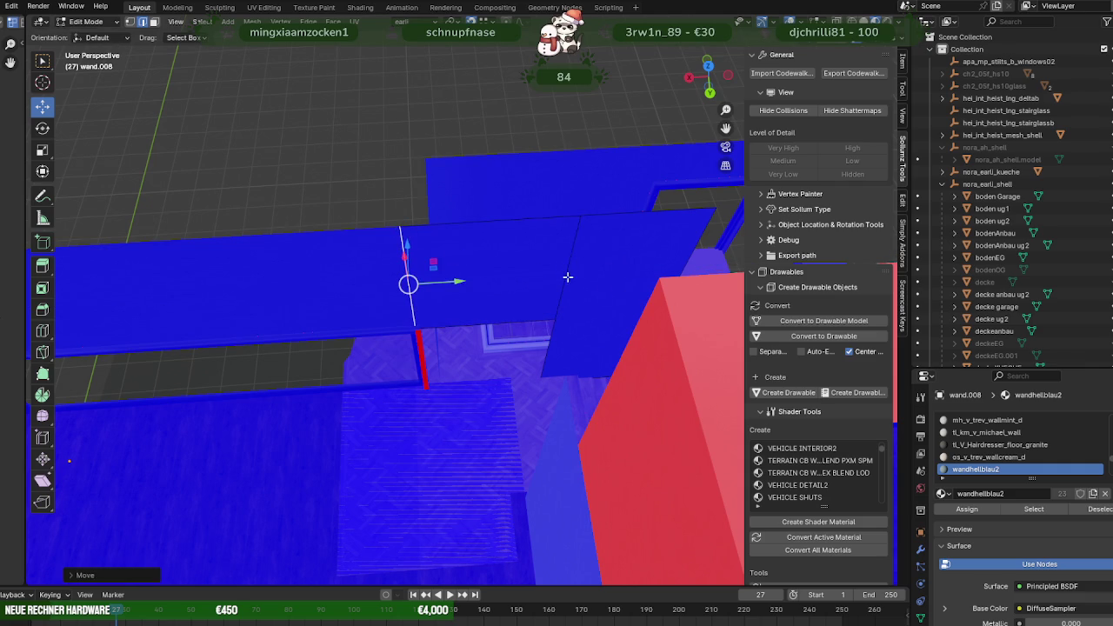
left_click(615, 272)
key("x")
left_click(615, 272)
In edge mode, extrude a wall edge along Y into a new wall face.
key("2")
left_click(615, 273)
left_click_drag(615, 273, 472, 277)
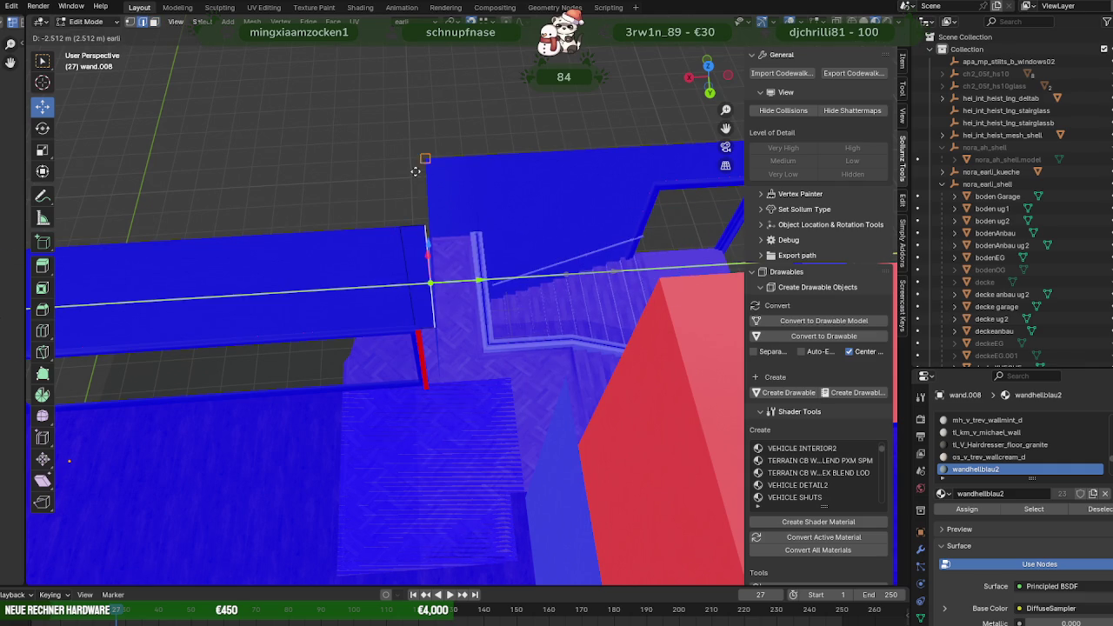
middle_click_drag(472, 277, 427, 216)
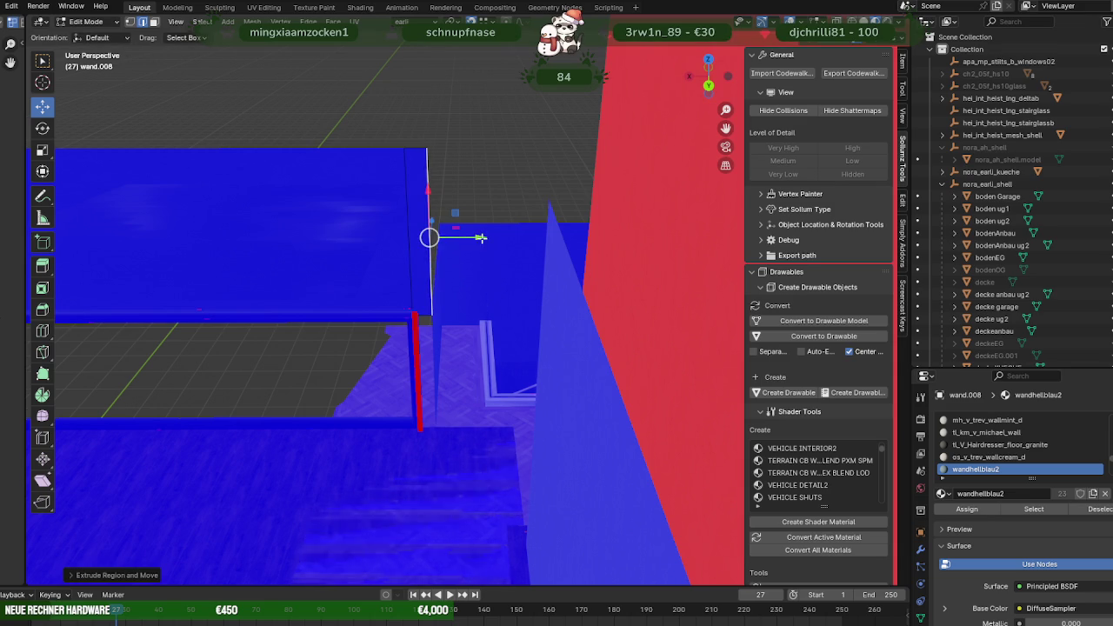
key("e")
key("y")
left_click(544, 212)
Extrude the wall edge about 2.956 m further to close the gap beside the stairwell.
mouse_move(531, 235)
middle_mouse_down()
mouse_move(546, 294)
mouse_move(641, 330)
mouse_move(479, 319)
mouse_move(449, 243)
middle_mouse_up()
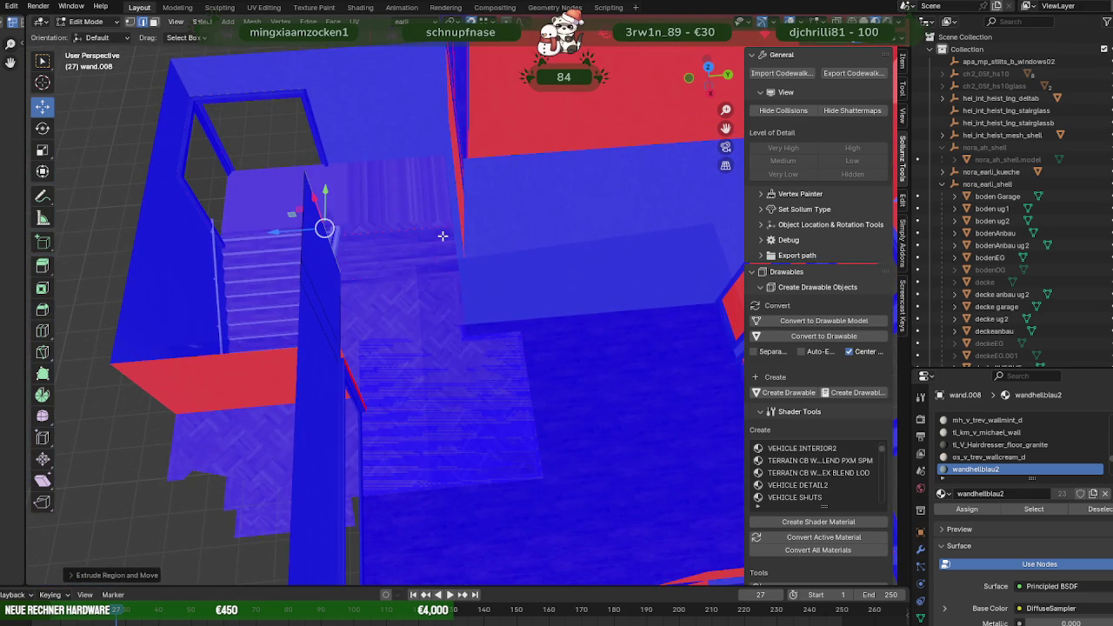
key("e")
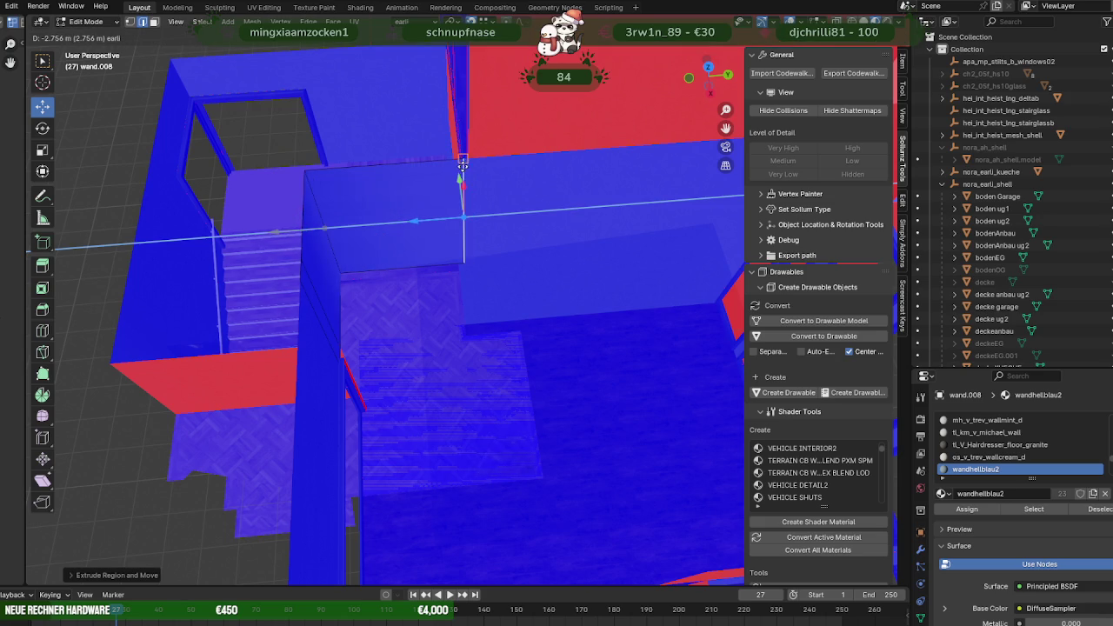
left_click(469, 164)
middle_click_drag(469, 163, 391, 252)
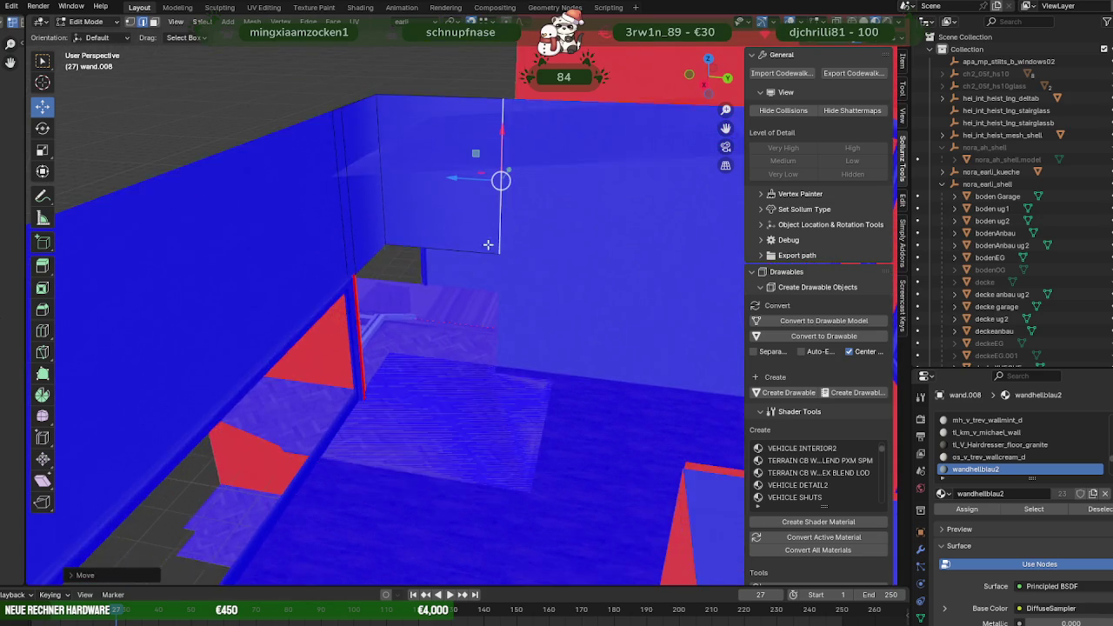
scroll(400, 255, "up", 3)
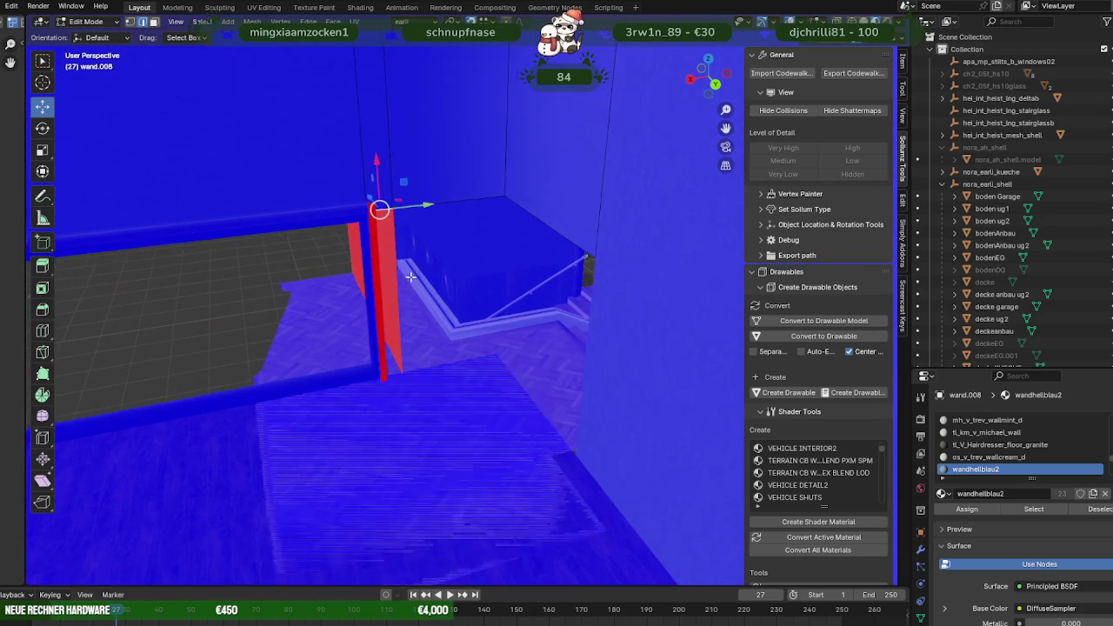
middle_click_drag(414, 279, 404, 332)
mouse_move(401, 206)
middle_mouse_down()
mouse_move(443, 296)
mouse_move(494, 218)
mouse_move(482, 321)
mouse_move(353, 218)
middle_mouse_up()
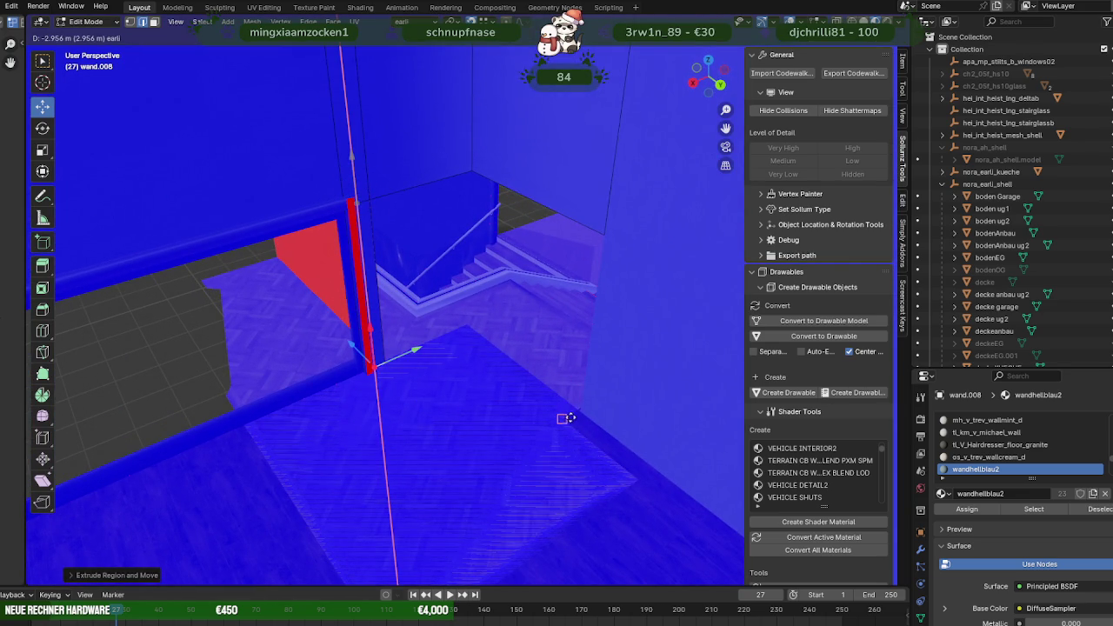
mouse_move(567, 419)
middle_mouse_down()
mouse_move(517, 409)
mouse_move(440, 356)
mouse_move(438, 338)
mouse_move(453, 382)
mouse_move(658, 462)
mouse_move(490, 380)
mouse_move(529, 348)
middle_mouse_up()
Flip the normal of the fensterinnen pillar's long front face and exit Edit Mode.
key("alt+q")
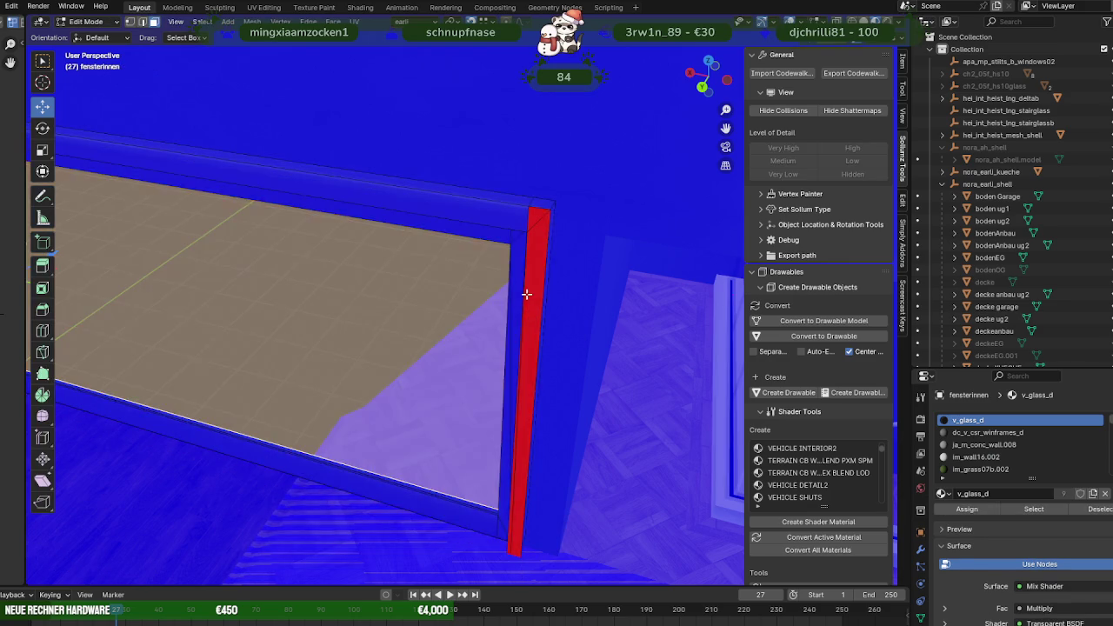
left_click(526, 339)
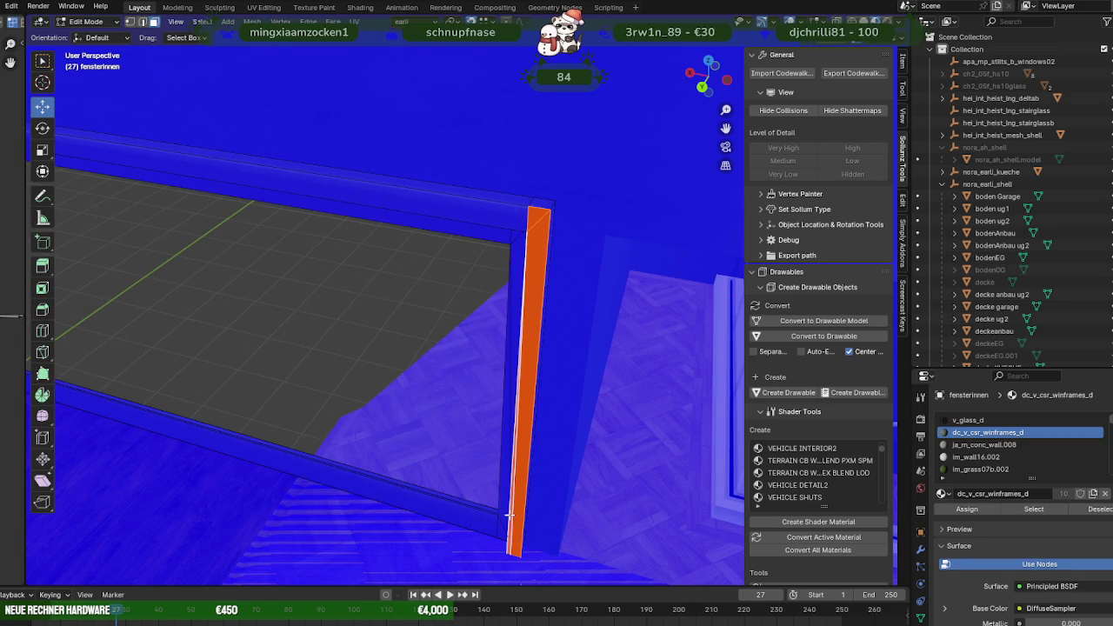
key("alt+n")
left_click(433, 447)
mouse_move(440, 447)
middle_mouse_down()
mouse_move(542, 442)
mouse_move(500, 430)
mouse_move(533, 472)
mouse_move(516, 438)
mouse_move(455, 452)
mouse_move(530, 433)
mouse_move(523, 370)
mouse_move(539, 390)
mouse_move(525, 408)
mouse_move(430, 388)
mouse_move(506, 392)
mouse_move(514, 416)
mouse_move(524, 393)
mouse_move(506, 363)
mouse_move(500, 394)
mouse_move(455, 392)
mouse_move(438, 405)
mouse_move(454, 441)
middle_mouse_up()
scroll(542, 448, "down", 5)
scroll(503, 422, "up", 3)
key("Tab")
Open the bodenEG floor for editing and select its edge along the wall.
left_click(511, 383)
key("Tab")
left_click(511, 386)
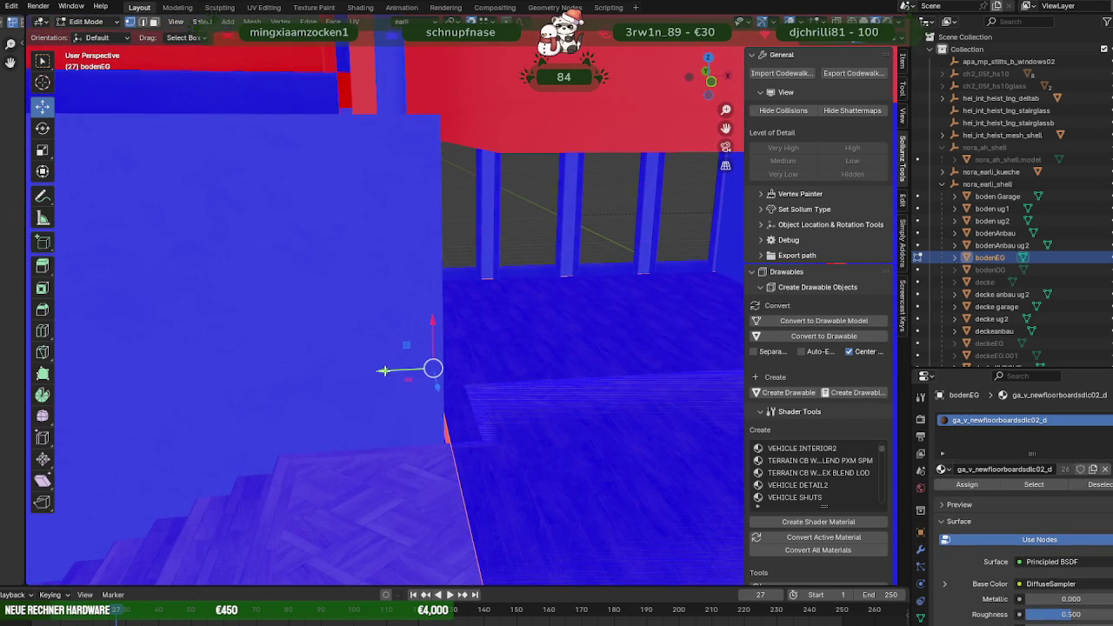
Move the bodenEG floor edge up to the stairwell opening and exit Edit Mode.
key("g")
left_click(452, 217)
mouse_move(454, 217)
middle_mouse_down()
mouse_move(594, 226)
mouse_move(444, 278)
mouse_move(534, 308)
mouse_move(452, 244)
mouse_move(407, 292)
mouse_move(449, 298)
mouse_move(355, 268)
mouse_move(521, 273)
mouse_move(596, 298)
mouse_move(534, 391)
middle_mouse_up()
mouse_move(497, 359)
middle_mouse_down()
mouse_move(440, 385)
mouse_move(522, 366)
mouse_move(556, 383)
mouse_move(584, 423)
mouse_move(538, 399)
mouse_move(486, 318)
mouse_move(527, 286)
mouse_move(456, 381)
middle_mouse_up()
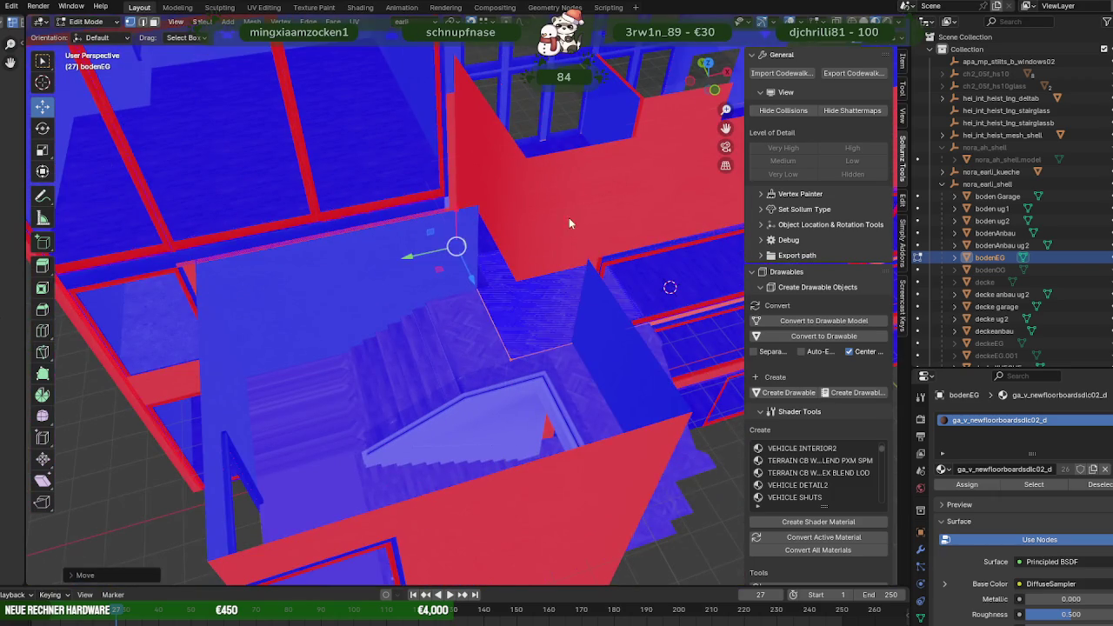
key("Tab")
Turn off Face Orientation in the viewport overlays, then select the female figure.
left_click(769, 21)
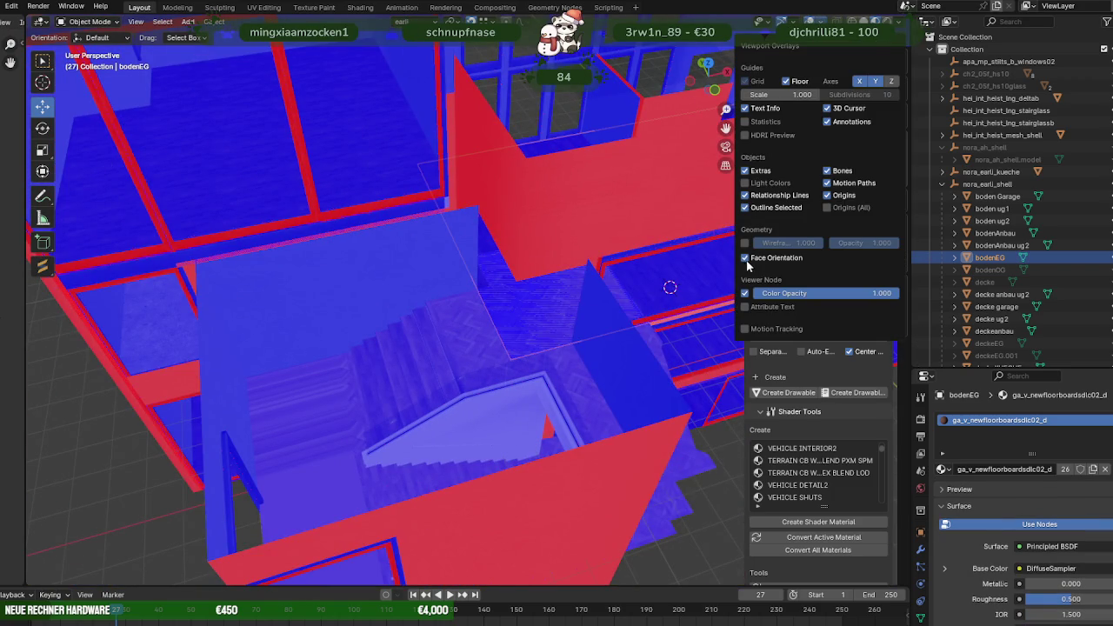
left_click(744, 257)
mouse_move(374, 348)
middle_mouse_down()
mouse_move(342, 364)
mouse_move(442, 354)
mouse_move(421, 343)
mouse_move(429, 362)
mouse_move(466, 369)
mouse_move(404, 361)
mouse_move(342, 372)
mouse_move(433, 345)
mouse_move(450, 320)
mouse_move(480, 352)
mouse_move(512, 343)
mouse_move(478, 333)
mouse_move(557, 291)
middle_mouse_up()
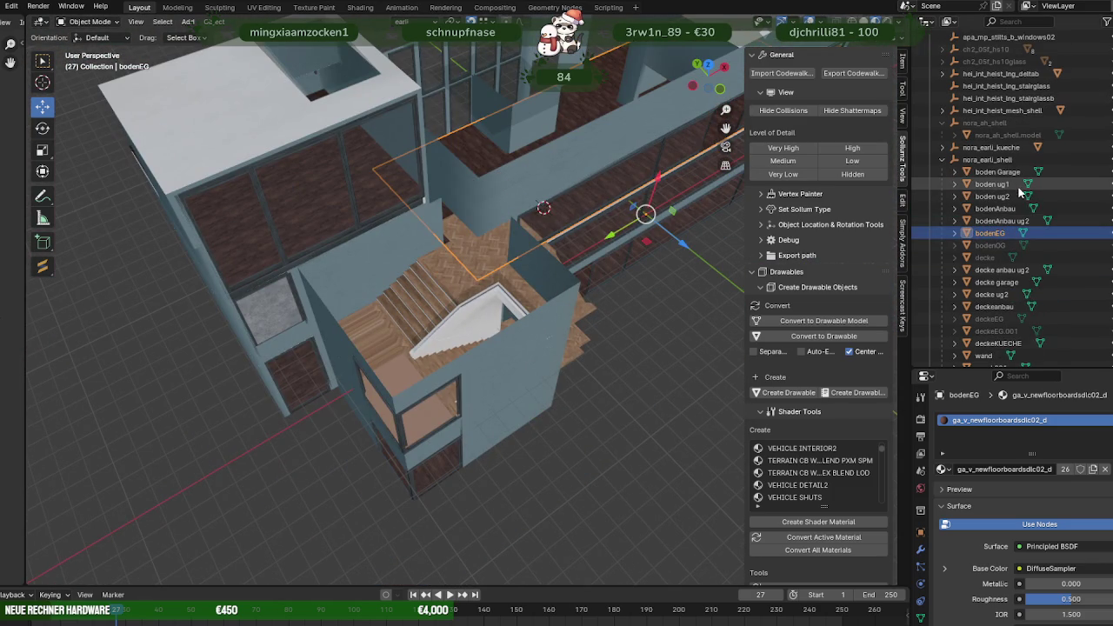
scroll(1023, 183, "down", 5)
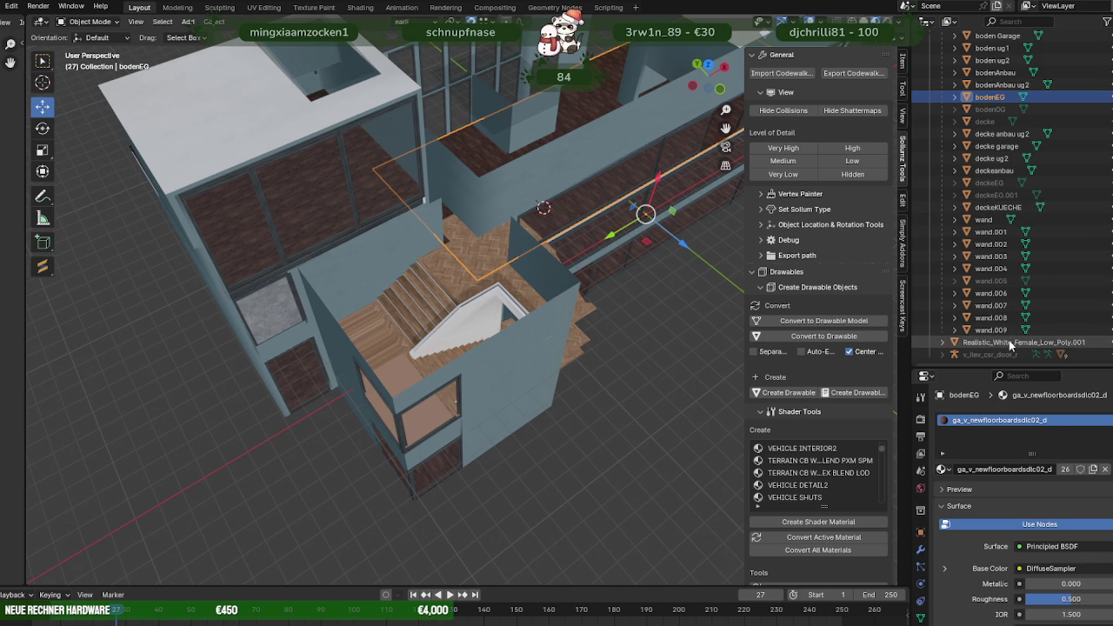
left_click(1011, 344)
Move the female figure along Y onto the landing beside the stairs.
middle_click_drag(698, 214, 544, 198)
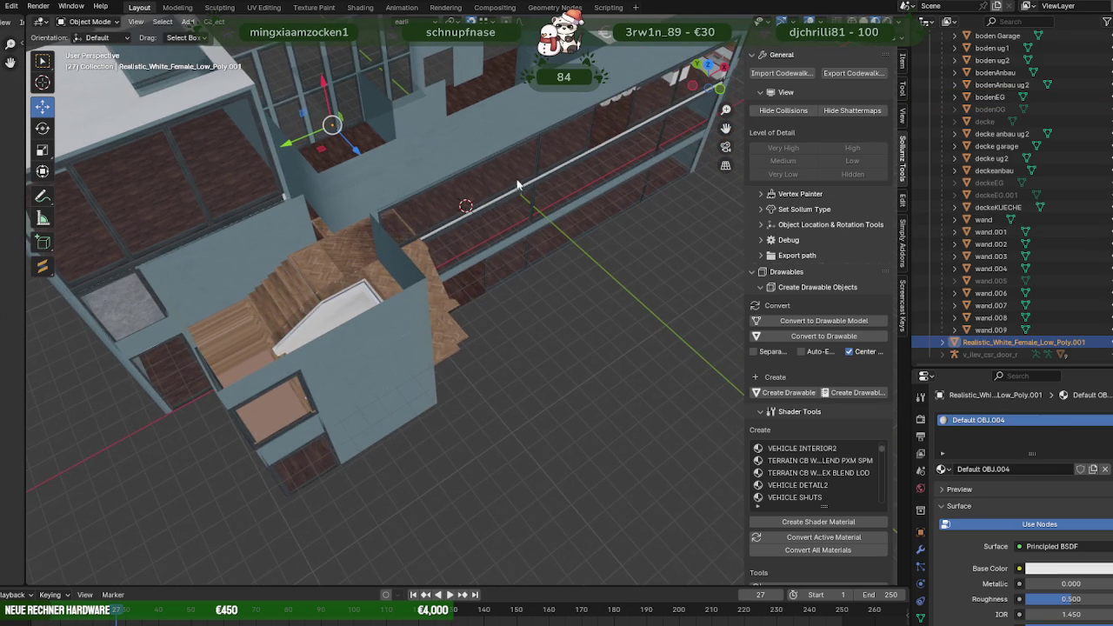
key("Tab")
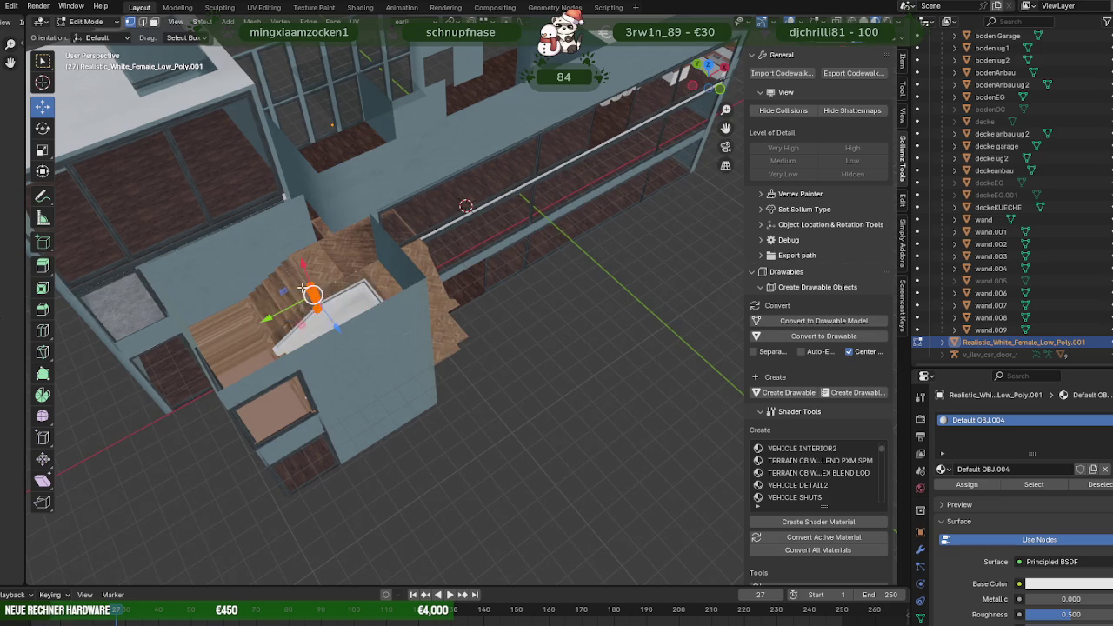
key("KP_Decimal")
scroll(428, 331, "down", 3)
middle_click_drag(365, 305, 429, 330)
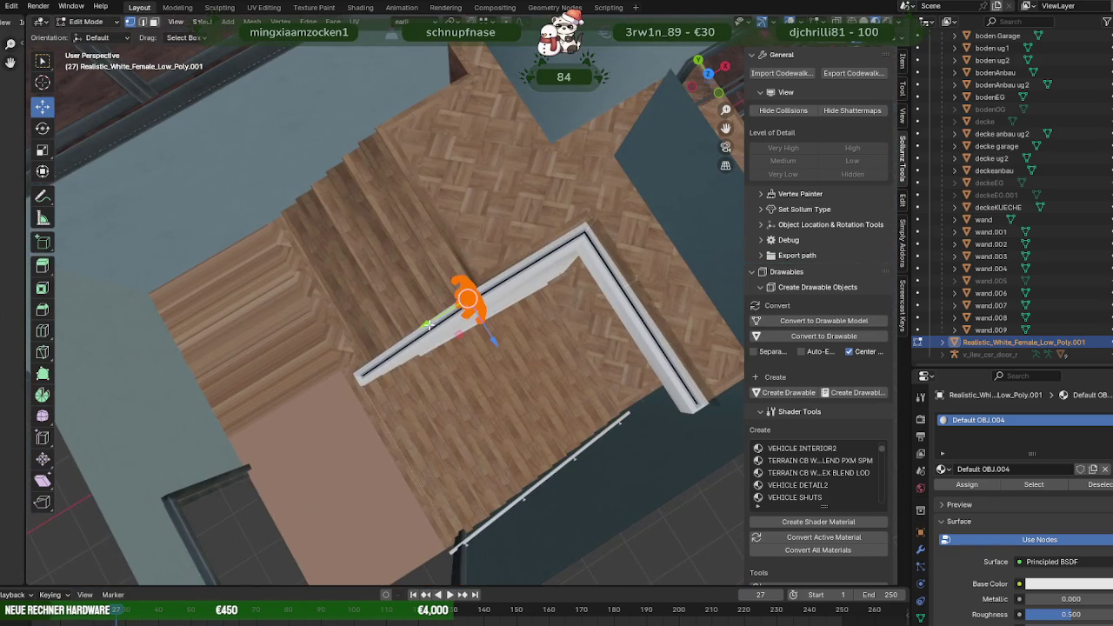
key("g")
key("y")
middle_click_drag(347, 402, 375, 238)
middle_click_drag(401, 357, 388, 381)
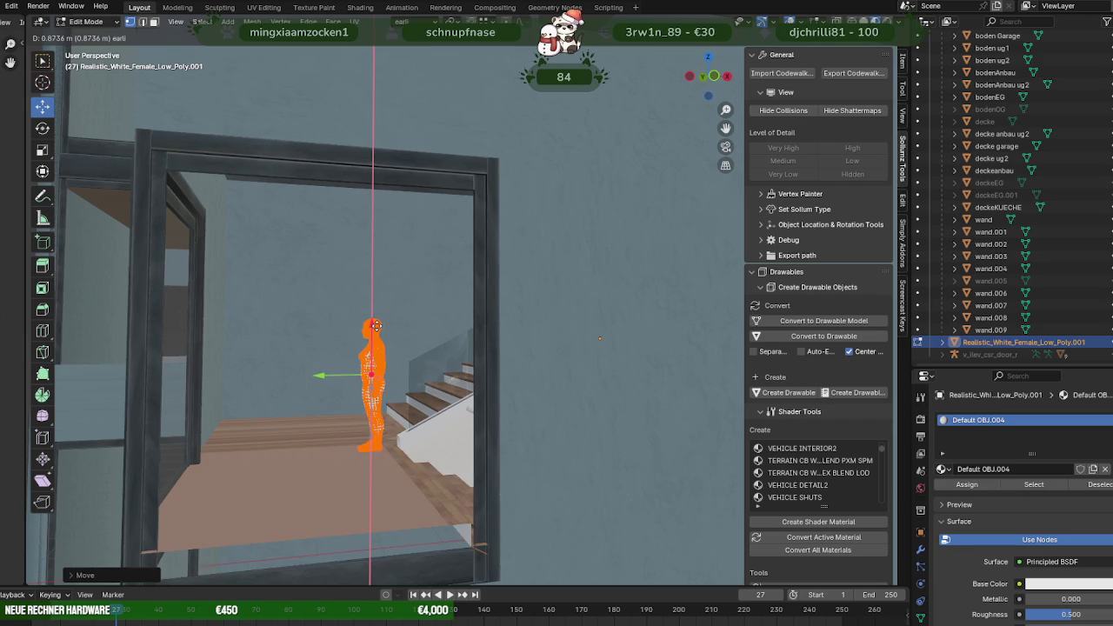
left_click(376, 326)
Rotate the figure 90 degrees and switch back to the Move tool.
middle_click_drag(376, 326, 375, 323)
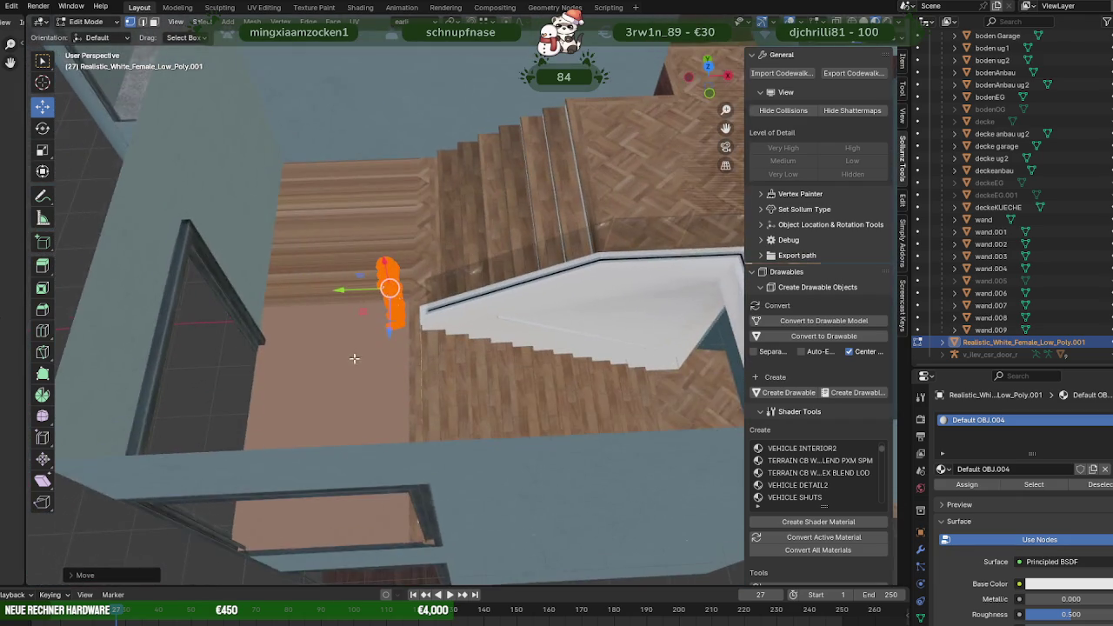
key("shift+space")
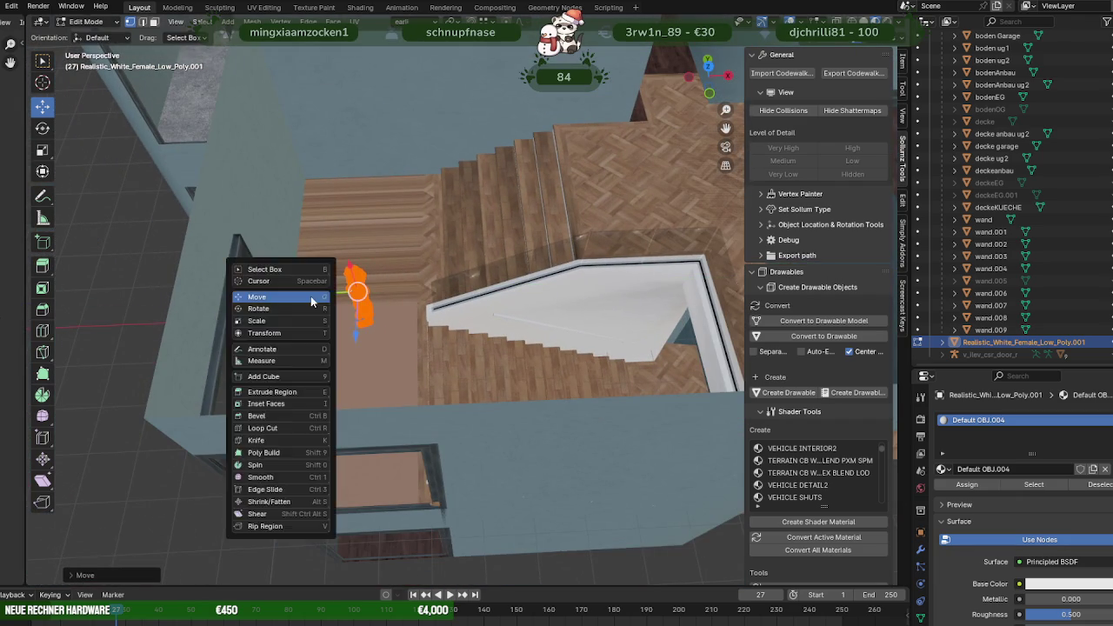
key("r")
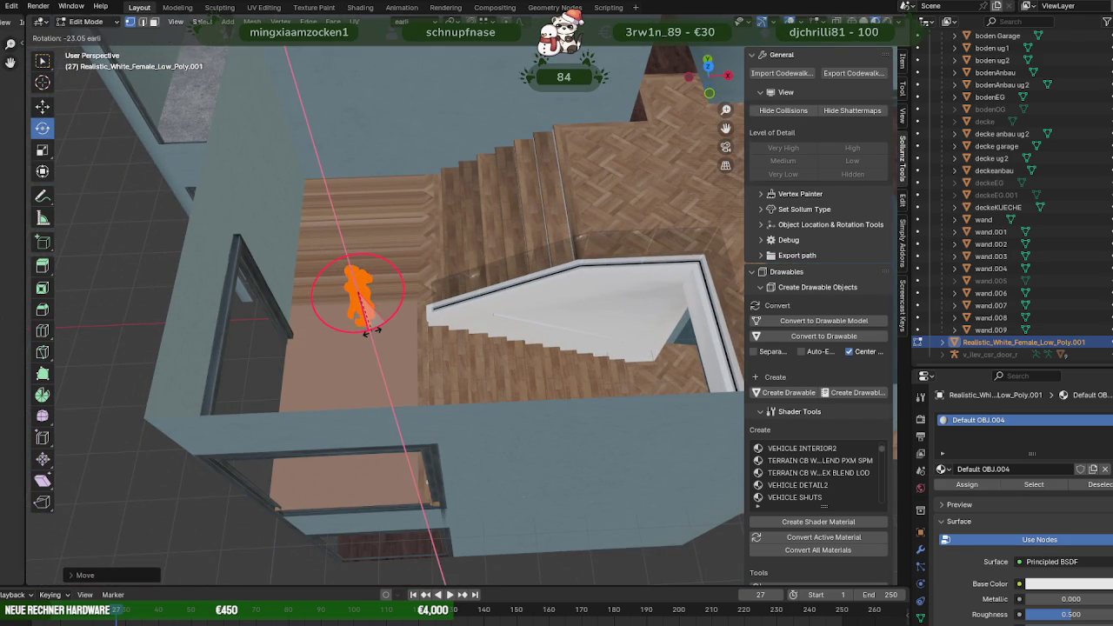
key("Return")
key("shift+space")
left_click(343, 322)
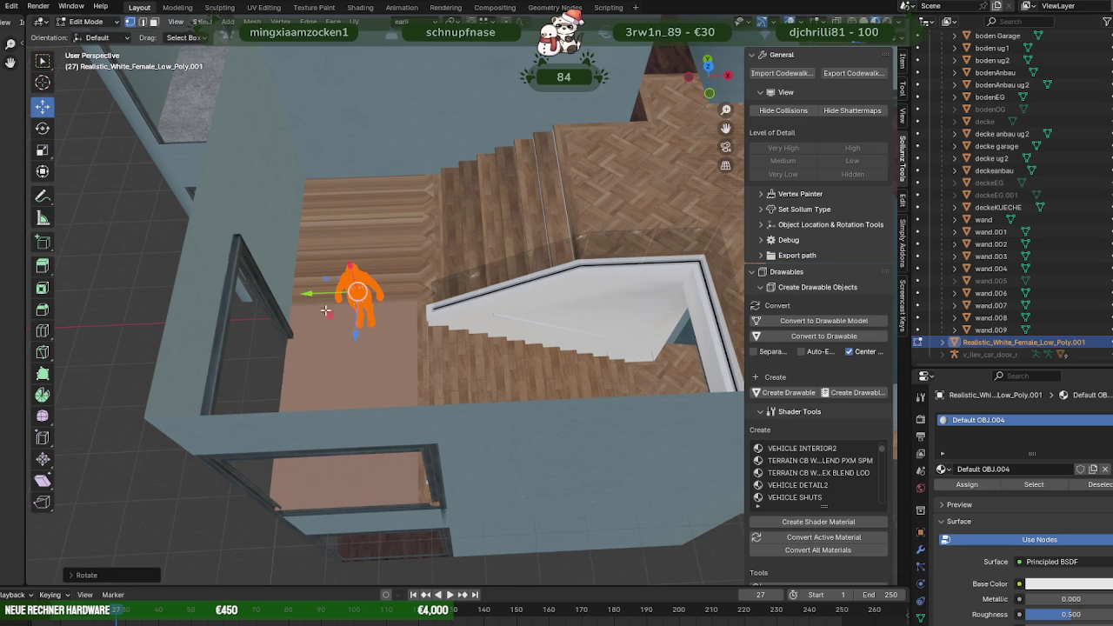
mouse_move(345, 323)
middle_mouse_down()
mouse_move(397, 189)
mouse_move(440, 260)
mouse_move(418, 280)
mouse_move(534, 191)
mouse_move(568, 296)
mouse_move(589, 199)
mouse_move(484, 253)
mouse_move(510, 347)
mouse_move(499, 301)
mouse_move(336, 294)
mouse_move(417, 309)
mouse_move(405, 284)
mouse_move(442, 290)
mouse_move(451, 327)
middle_mouse_up()
Open the stairs mesh for editing in wireframe view.
key("Tab")
left_click(534, 191)
key("Tab")
key("shift+z")
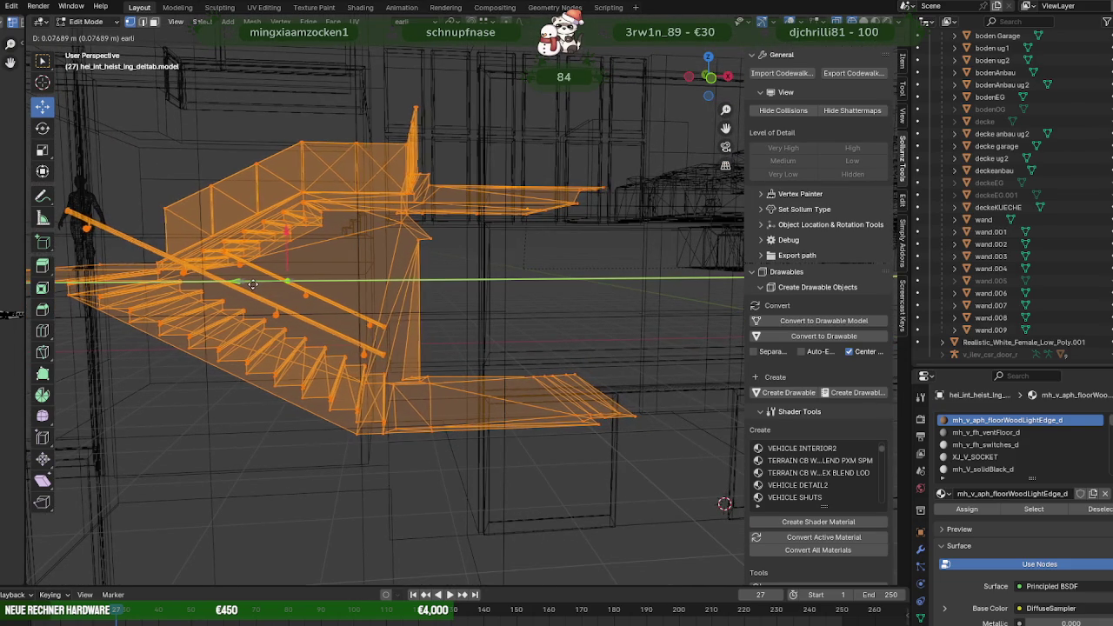
Shift the deltab stairs about 0.137 m along Y and return to textured display.
middle_click_drag(246, 283, 532, 254)
left_click_drag(519, 269, 513, 269)
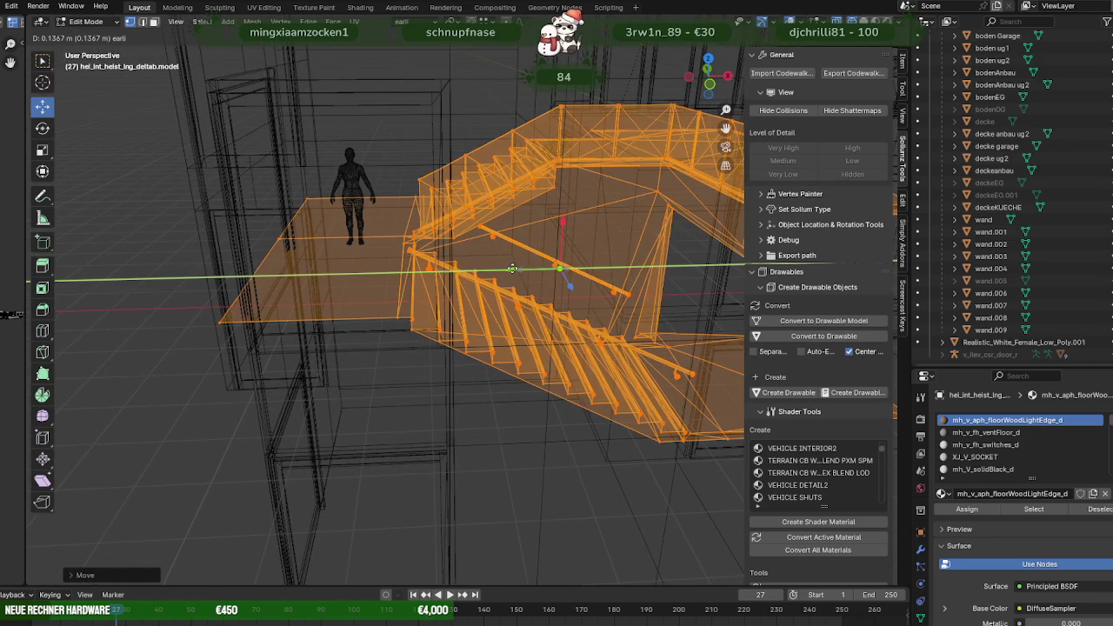
key("shift+z")
mouse_move(513, 269)
middle_mouse_down()
mouse_move(364, 236)
mouse_move(400, 231)
middle_mouse_up()
scroll(400, 232, "up", 3)
scroll(452, 226, "up", 3)
mouse_move(470, 225)
middle_mouse_down()
mouse_move(522, 217)
mouse_move(405, 308)
mouse_move(435, 244)
mouse_move(372, 242)
mouse_move(434, 204)
middle_mouse_up()
scroll(452, 235, "up", 3)
scroll(412, 204, "up", 3)
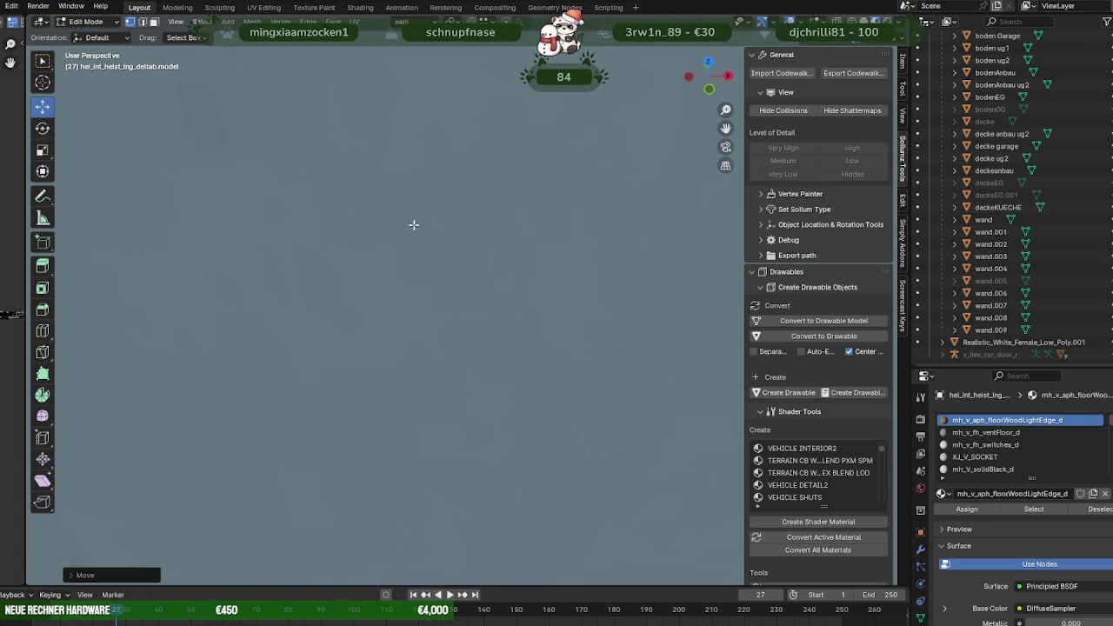
scroll(390, 411, "down", 4)
key("Tab")
key("Tab")
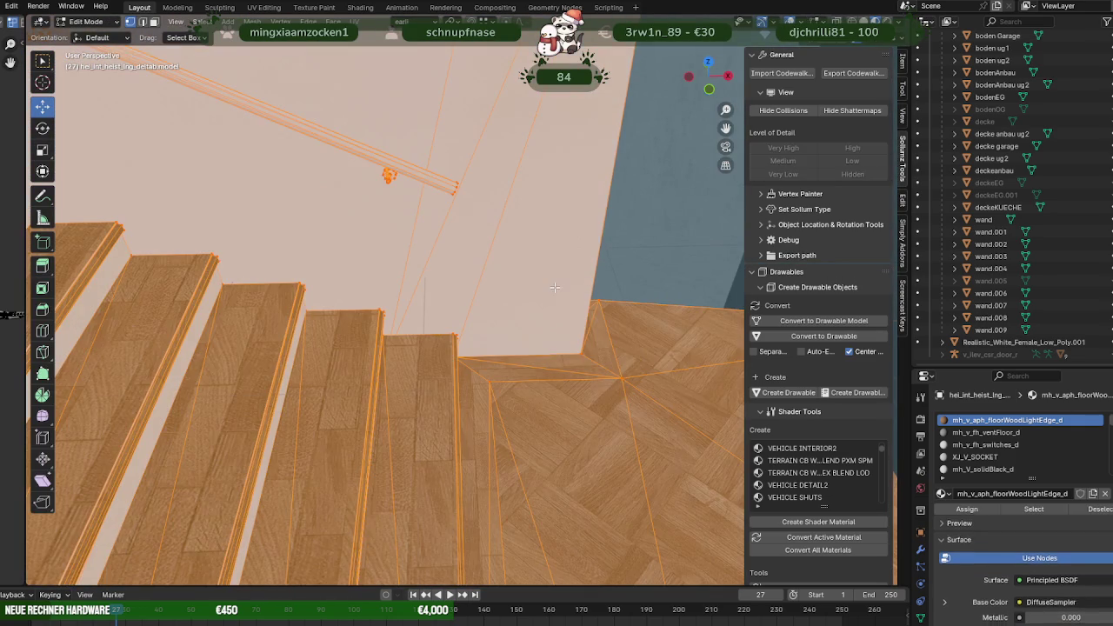
left_click(578, 347)
scroll(521, 374, "up", 3)
scroll(473, 365, "up", 3)
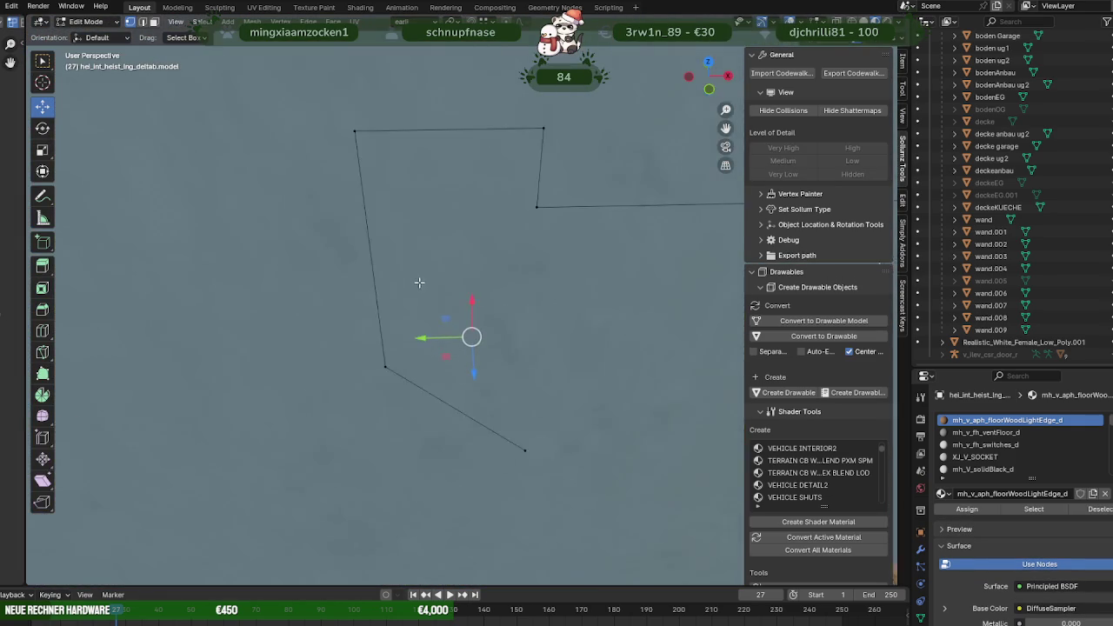
mouse_move(449, 269)
middle_mouse_down()
mouse_move(542, 248)
mouse_move(547, 218)
mouse_move(525, 252)
mouse_move(536, 253)
mouse_move(531, 244)
mouse_move(490, 253)
mouse_move(496, 287)
mouse_move(464, 314)
mouse_move(410, 329)
mouse_move(451, 318)
mouse_move(411, 313)
mouse_move(328, 218)
mouse_move(399, 335)
middle_mouse_up()
scroll(516, 232, "down", 3)
scroll(548, 218, "down", 3)
scroll(519, 259, "up", 3)
scroll(519, 258, "down", 3)
scroll(531, 244, "up", 3)
scroll(493, 251, "down", 3)
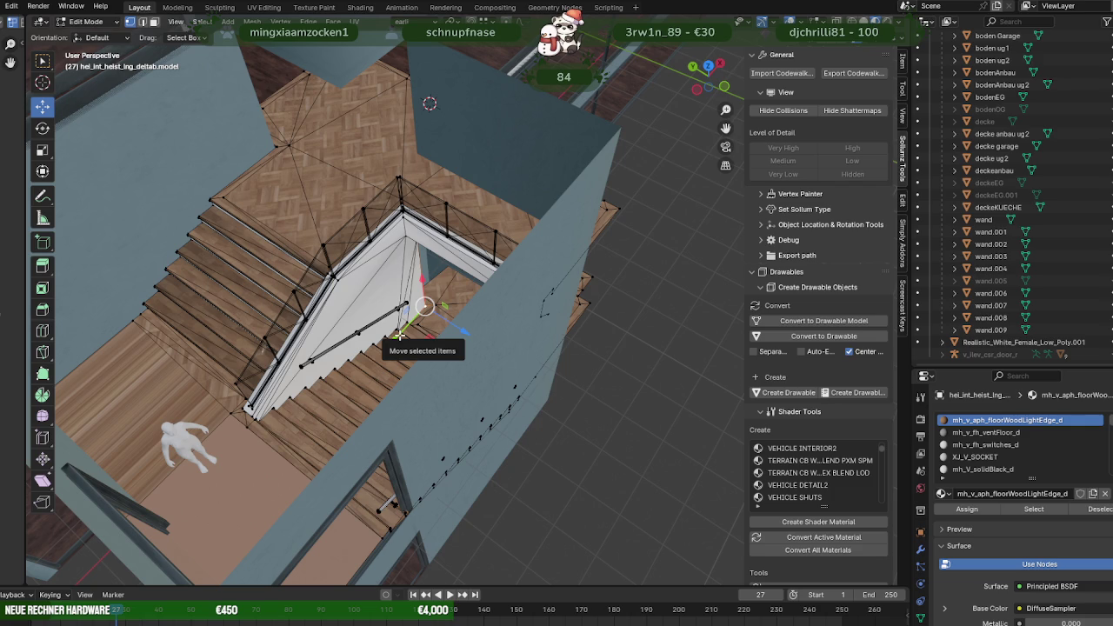
Orbit to the staircase and apply a Normals vector operation (Alt+N) to the selected stair geometry.
middle_click_drag(488, 311, 470, 312)
scroll(469, 311, "up", 3)
scroll(461, 312, "up", 4)
scroll(449, 313, "up", 4)
scroll(450, 313, "down", 2)
scroll(391, 365, "down", 3)
scroll(400, 374, "down", 3)
scroll(422, 352, "down", 4)
middle_click_drag(423, 351, 431, 293)
right_click(431, 292)
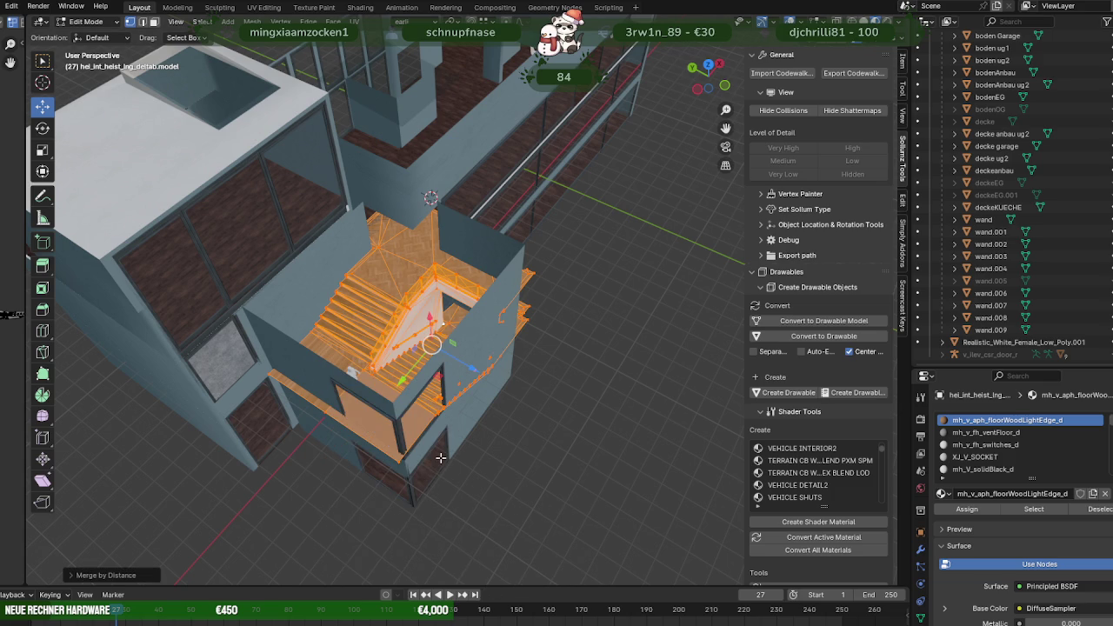
key("alt+n")
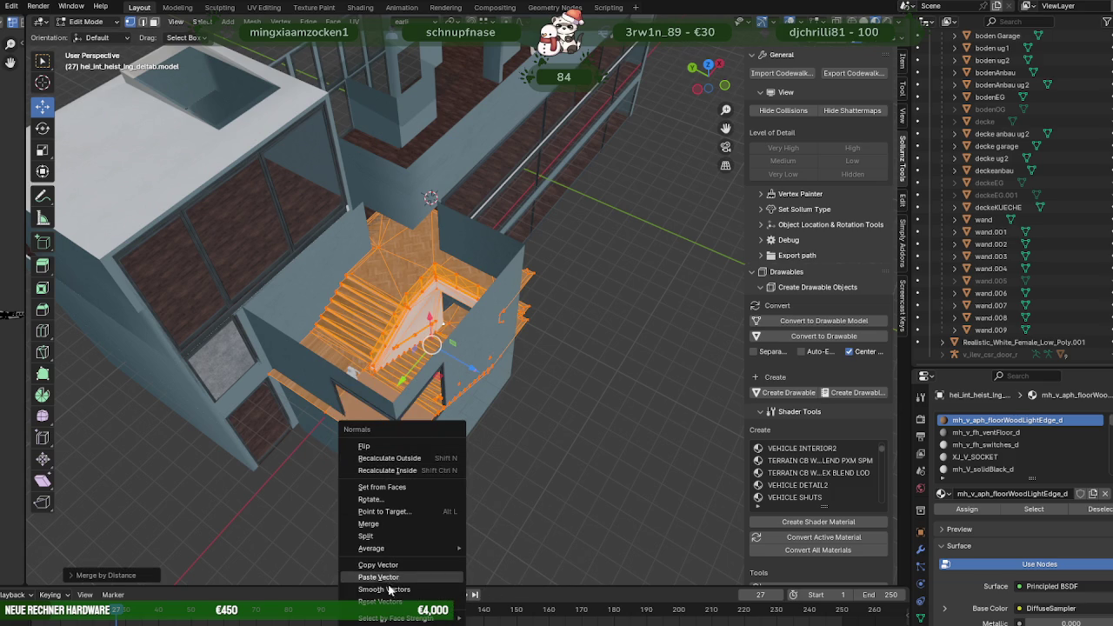
left_click(390, 601)
Select the vertical corner edge of the white stair wall.
scroll(470, 300, "up", 3)
scroll(470, 299, "up", 3)
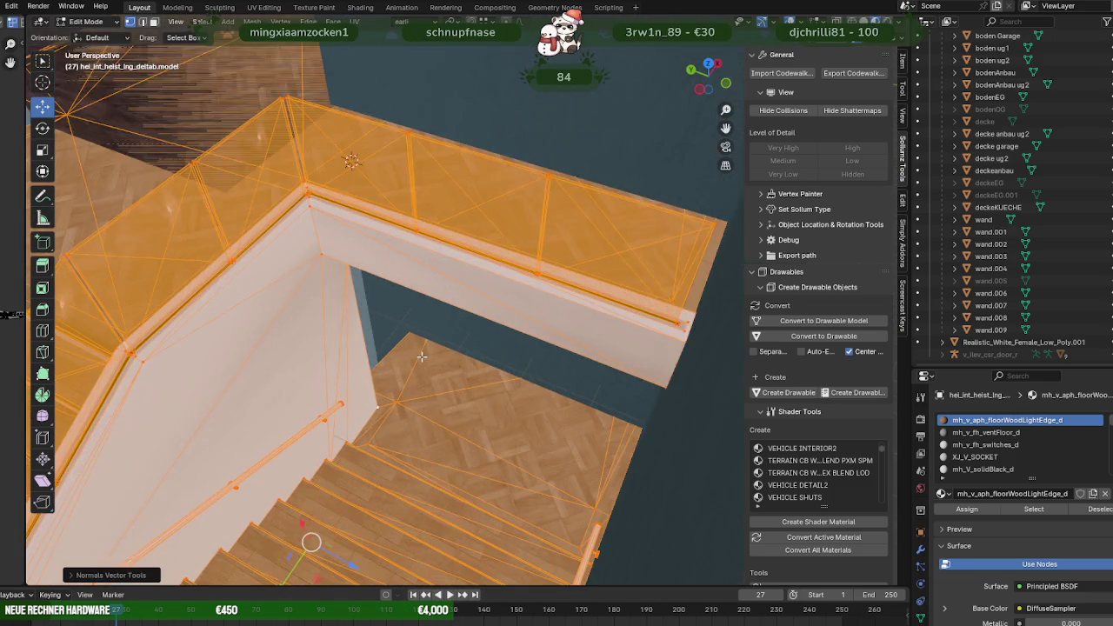
scroll(470, 299, "up", 3)
scroll(469, 300, "up", 5)
scroll(469, 348, "down", 3)
scroll(468, 407, "up", 4)
scroll(467, 407, "down", 4)
middle_click_drag(468, 407, 347, 276)
scroll(347, 276, "up", 2)
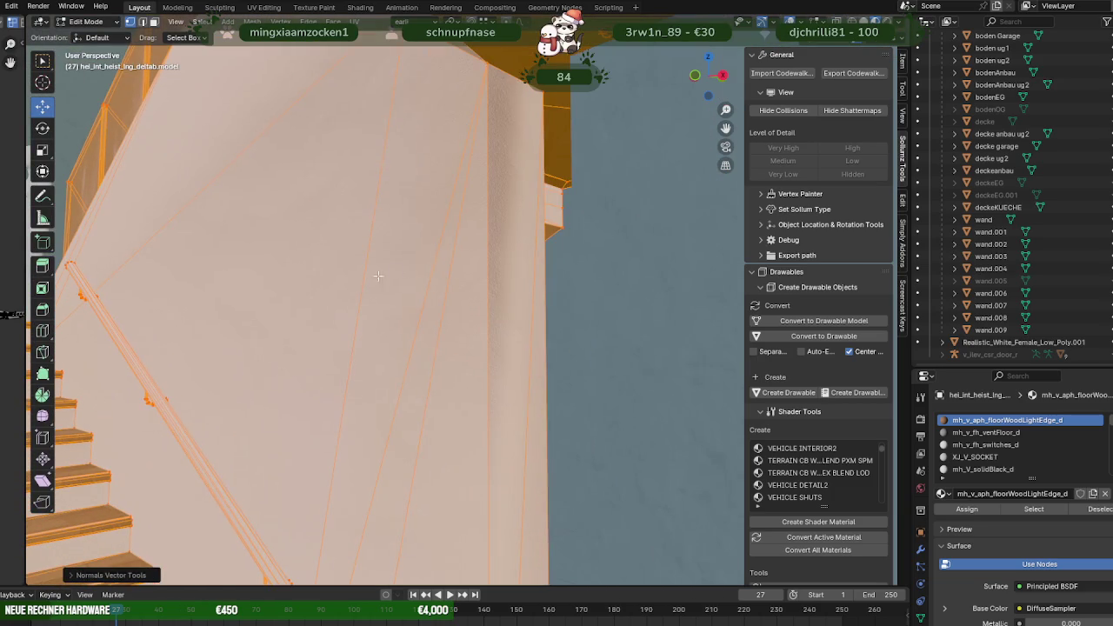
left_click(522, 382)
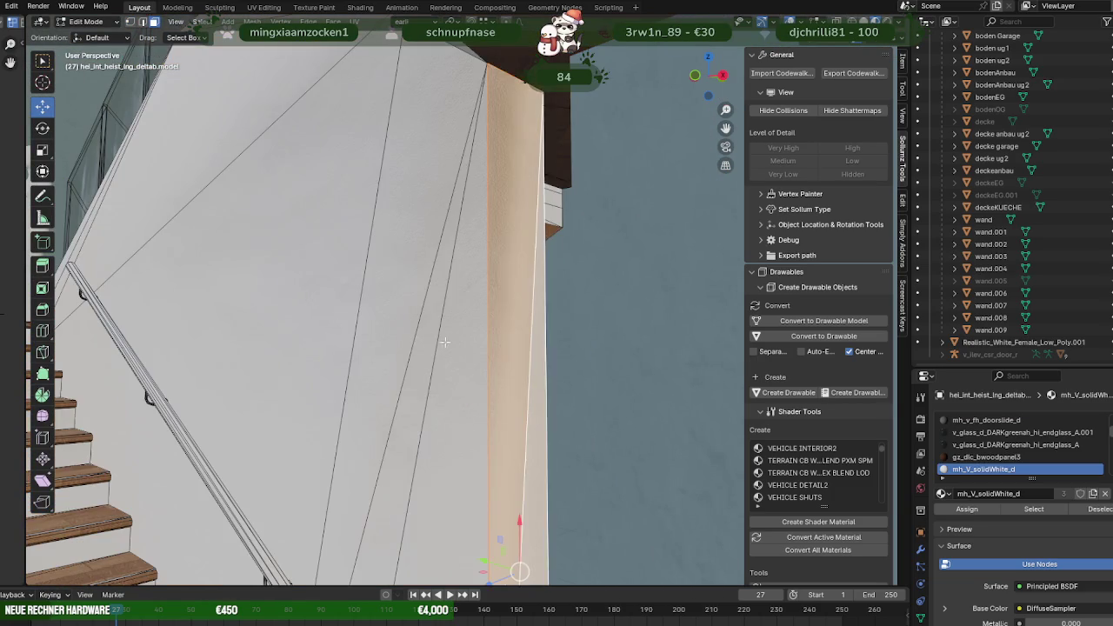
Move the wall's corner edge along the Y axis toward the blue wall.
scroll(430, 330, "up", 3)
scroll(473, 353, "down", 3)
mouse_move(473, 353)
middle_mouse_down()
mouse_move(457, 429)
mouse_move(457, 410)
middle_mouse_up()
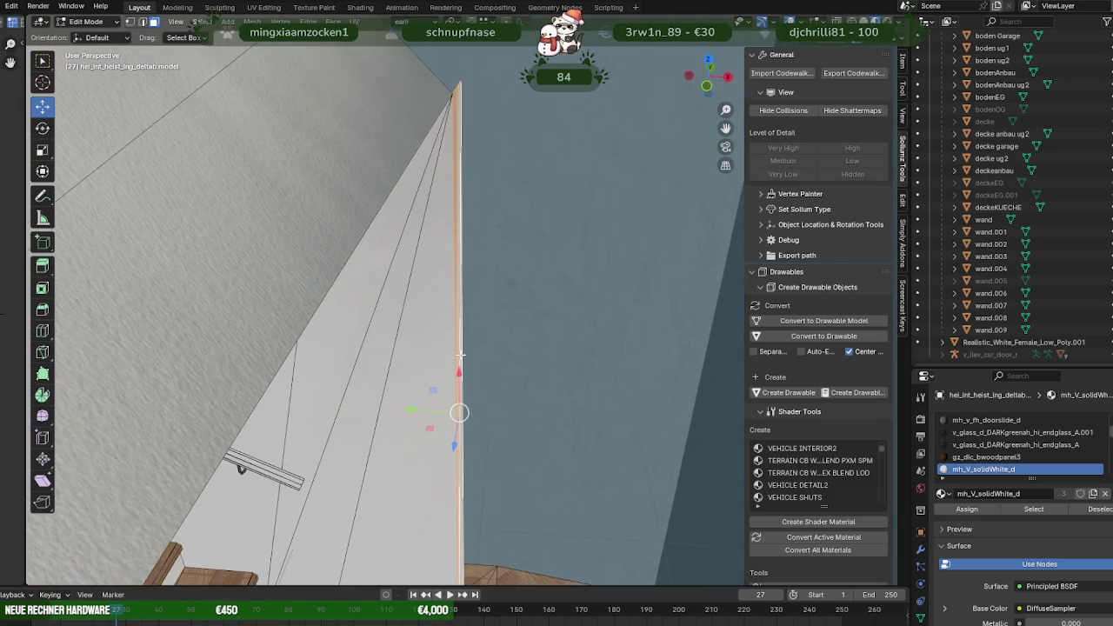
key("g")
key("y")
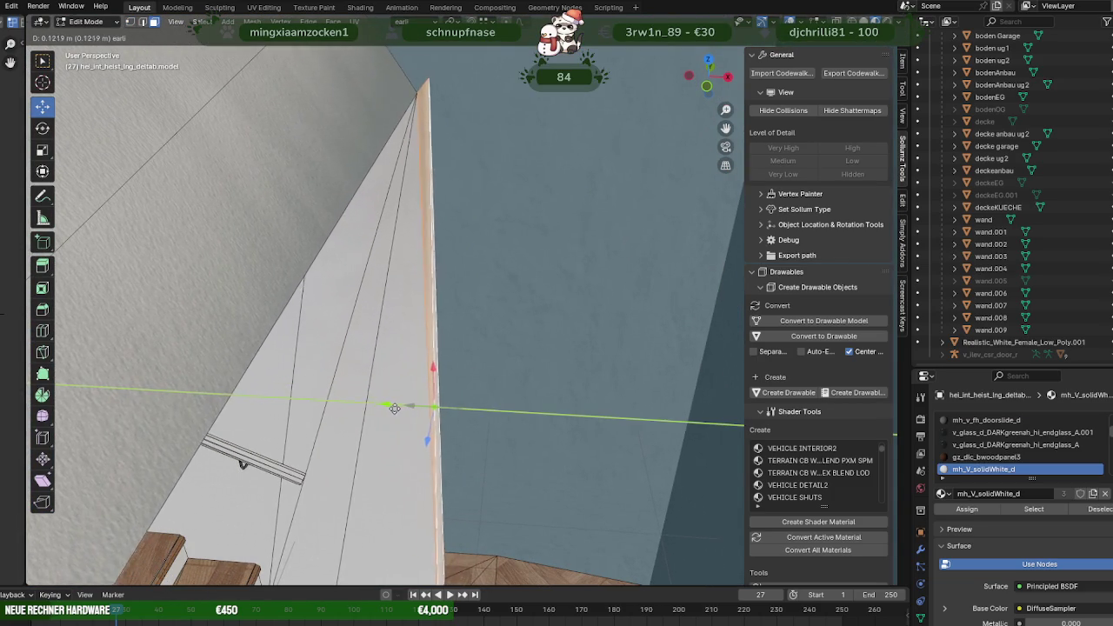
mouse_move(366, 422)
middle_mouse_down()
mouse_move(416, 318)
mouse_move(423, 273)
middle_mouse_up()
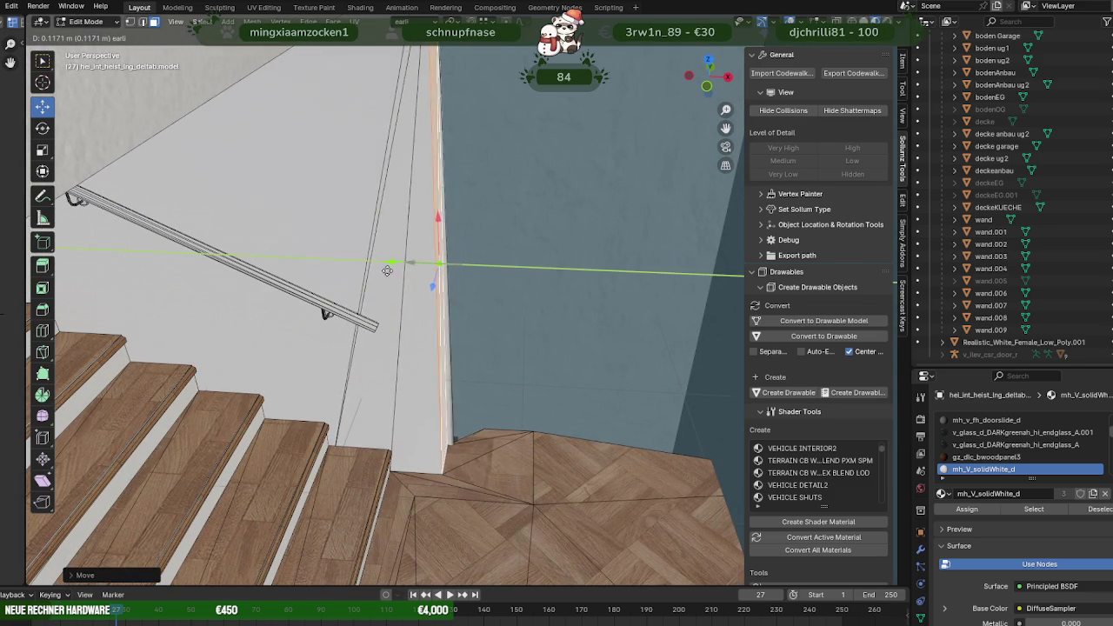
mouse_move(338, 274)
middle_mouse_down()
mouse_move(441, 355)
mouse_move(393, 284)
middle_mouse_up()
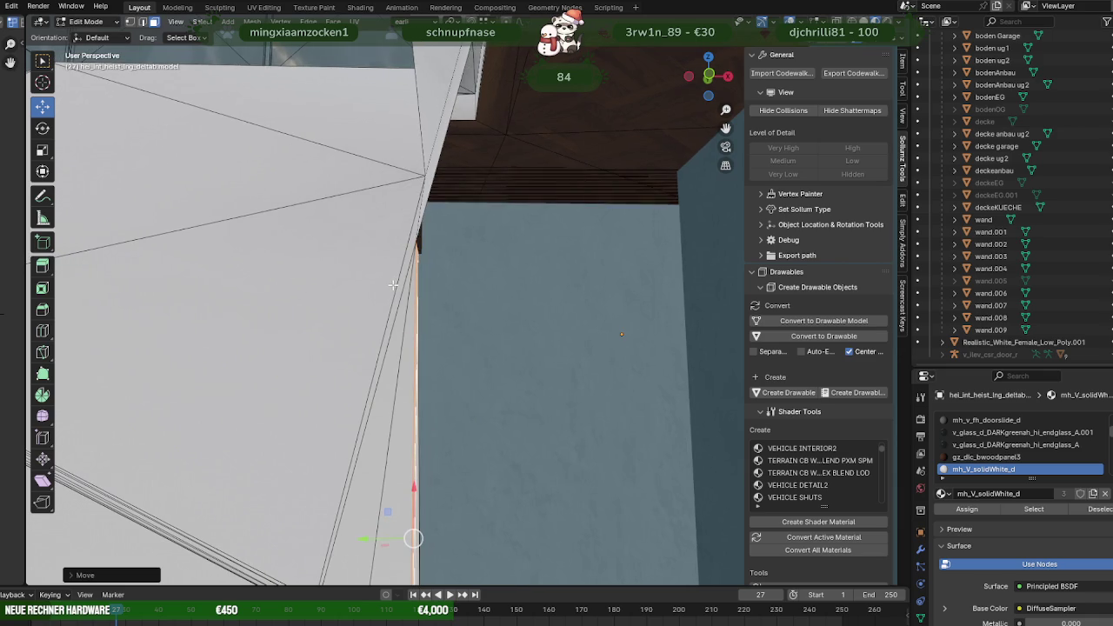
key("ctrl+z")
Slide the ceiling corner vertex along Y until it meets the blue wall.
mouse_move(409, 289)
middle_mouse_down()
mouse_move(451, 311)
mouse_move(442, 296)
mouse_move(497, 348)
mouse_move(458, 279)
middle_mouse_up()
mouse_move(539, 284)
middle_mouse_down()
mouse_move(583, 293)
mouse_move(353, 299)
mouse_move(298, 279)
mouse_move(373, 335)
mouse_move(504, 400)
mouse_move(426, 326)
middle_mouse_up()
right_click(443, 293)
left_click(442, 291)
mouse_move(448, 392)
middle_mouse_down()
mouse_move(452, 449)
mouse_move(411, 372)
middle_mouse_up()
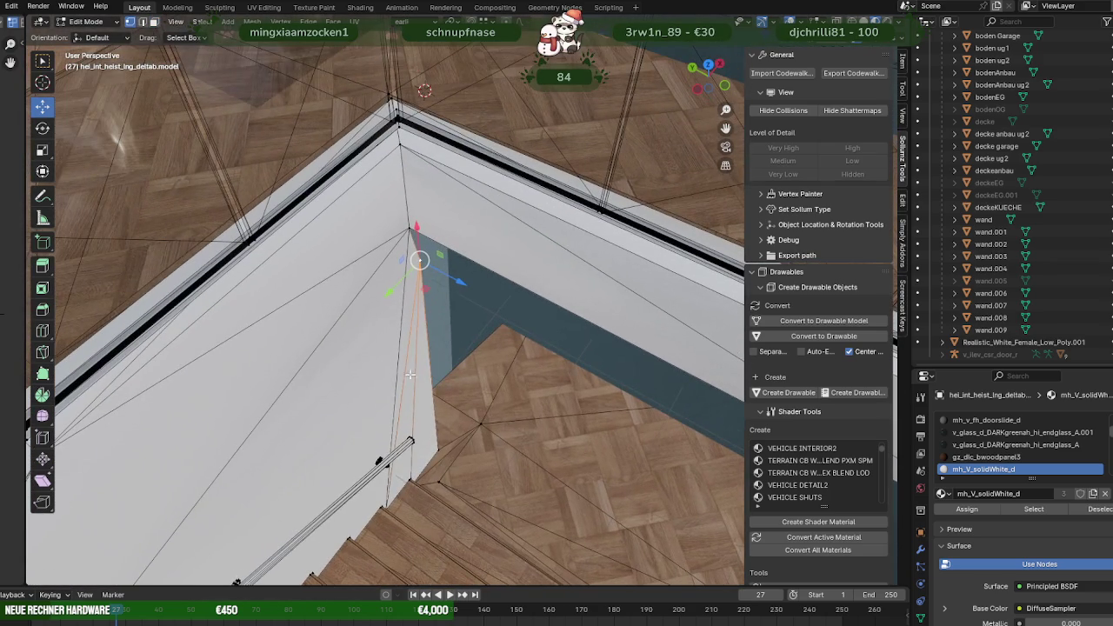
left_click_drag(393, 297, 402, 223)
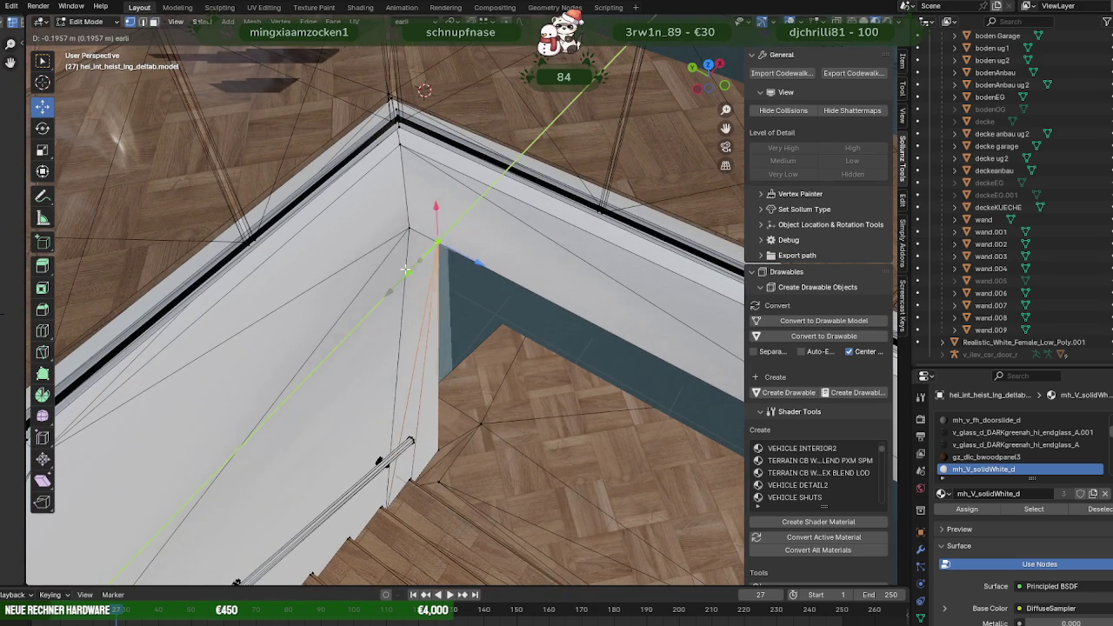
left_click_drag(405, 270, 410, 240)
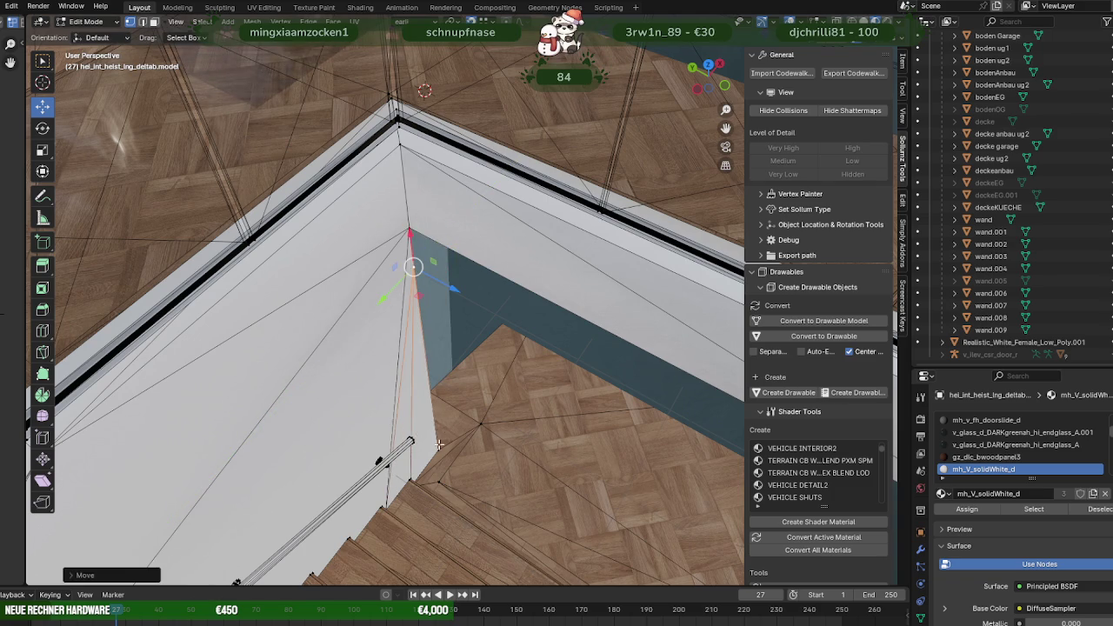
left_click_drag(409, 490, 407, 242)
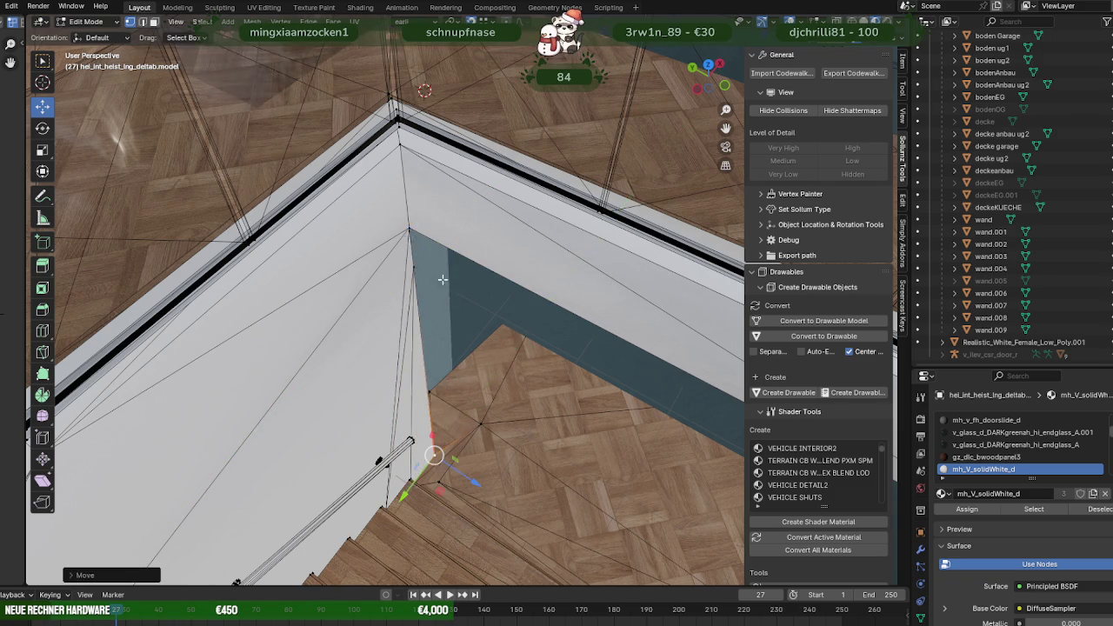
middle_click_drag(420, 253, 392, 189)
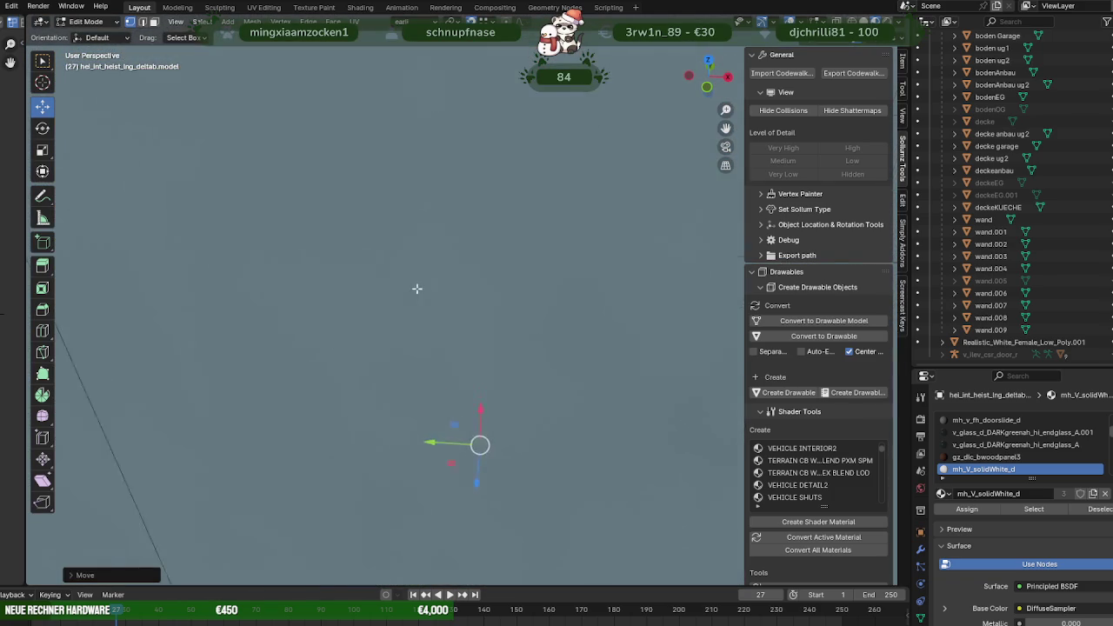
mouse_move(416, 288)
middle_mouse_down()
mouse_move(484, 298)
mouse_move(458, 302)
mouse_move(363, 254)
mouse_move(412, 233)
mouse_move(512, 338)
middle_mouse_up()
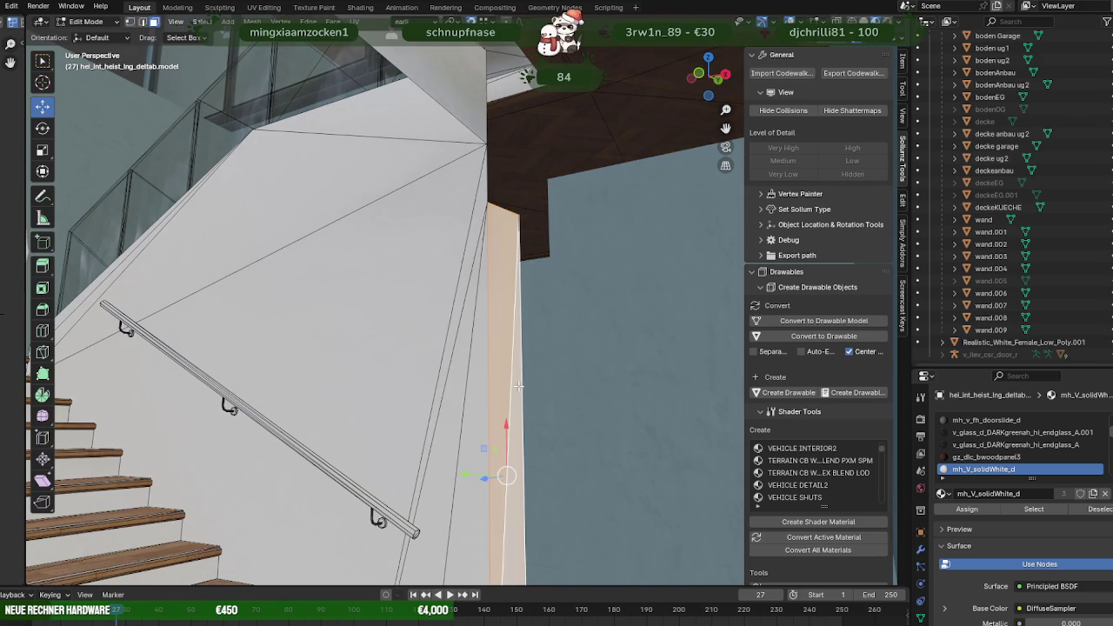
Remove the thin selected face strip at the white wall's corner.
key("h")
middle_click_drag(518, 462, 517, 486)
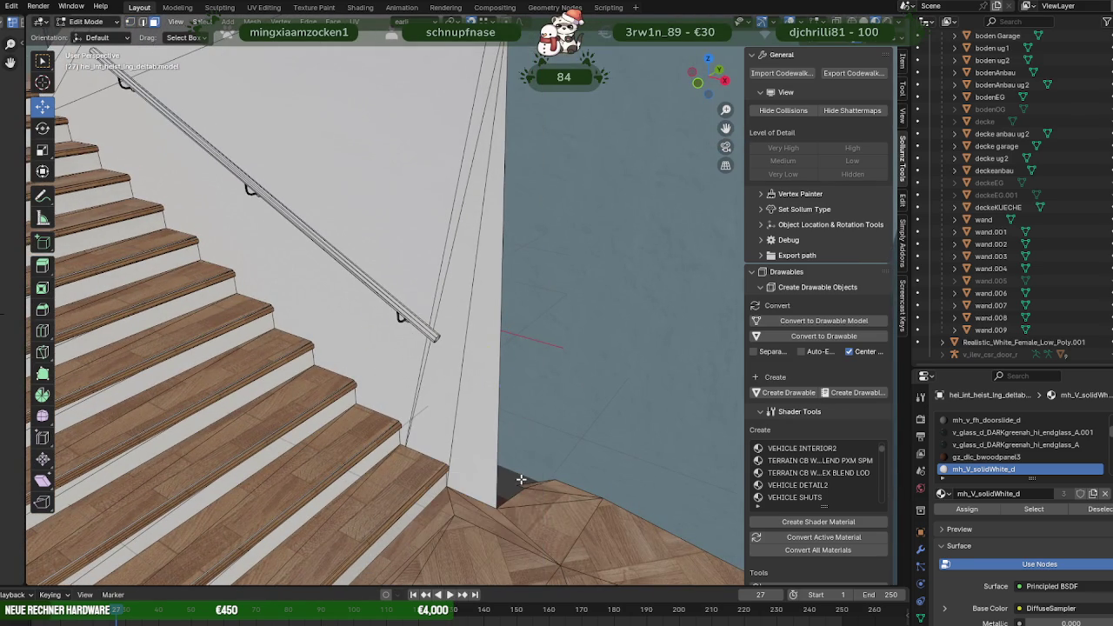
scroll(479, 418, "up", 4)
scroll(579, 414, "down", 4)
mouse_move(579, 414)
middle_mouse_down()
mouse_move(487, 404)
mouse_move(529, 405)
mouse_move(440, 330)
mouse_move(453, 382)
mouse_move(414, 407)
mouse_move(296, 408)
mouse_move(338, 378)
mouse_move(430, 409)
mouse_move(589, 433)
middle_mouse_up()
scroll(487, 405, "down", 3)
Box-select the small wooden floor piece beside the stairs.
scroll(594, 434, "up", 3)
scroll(592, 435, "down", 3)
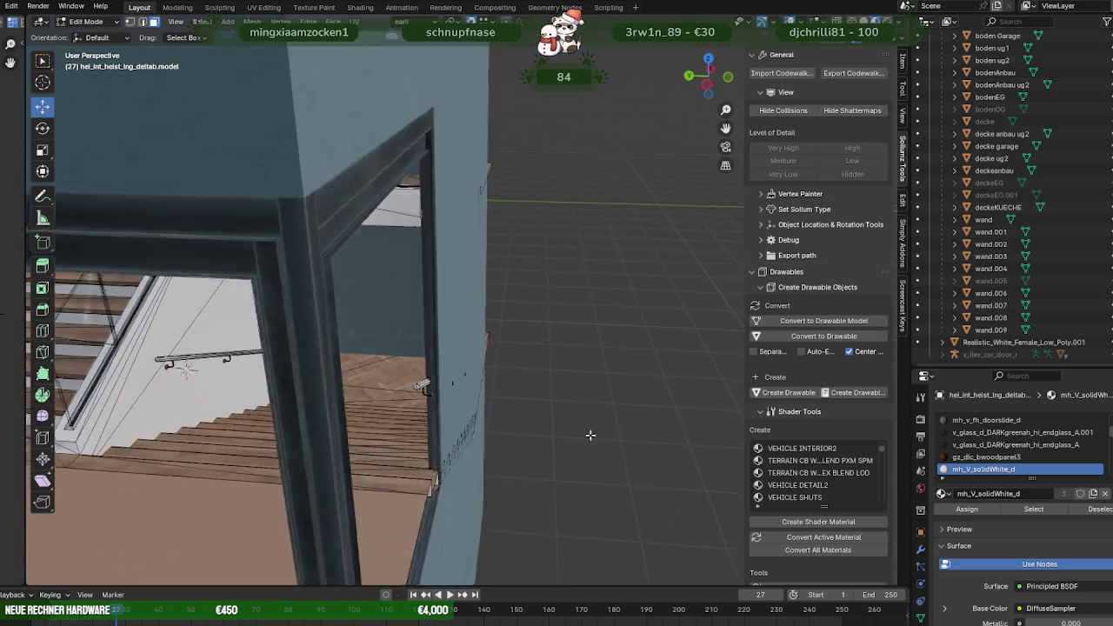
scroll(574, 437, "up", 3)
scroll(514, 409, "up", 1)
scroll(514, 408, "up", 2)
scroll(490, 417, "up", 1)
middle_click_drag(490, 417, 386, 412)
scroll(444, 405, "down", 3)
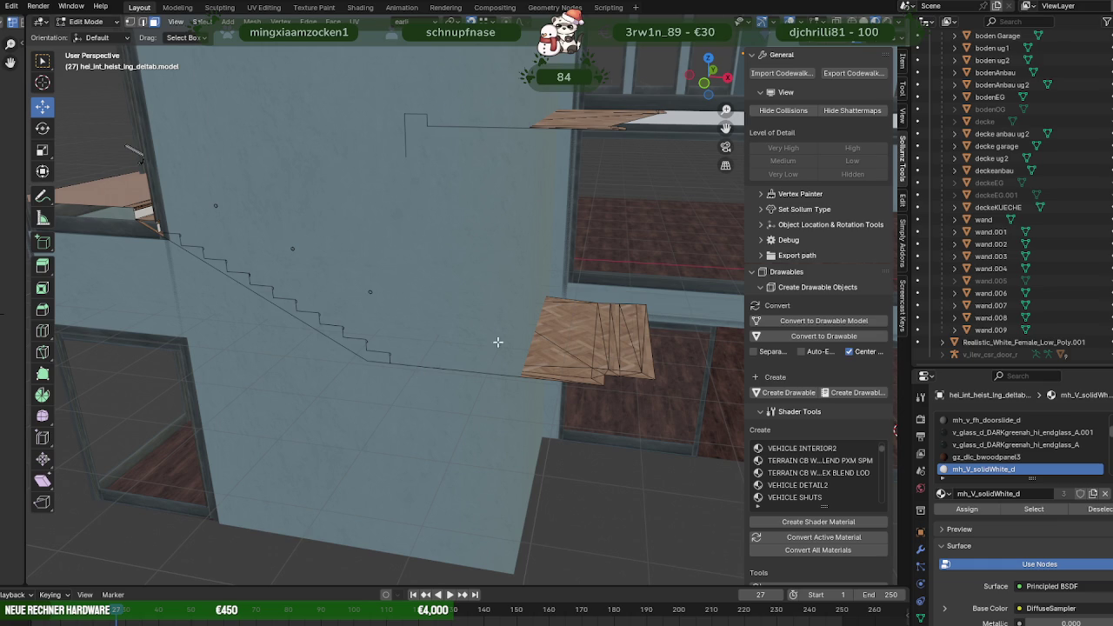
scroll(482, 357, "down", 3)
mouse_move(522, 330)
middle_mouse_down()
mouse_move(459, 322)
mouse_move(555, 320)
middle_mouse_up()
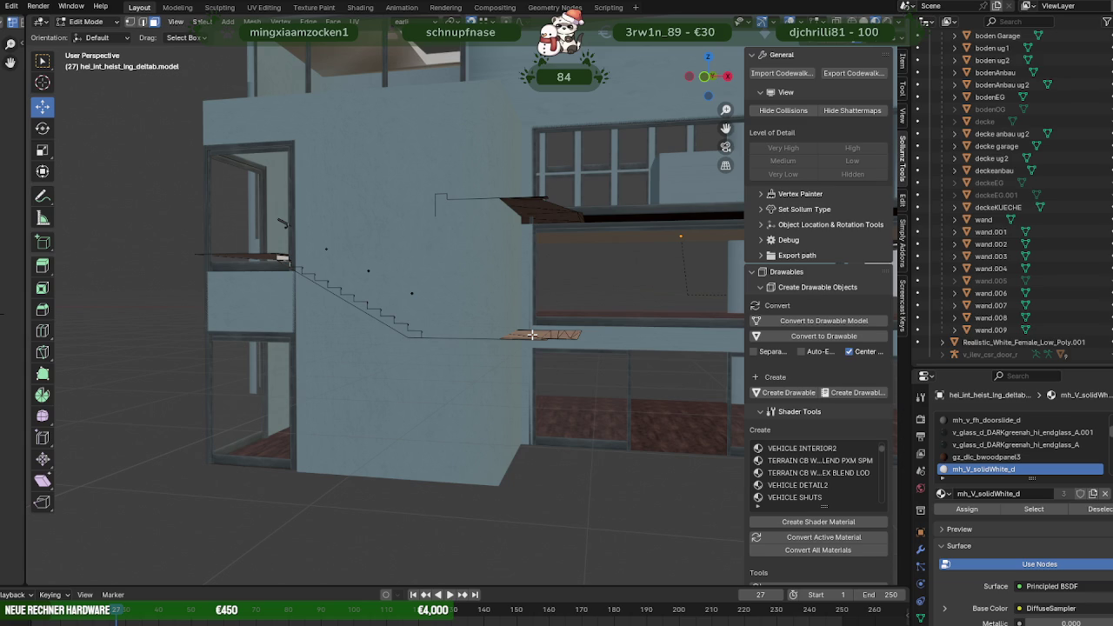
mouse_move(472, 320)
middle_mouse_down()
mouse_move(509, 368)
mouse_move(470, 372)
middle_mouse_up()
mouse_move(555, 387)
middle_mouse_down()
mouse_move(564, 412)
mouse_move(605, 406)
middle_mouse_up()
left_click_drag(605, 406, 571, 379)
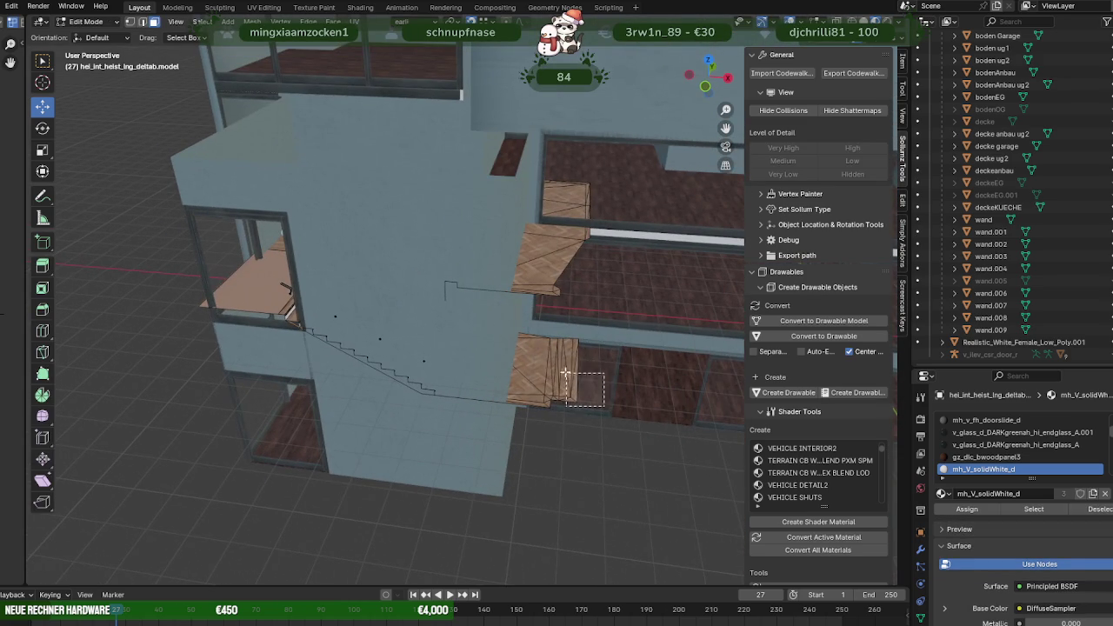
middle_click_drag(566, 359, 531, 361)
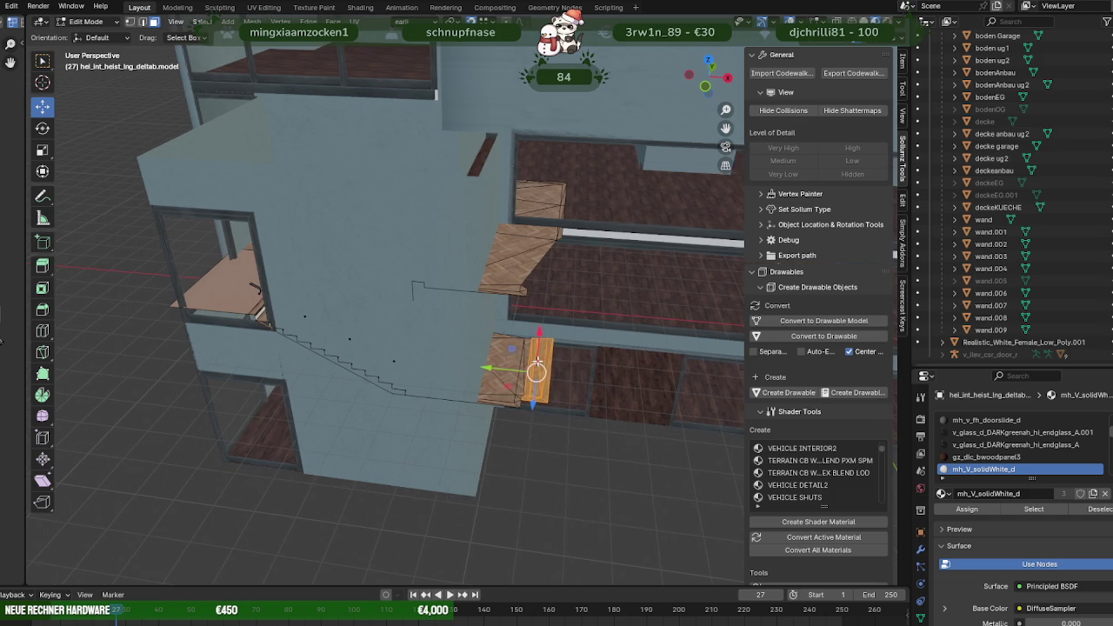
Separate the small floor piece into its own object and move it 2.256 m along X.
right_click(531, 360)
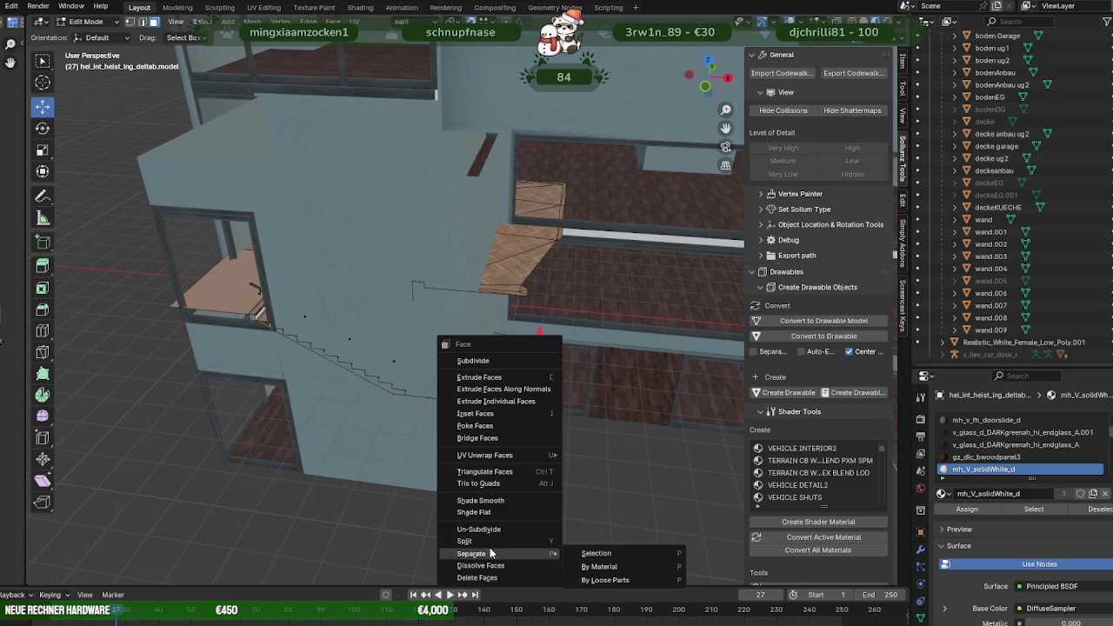
left_click(597, 553)
key("Tab")
left_click(564, 422)
key("Tab")
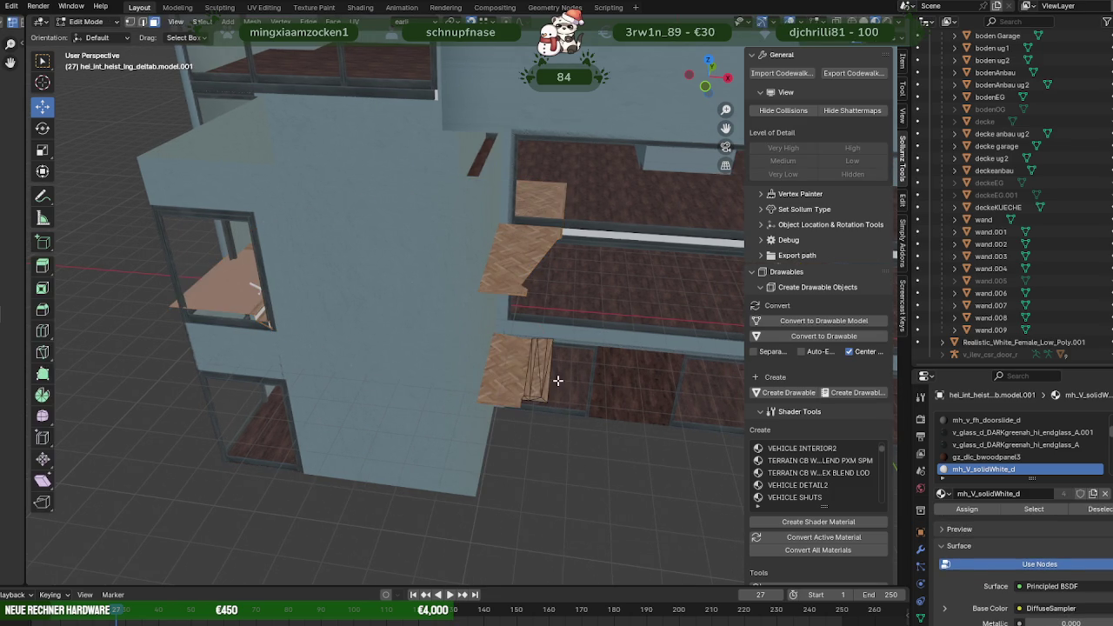
key("shift+z")
key("KP_Decimal")
left_click_drag(549, 376, 404, 394)
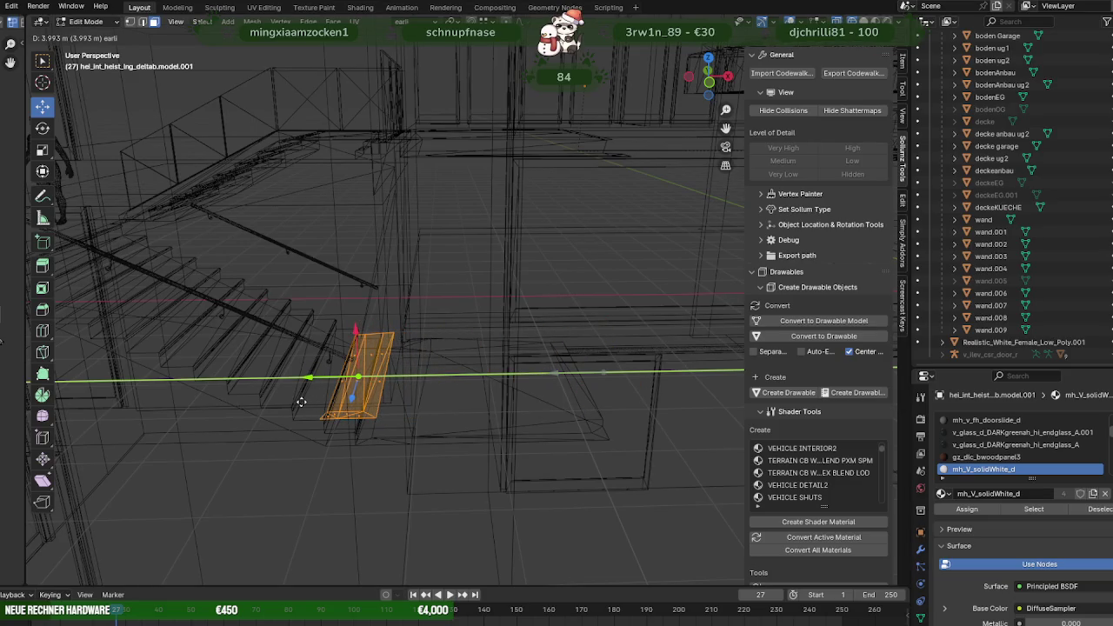
mouse_move(296, 402)
middle_mouse_down()
mouse_move(429, 371)
mouse_move(406, 367)
mouse_move(364, 396)
mouse_move(392, 391)
middle_mouse_up()
key("shift+z")
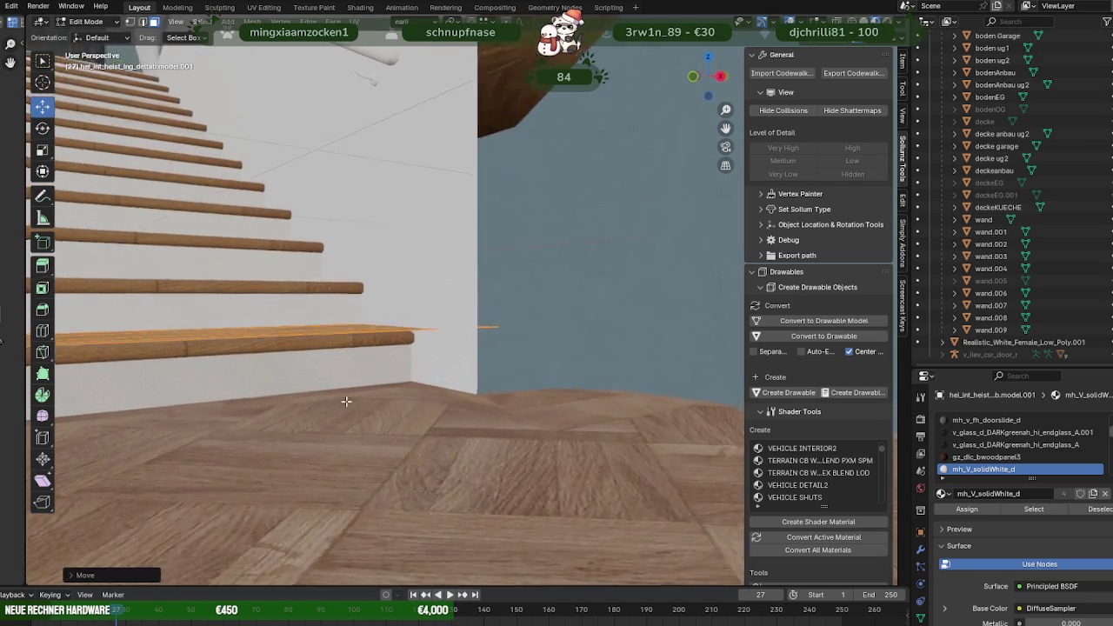
Open wall wand.009 for mesh editing with its face selection cleared.
left_click(408, 389)
key("KP_Decimal")
left_click(420, 406)
middle_click_drag(418, 403, 435, 430)
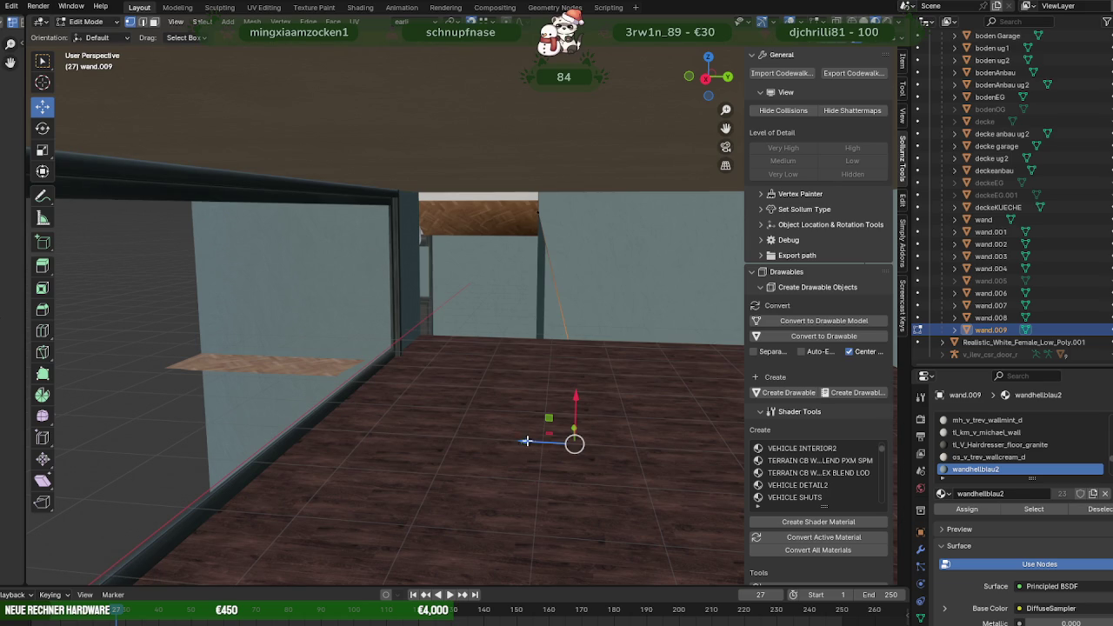
Exit wand.009 to Object Mode, zoom toward the window, and select the staircase model.
mouse_move(484, 305)
middle_mouse_down()
mouse_move(549, 335)
mouse_move(485, 344)
mouse_move(532, 393)
mouse_move(435, 402)
middle_mouse_up()
key("Tab")
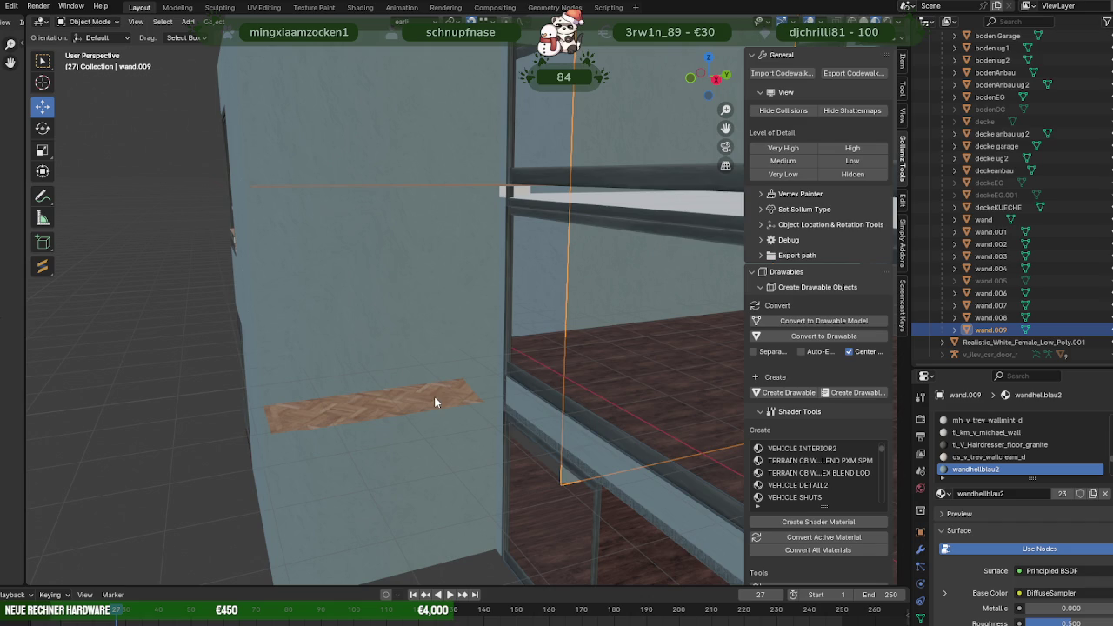
mouse_move(393, 346)
middle_mouse_down()
mouse_move(502, 378)
mouse_move(601, 359)
mouse_move(432, 357)
mouse_move(455, 355)
mouse_move(457, 331)
mouse_move(520, 323)
mouse_move(507, 316)
mouse_move(527, 318)
mouse_move(474, 332)
mouse_move(432, 383)
mouse_move(387, 410)
mouse_move(464, 430)
mouse_move(530, 417)
mouse_move(460, 367)
middle_mouse_up()
scroll(598, 362, "up", 2)
scroll(598, 360, "up", 2)
scroll(587, 354, "up", 2)
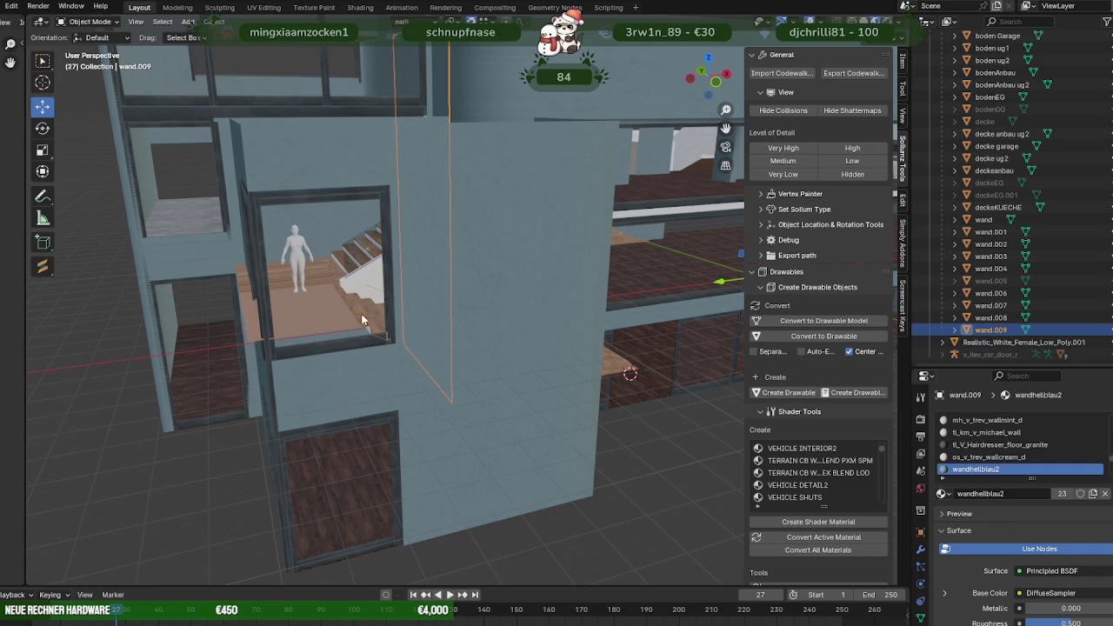
left_click(245, 304)
key("Tab")
left_click(238, 291)
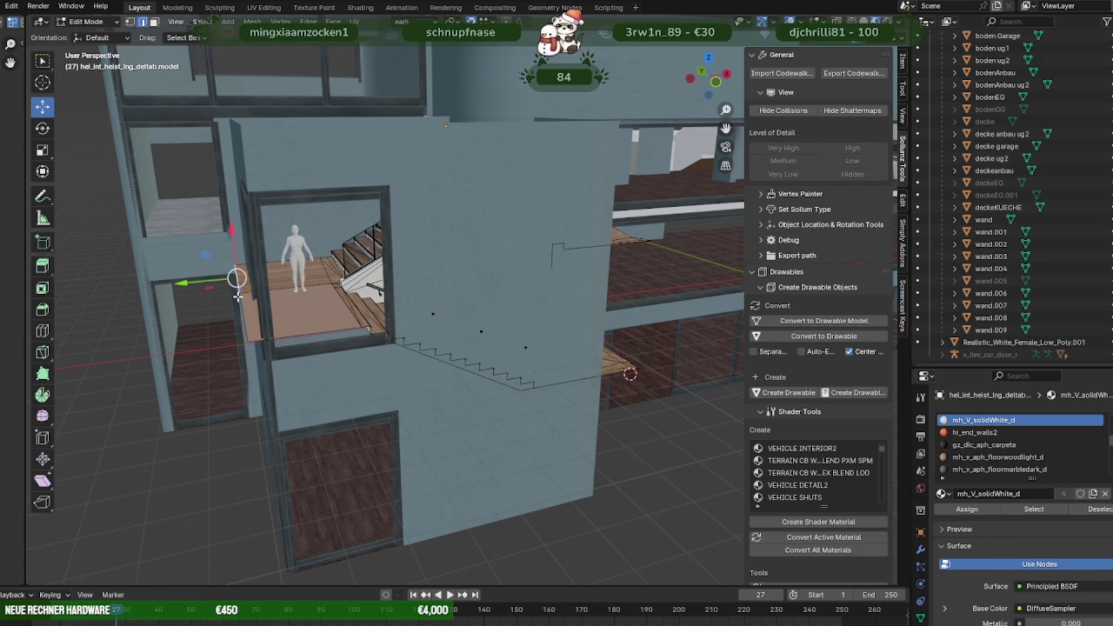
middle_click_drag(248, 309, 221, 323)
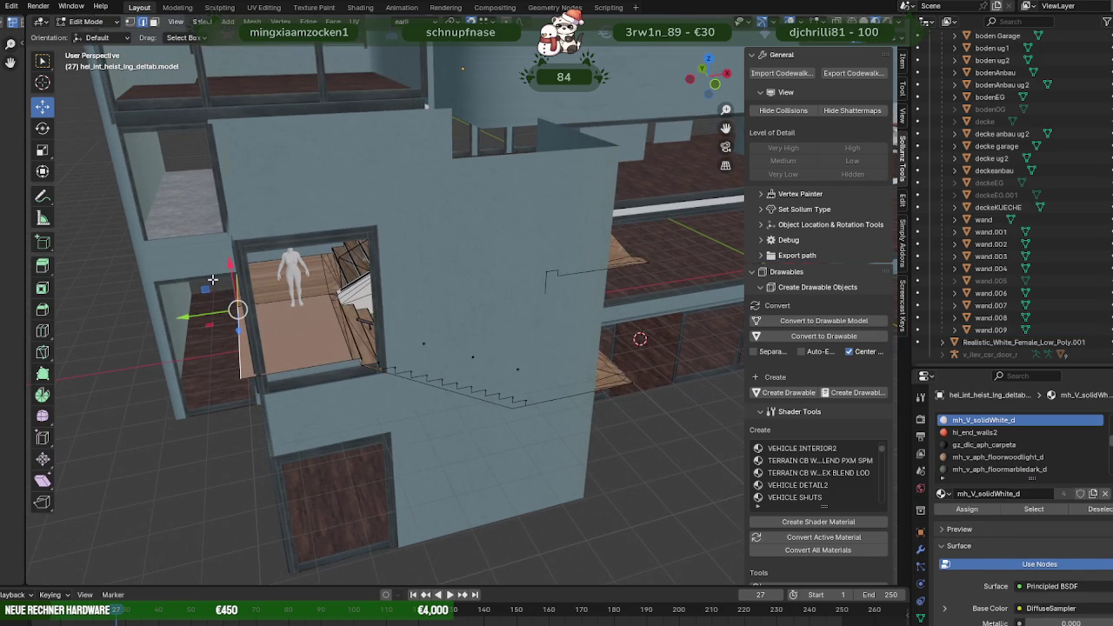
middle_click_drag(209, 285, 311, 323)
mouse_move(250, 330)
left_mouse_down()
mouse_move(278, 233)
mouse_move(305, 248)
left_mouse_up()
middle_click_drag(304, 248, 342, 372)
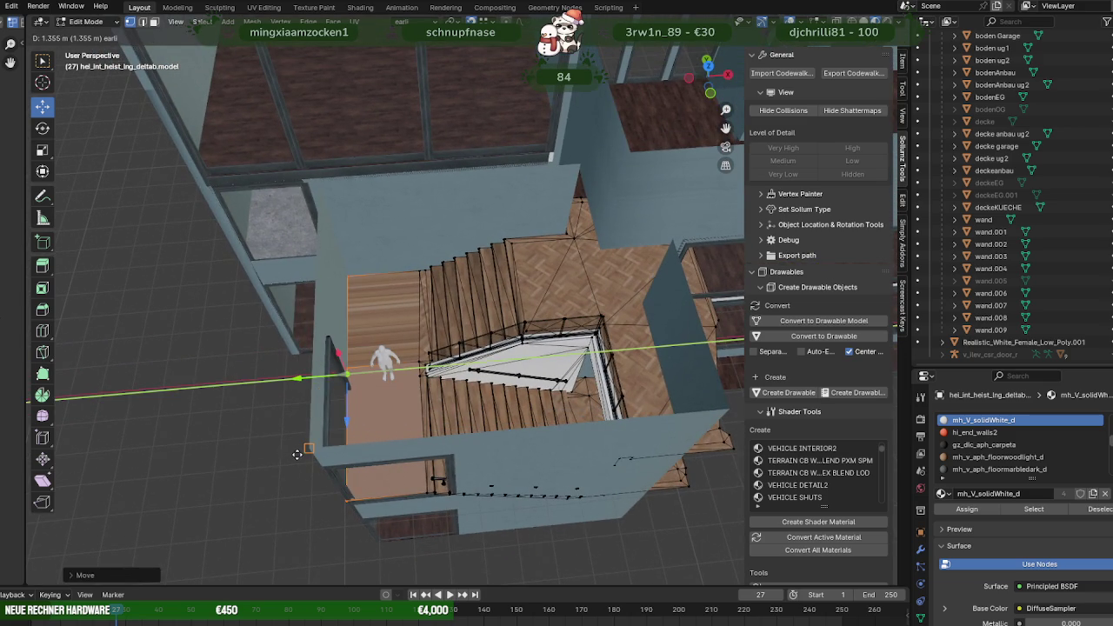
mouse_move(317, 442)
middle_mouse_down()
mouse_move(431, 359)
mouse_move(447, 371)
mouse_move(374, 372)
mouse_move(384, 369)
middle_mouse_up()
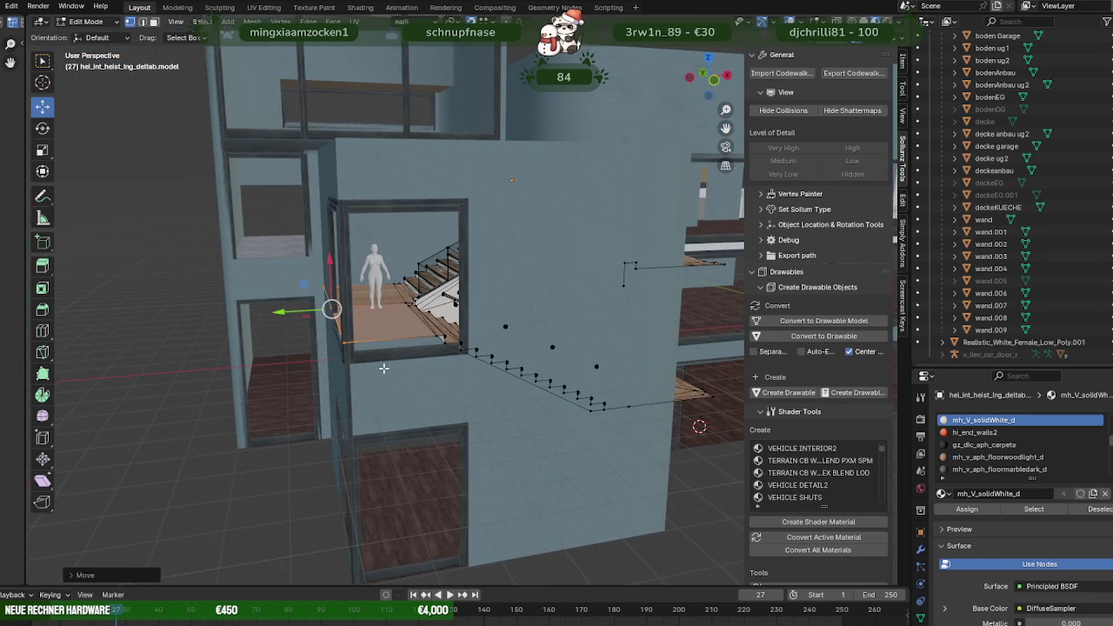
mouse_move(348, 317)
middle_mouse_down()
mouse_move(382, 339)
mouse_move(256, 315)
mouse_move(452, 348)
mouse_move(419, 361)
mouse_move(377, 330)
mouse_move(389, 343)
mouse_move(362, 299)
mouse_move(348, 308)
mouse_move(377, 391)
mouse_move(261, 400)
mouse_move(310, 322)
mouse_move(443, 447)
mouse_move(370, 420)
mouse_move(395, 409)
mouse_move(417, 415)
mouse_move(345, 437)
middle_mouse_up()
mouse_move(376, 447)
middle_mouse_down()
mouse_move(553, 395)
mouse_move(377, 391)
mouse_move(360, 406)
mouse_move(341, 402)
mouse_move(429, 410)
middle_mouse_up()
scroll(556, 410, "up", 5)
mouse_move(556, 409)
middle_mouse_down()
mouse_move(473, 408)
mouse_move(447, 378)
mouse_move(460, 366)
mouse_move(490, 395)
mouse_move(395, 394)
middle_mouse_up()
scroll(473, 408, "down", 2)
Return to Object Mode and orbit to view the interior floor from above.
key("Tab")
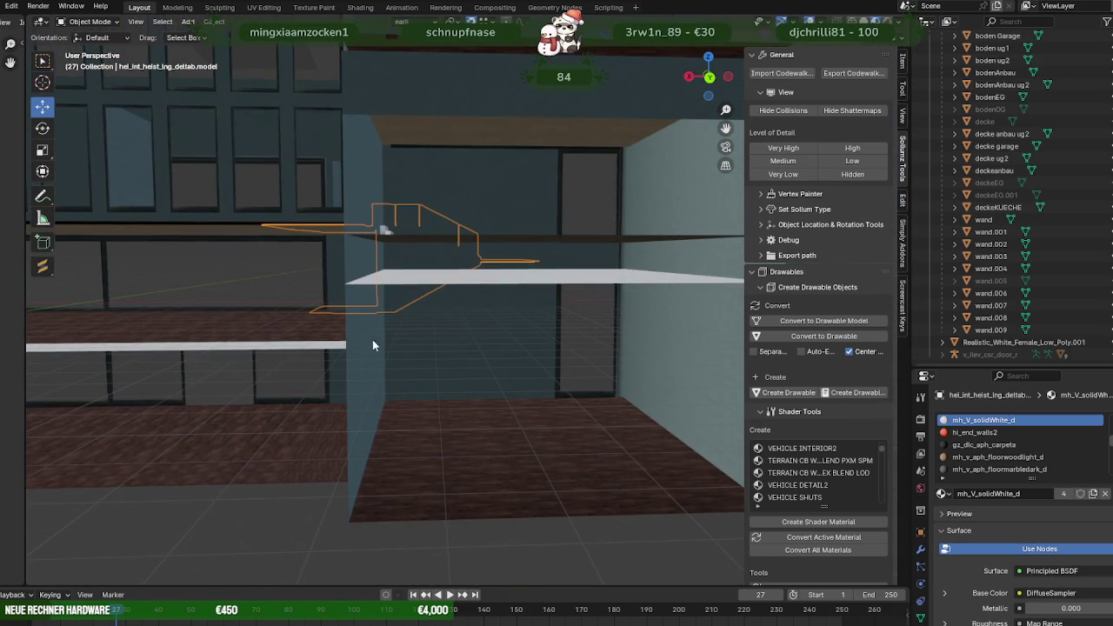
mouse_move(403, 266)
middle_mouse_down()
mouse_move(455, 240)
mouse_move(427, 234)
mouse_move(460, 263)
mouse_move(417, 288)
mouse_move(385, 258)
mouse_move(285, 269)
mouse_move(314, 264)
mouse_move(412, 337)
mouse_move(424, 309)
middle_mouse_up()
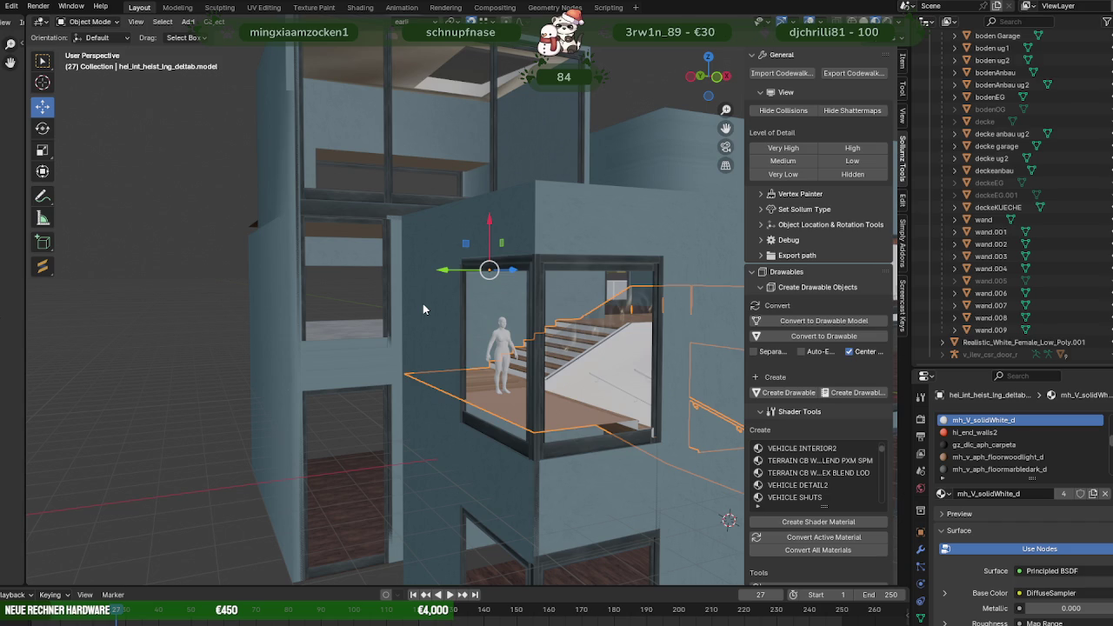
middle_click_drag(424, 309, 570, 351)
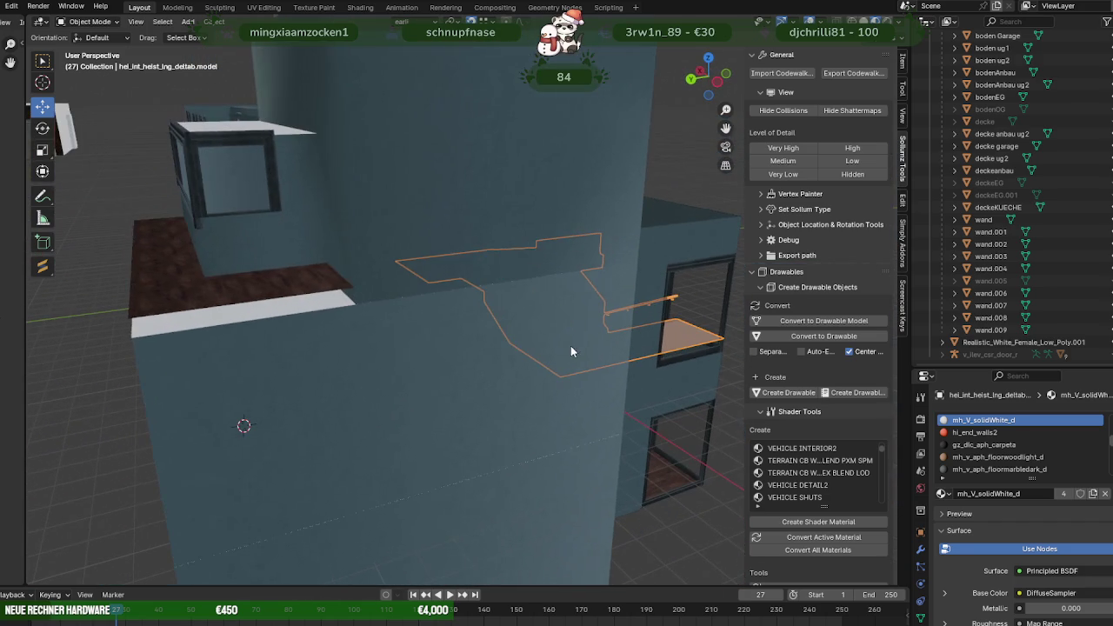
mouse_move(465, 376)
middle_mouse_down()
mouse_move(454, 380)
mouse_move(502, 364)
middle_mouse_up()
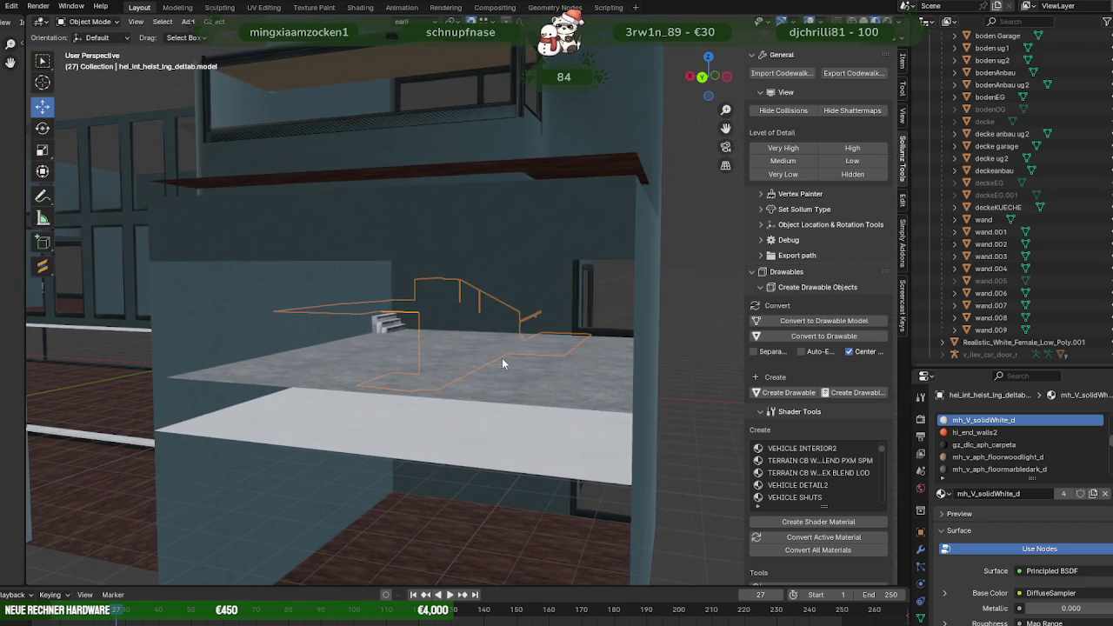
Open boden Garage in face-select Edit Mode, select its face, and show wireframe.
left_click(502, 363)
key("Tab")
key("3")
left_click(525, 366)
mouse_move(525, 366)
middle_mouse_down()
mouse_move(316, 379)
mouse_move(402, 380)
mouse_move(448, 395)
middle_mouse_up()
mouse_move(367, 369)
middle_mouse_down()
mouse_move(435, 383)
mouse_move(474, 410)
mouse_move(448, 253)
middle_mouse_up()
key("shift+z")
scroll(474, 410, "down", 5)
mouse_move(516, 412)
middle_mouse_down()
mouse_move(516, 423)
mouse_move(477, 409)
mouse_move(489, 341)
mouse_move(473, 342)
middle_mouse_up()
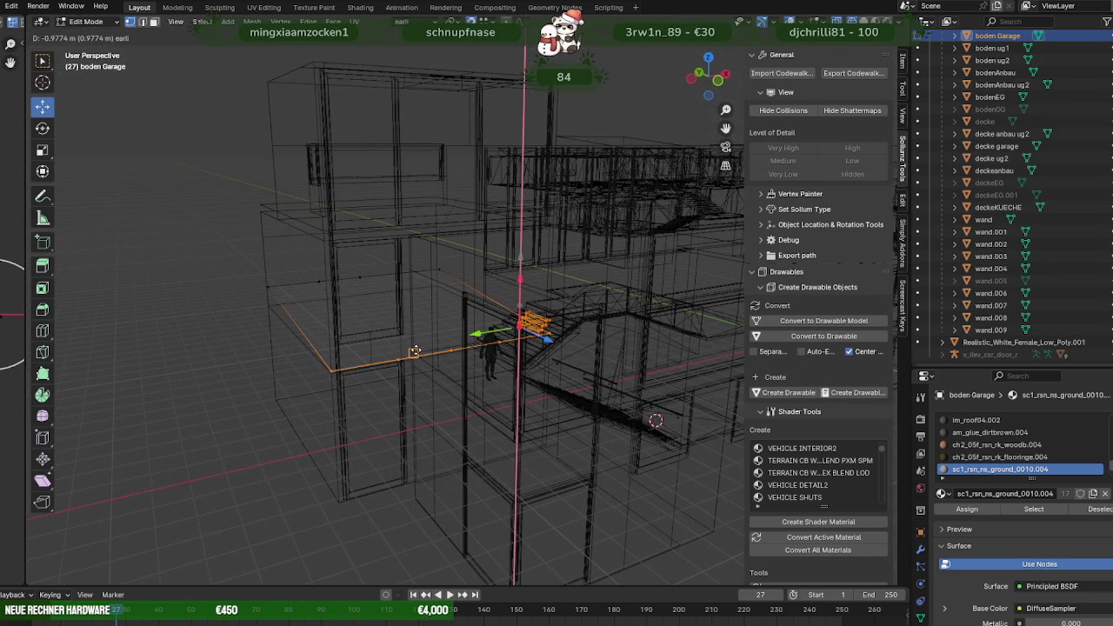
Slide the selected boden Garage floor along the X axis in wireframe view.
middle_click_drag(426, 357, 472, 333)
mouse_move(443, 371)
middle_mouse_down()
mouse_move(357, 358)
mouse_move(518, 371)
mouse_move(494, 384)
mouse_move(420, 326)
middle_mouse_up()
scroll(487, 388, "up", 5)
scroll(423, 328, "up", 2)
scroll(426, 325, "up", 2)
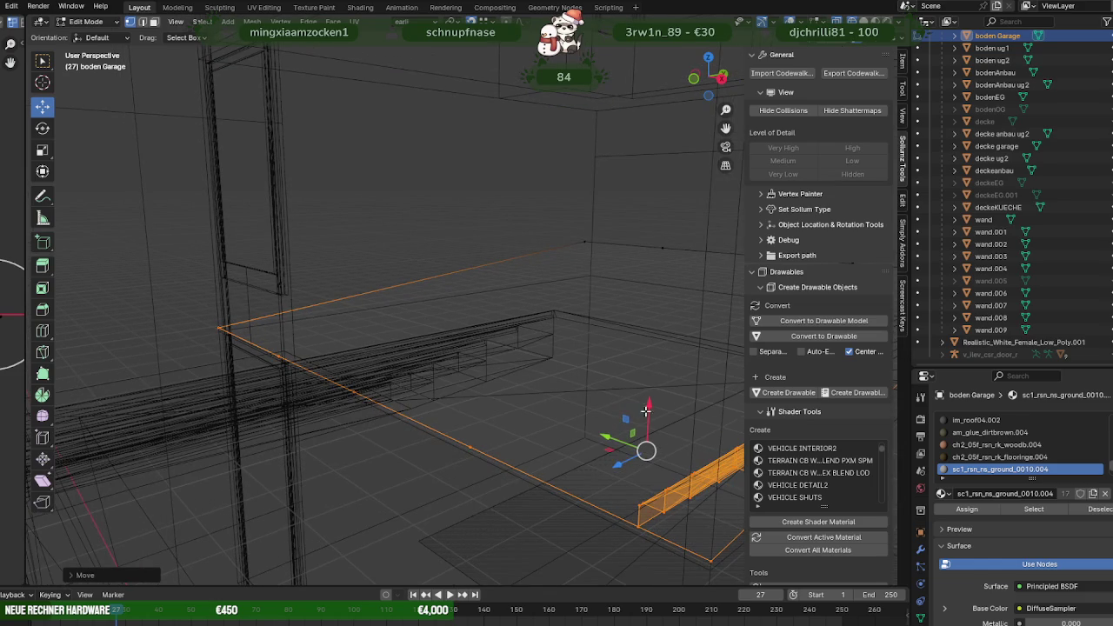
mouse_move(286, 348)
middle_mouse_down()
mouse_move(244, 313)
mouse_move(212, 334)
mouse_move(360, 427)
middle_mouse_up()
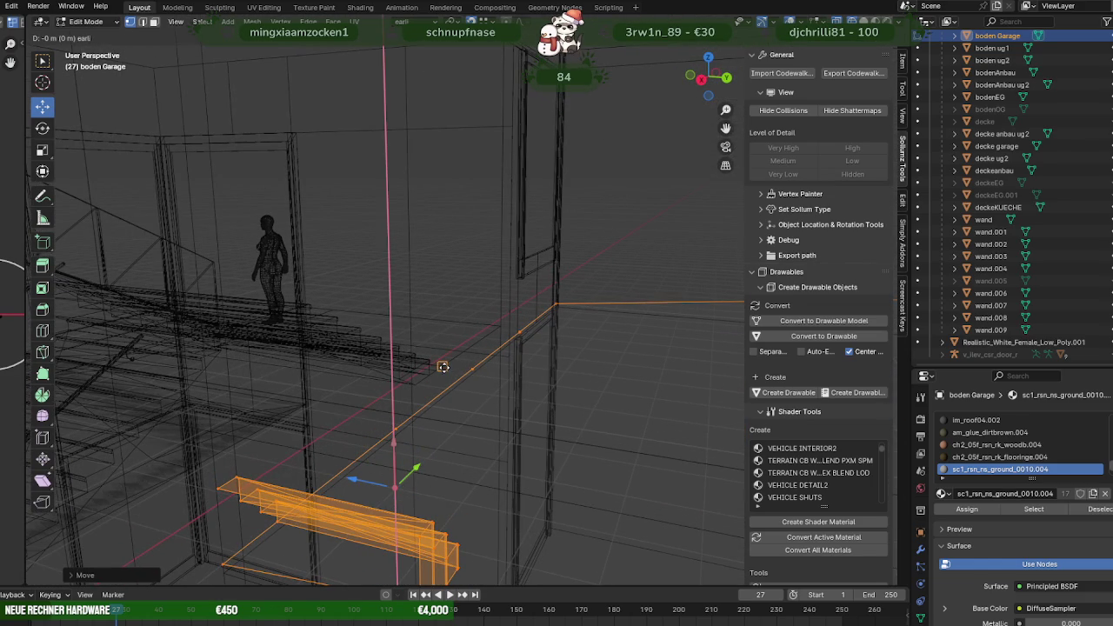
scroll(470, 370, "up", 3)
key("shift+z")
mouse_move(492, 397)
middle_mouse_down("shift")
mouse_move(435, 363)
mouse_move(368, 366)
mouse_move(467, 388)
mouse_move(318, 377)
mouse_move(325, 390)
mouse_move(397, 376)
mouse_move(279, 433)
mouse_move(249, 427)
mouse_move(281, 393)
mouse_move(330, 380)
mouse_move(307, 355)
mouse_move(315, 348)
mouse_move(368, 340)
mouse_move(473, 368)
mouse_move(460, 380)
mouse_move(510, 373)
mouse_move(527, 401)
mouse_move(489, 392)
mouse_move(487, 368)
mouse_move(515, 365)
mouse_move(518, 349)
mouse_move(450, 360)
mouse_move(490, 360)
mouse_move(450, 351)
mouse_move(291, 364)
middle_mouse_up("shift")
middle_click_drag(397, 385, 369, 387)
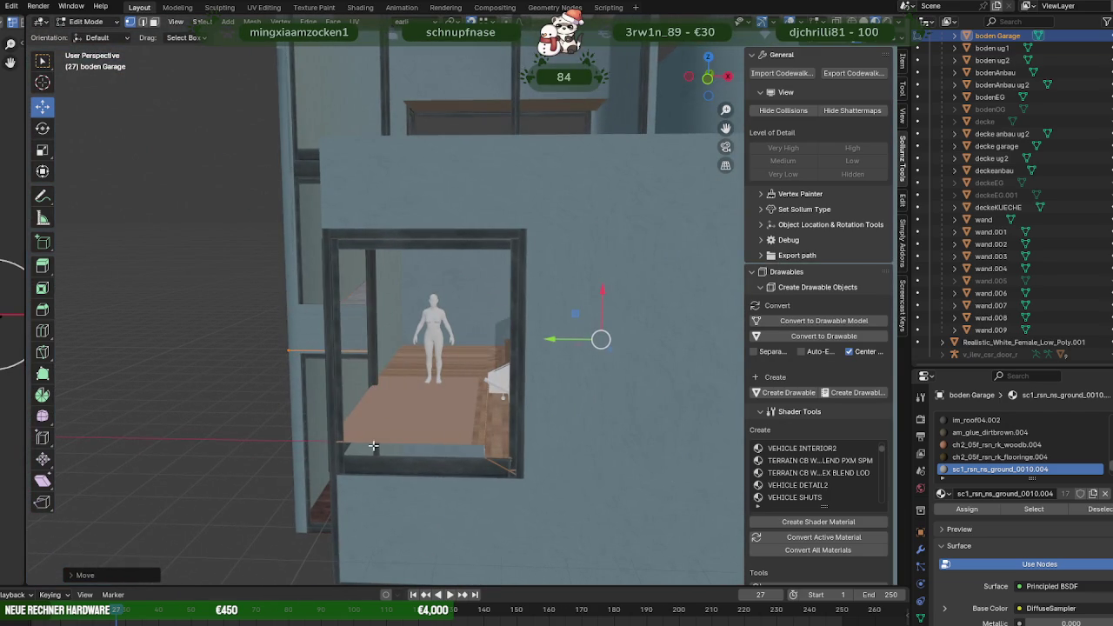
mouse_move(549, 316)
middle_mouse_down()
mouse_move(438, 373)
mouse_move(420, 369)
middle_mouse_up()
key("shift+z")
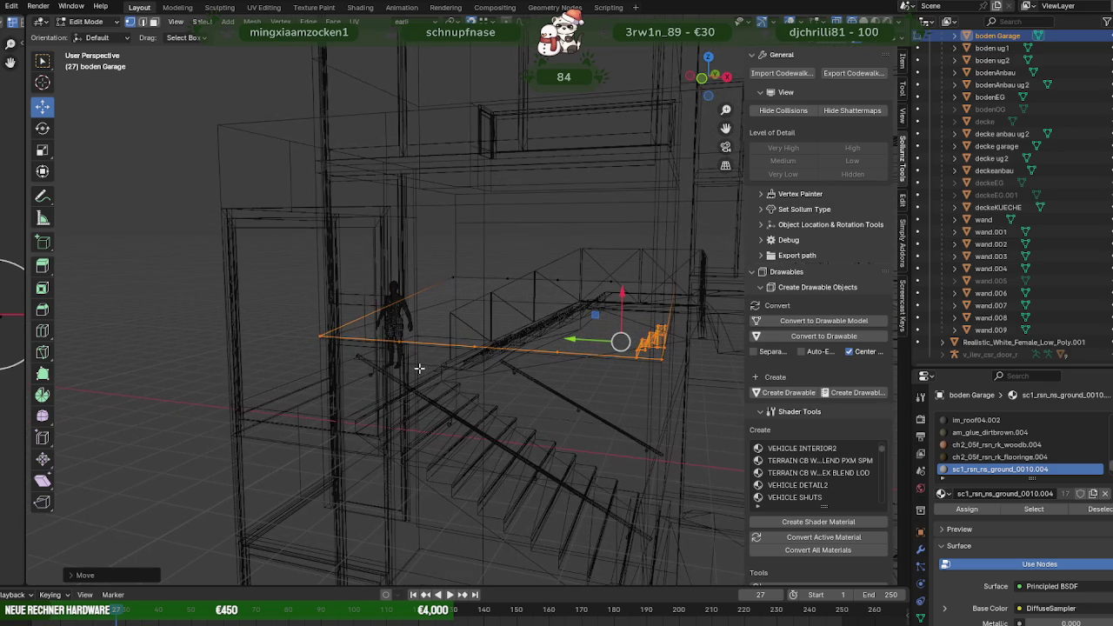
left_click_drag(621, 296, 320, 346)
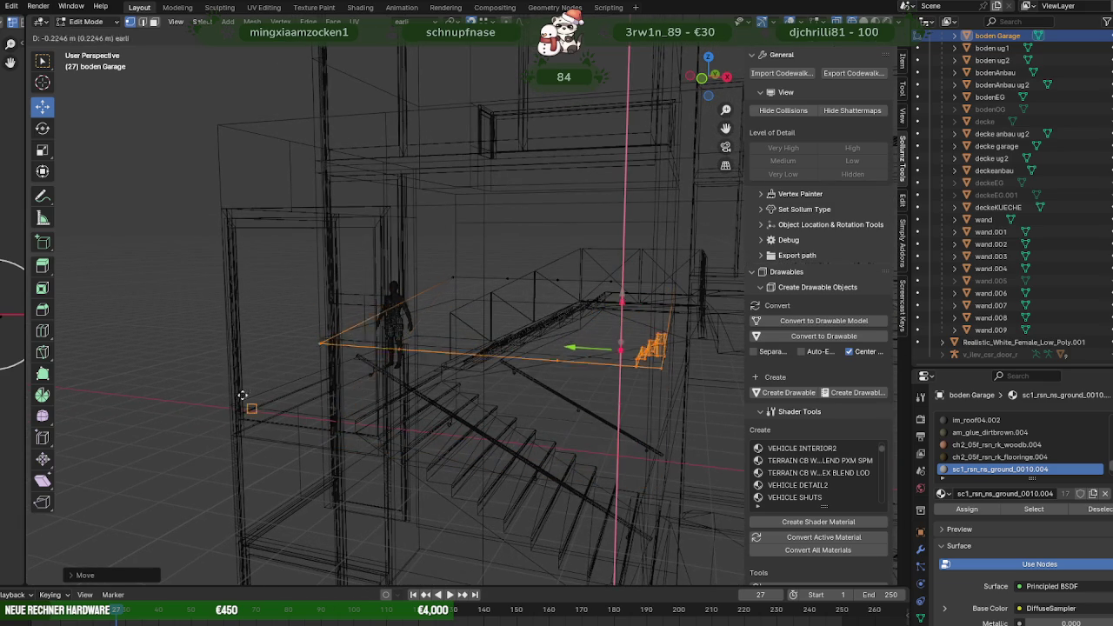
Dissolve the extra vertices along the floor edge.
mouse_move(231, 403)
middle_mouse_down()
mouse_move(451, 325)
mouse_move(336, 330)
mouse_move(366, 335)
middle_mouse_up()
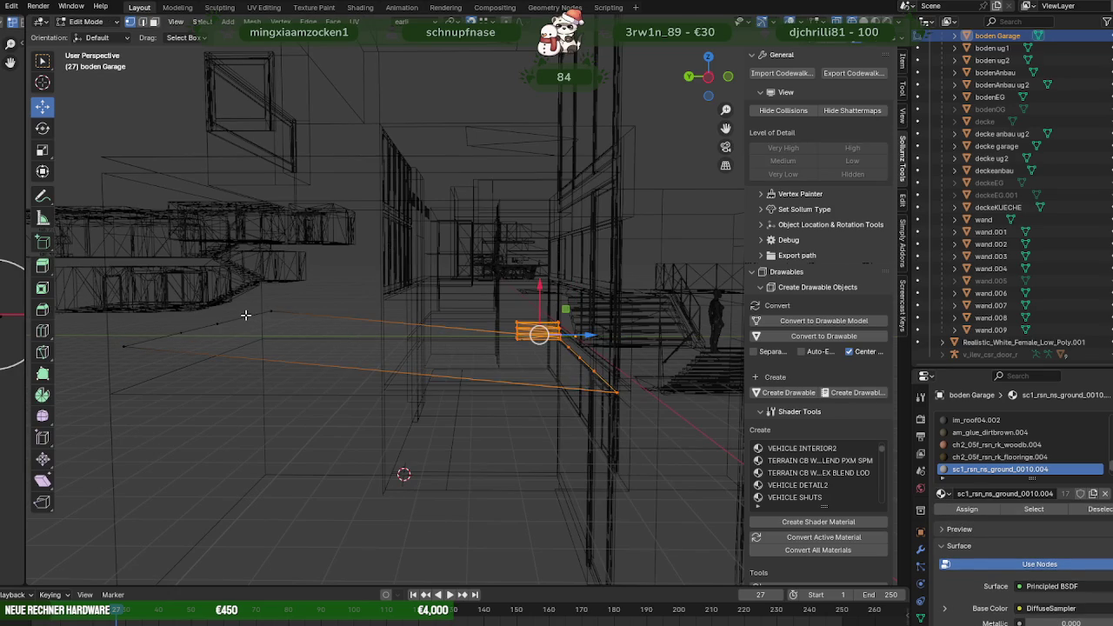
mouse_move(185, 331)
middle_mouse_down()
mouse_move(261, 315)
mouse_move(503, 327)
middle_mouse_up()
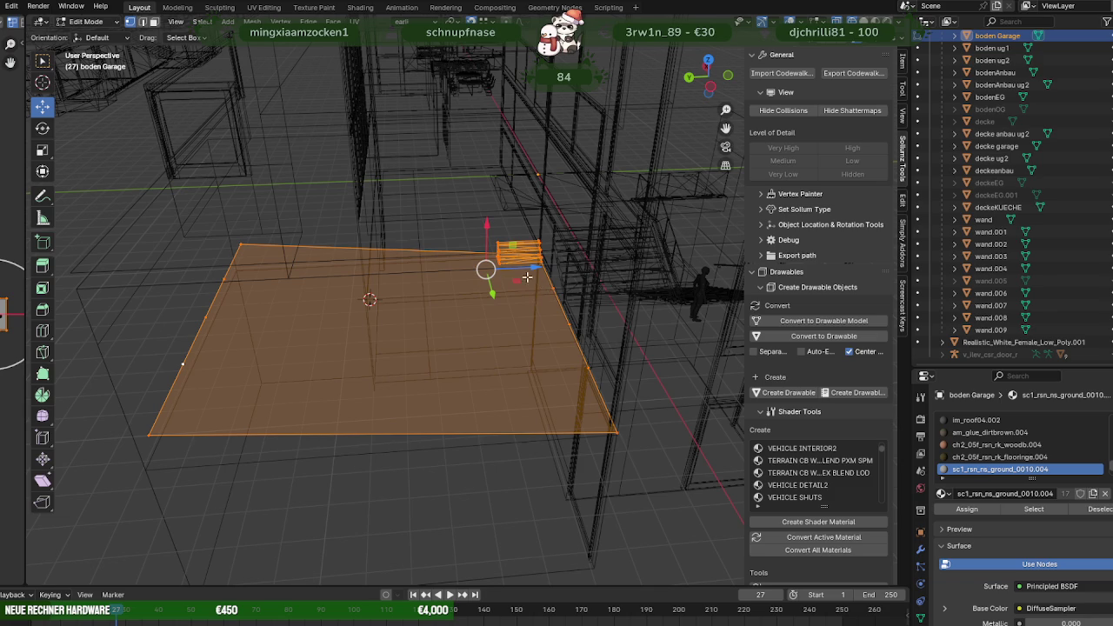
left_click_drag(538, 267, 548, 287)
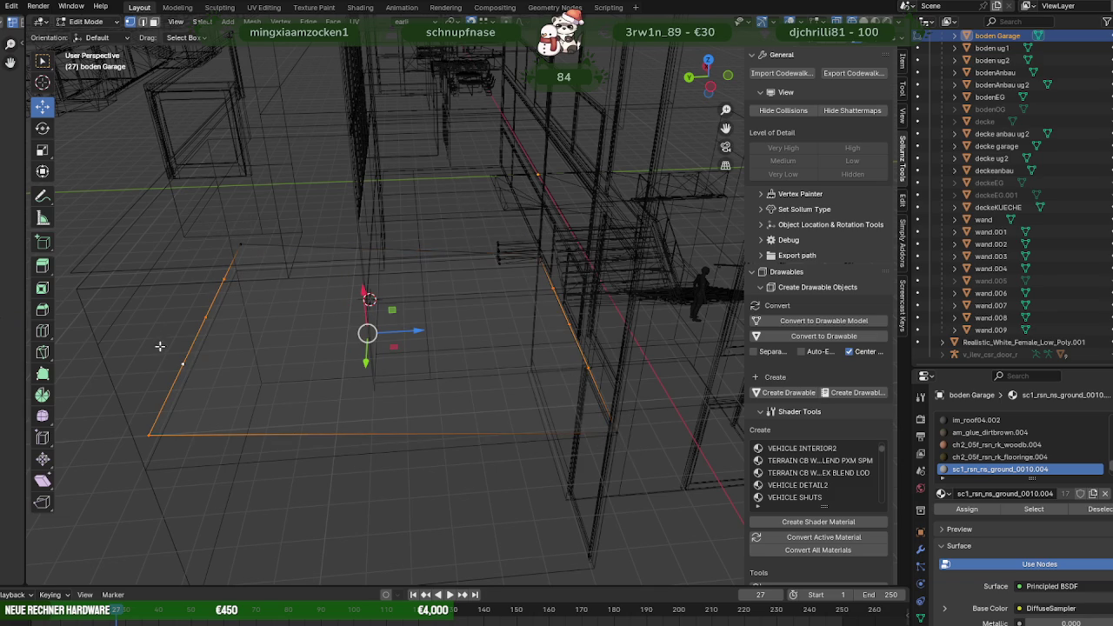
key("x")
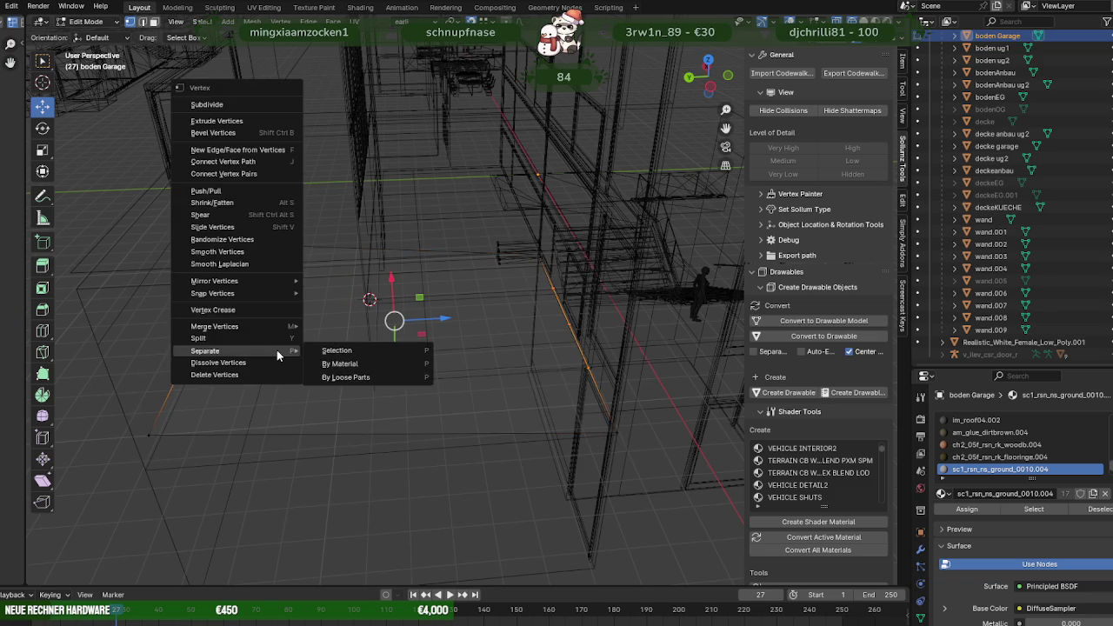
left_click(276, 350)
middle_click_drag(278, 348, 301, 311)
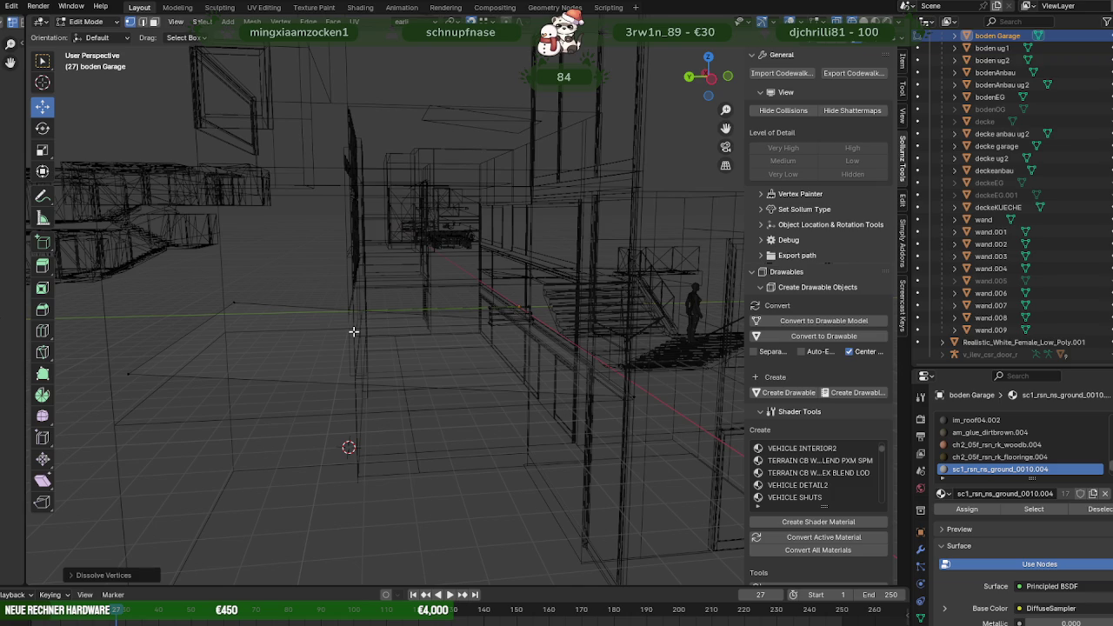
Switch to textured shading and open the wand wall in Edit Mode with a face selected.
scroll(374, 330, "up", 3)
key("shift+z")
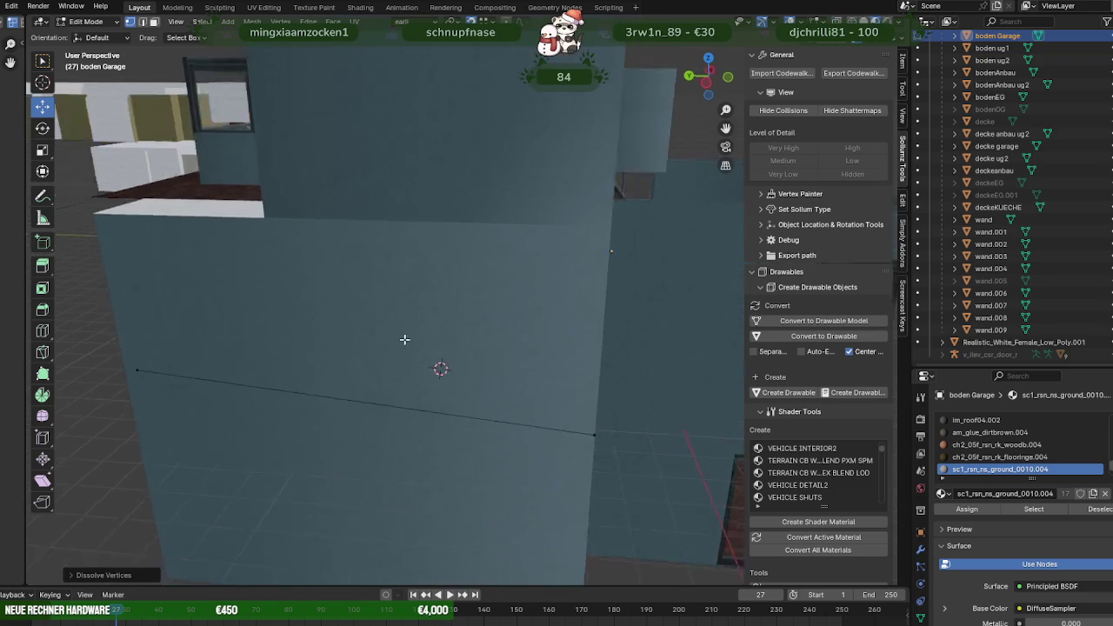
scroll(330, 330, "up", 3)
scroll(268, 331, "up", 3)
scroll(269, 323, "up", 3)
scroll(295, 348, "up", 3)
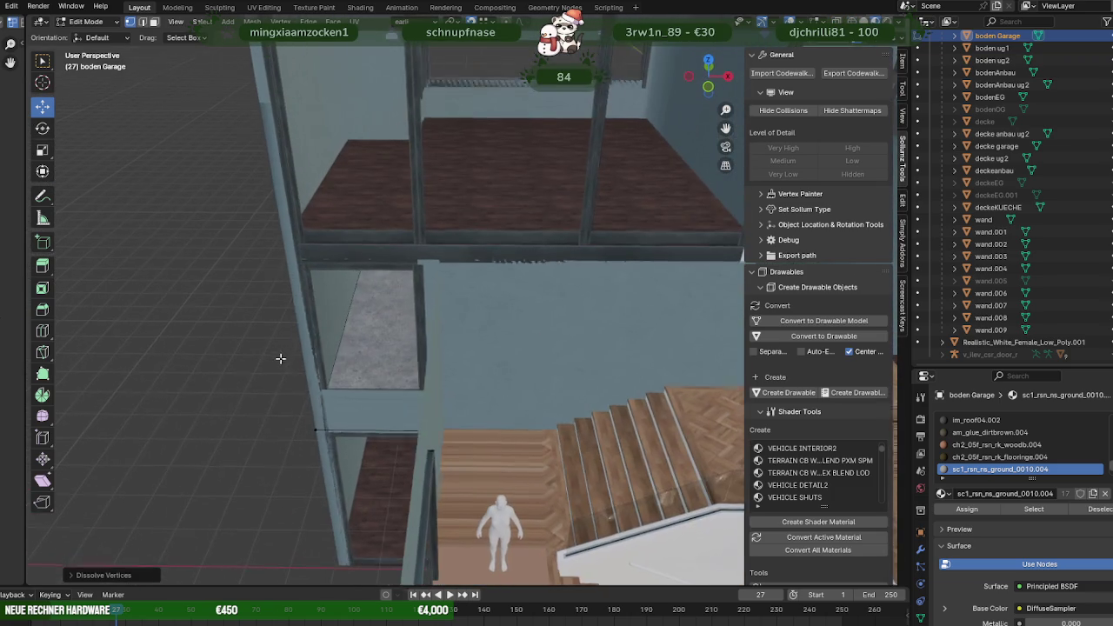
key("Tab")
left_click(477, 368)
key("Tab")
left_click(483, 363)
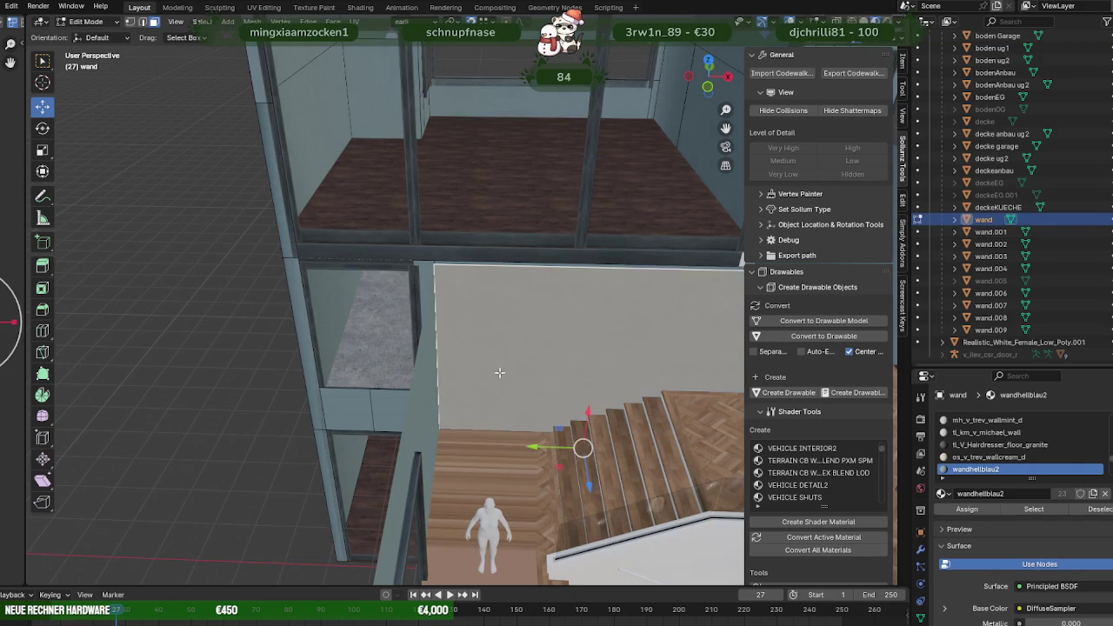
Reselect the boden Garage floor and box-select the small stairs on it.
scroll(434, 369, "up", 2)
mouse_move(435, 369)
middle_mouse_down()
mouse_move(434, 310)
mouse_move(477, 284)
mouse_move(443, 380)
mouse_move(478, 380)
middle_mouse_up()
scroll(435, 310, "up", 3)
scroll(476, 284, "down", 3)
scroll(477, 380, "up", 2)
scroll(478, 380, "up", 3)
mouse_move(594, 350)
middle_mouse_down()
mouse_move(556, 321)
mouse_move(546, 343)
mouse_move(592, 370)
mouse_move(389, 410)
middle_mouse_up()
scroll(391, 409, "down", 4)
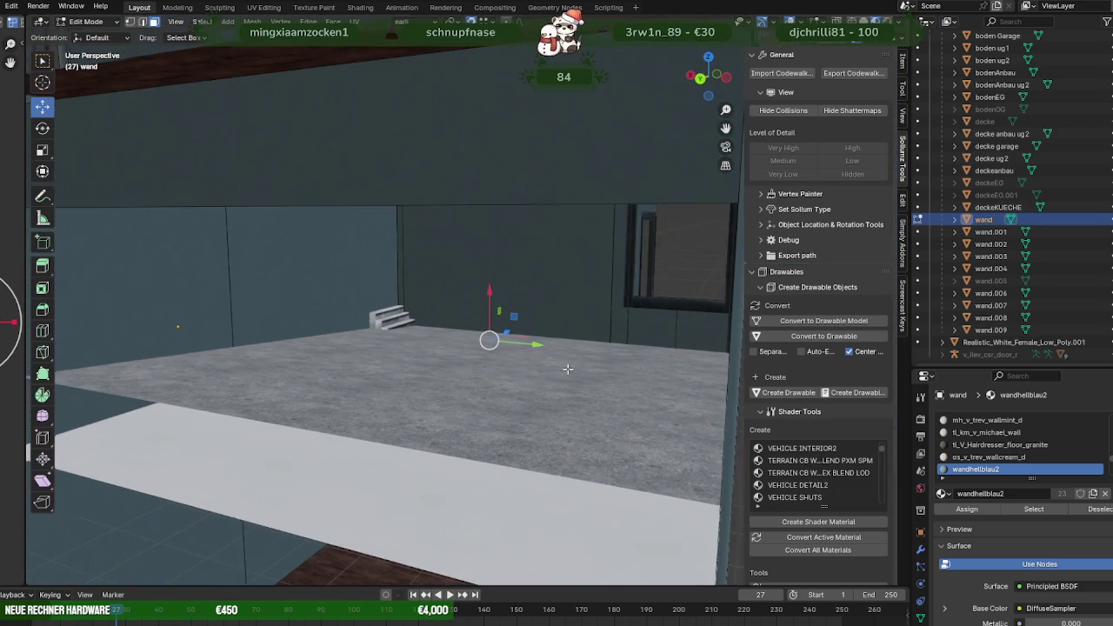
left_click(394, 390)
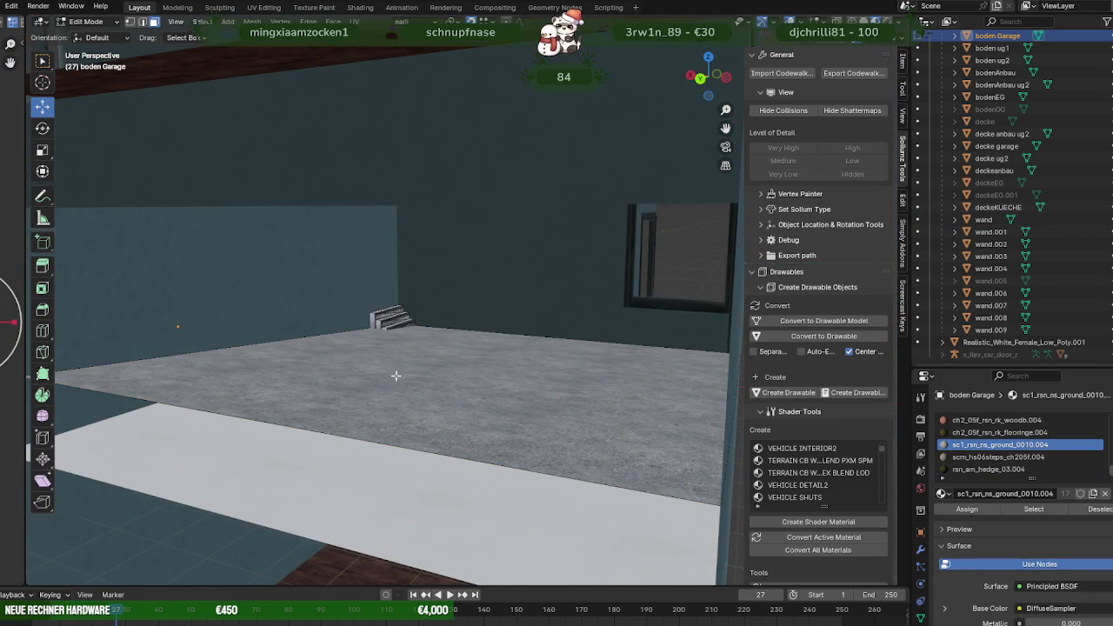
key("shift+z")
mouse_move(297, 285)
left_mouse_down()
mouse_move(397, 348)
mouse_move(397, 375)
left_mouse_up()
key("shift+z")
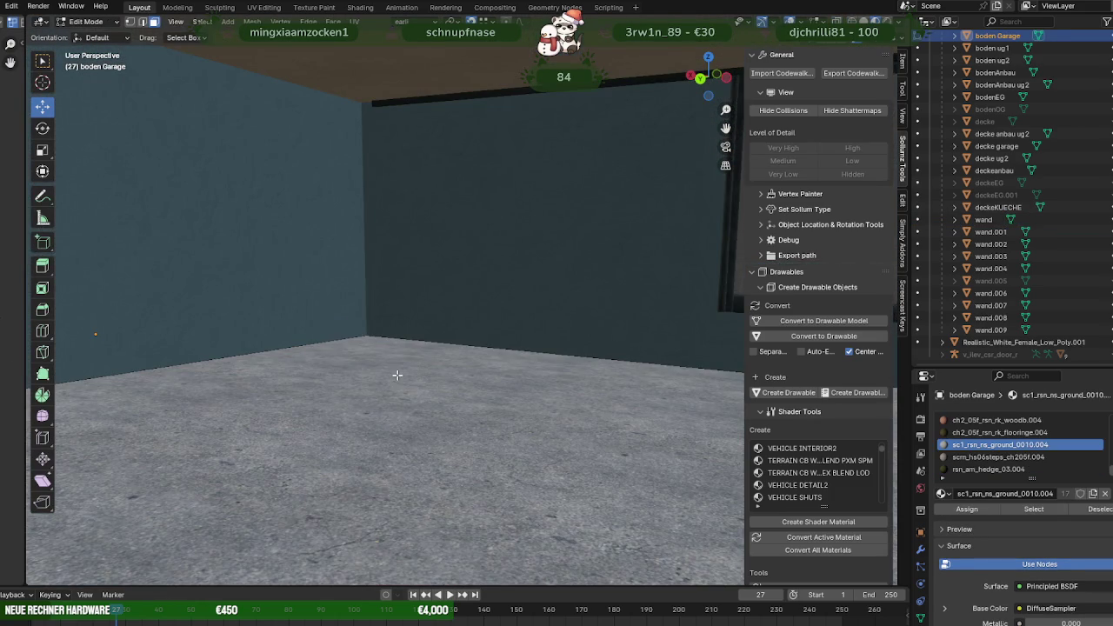
Re-enter mesh editing, select the garage floor face, and bring up the Face menu.
key("Tab")
key("Tab")
left_click(409, 396)
scroll(409, 396, "down", 5)
key("ctrl+f")
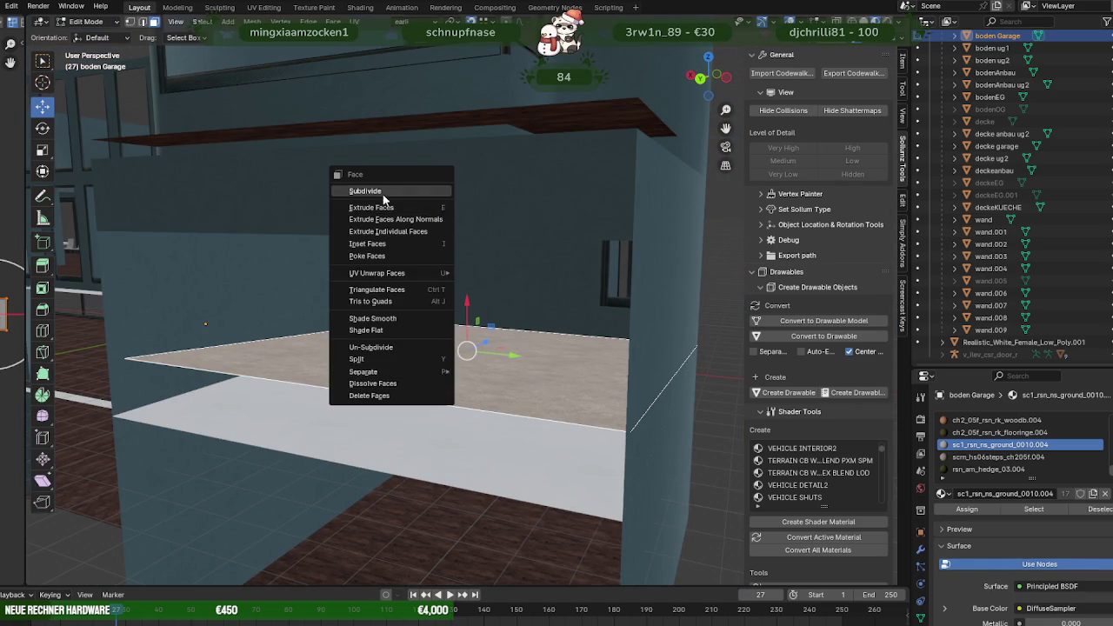
Subdivide the selected boden Garage floor face into a grid and view it in wireframe.
left_click(381, 191)
right_click(412, 340)
left_click(367, 344)
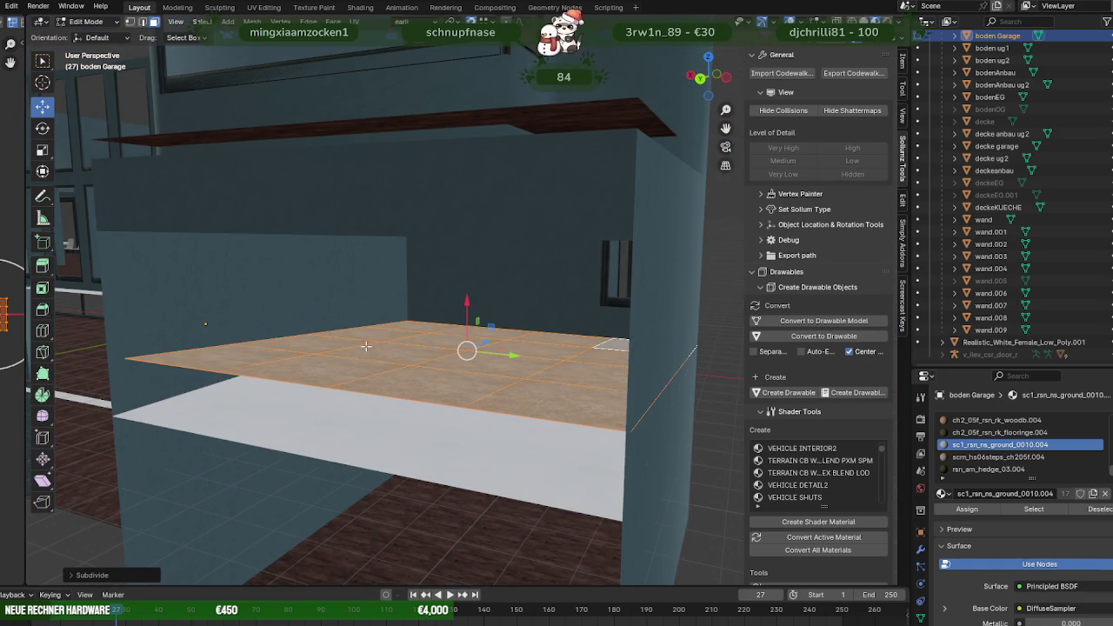
mouse_move(449, 354)
middle_mouse_down()
mouse_move(450, 369)
mouse_move(404, 348)
mouse_move(324, 393)
mouse_move(308, 383)
middle_mouse_up()
right_click(404, 349)
left_click(375, 354)
key("shift+z")
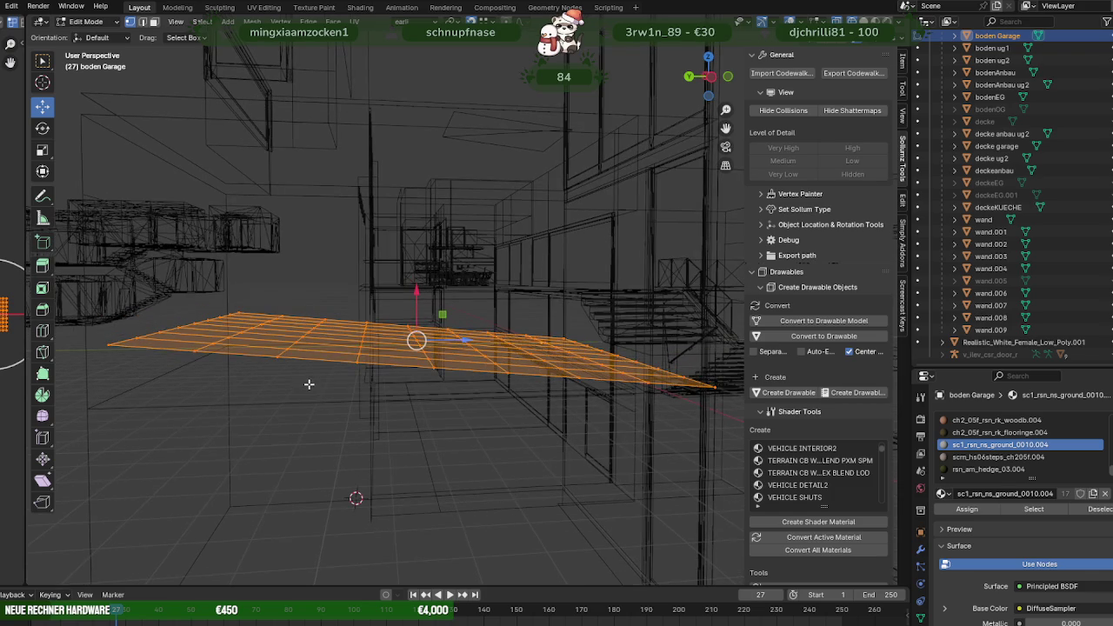
Box-select part of the floor grid, flatten it, and lower it along Z.
mouse_move(416, 340)
middle_mouse_down()
mouse_move(386, 348)
mouse_move(414, 360)
middle_mouse_up()
left_click_drag(417, 366, 522, 405)
mouse_move(522, 405)
middle_mouse_down()
mouse_move(477, 405)
mouse_move(470, 369)
middle_mouse_up()
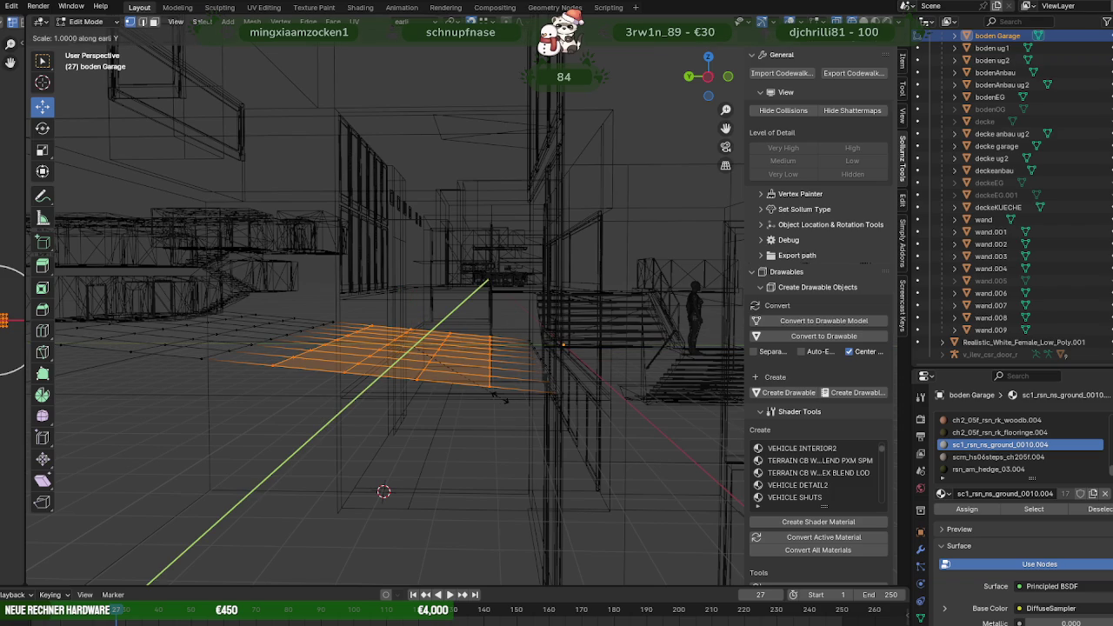
key("0")
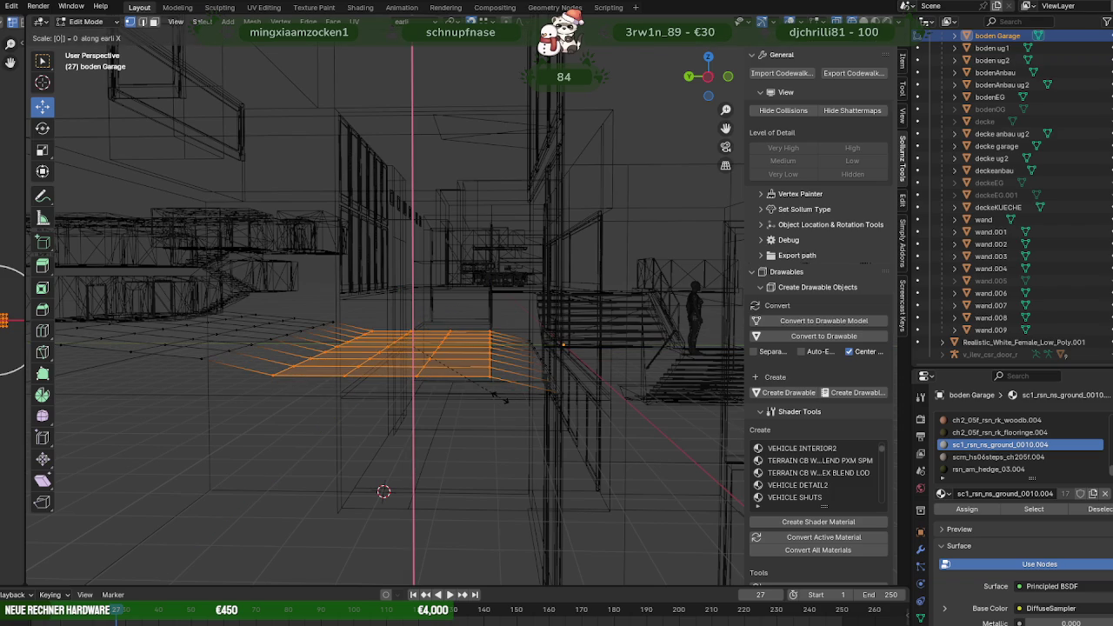
middle_click_drag(573, 346, 535, 336)
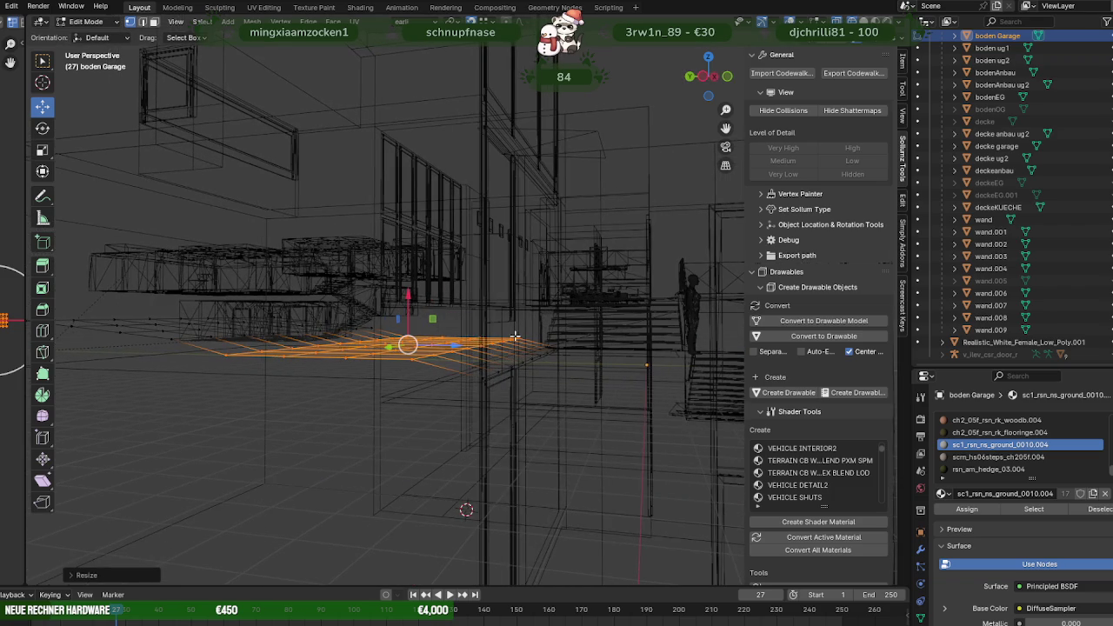
left_click_drag(413, 302, 533, 358)
mouse_move(533, 358)
middle_mouse_down()
mouse_move(420, 401)
mouse_move(383, 379)
middle_mouse_up()
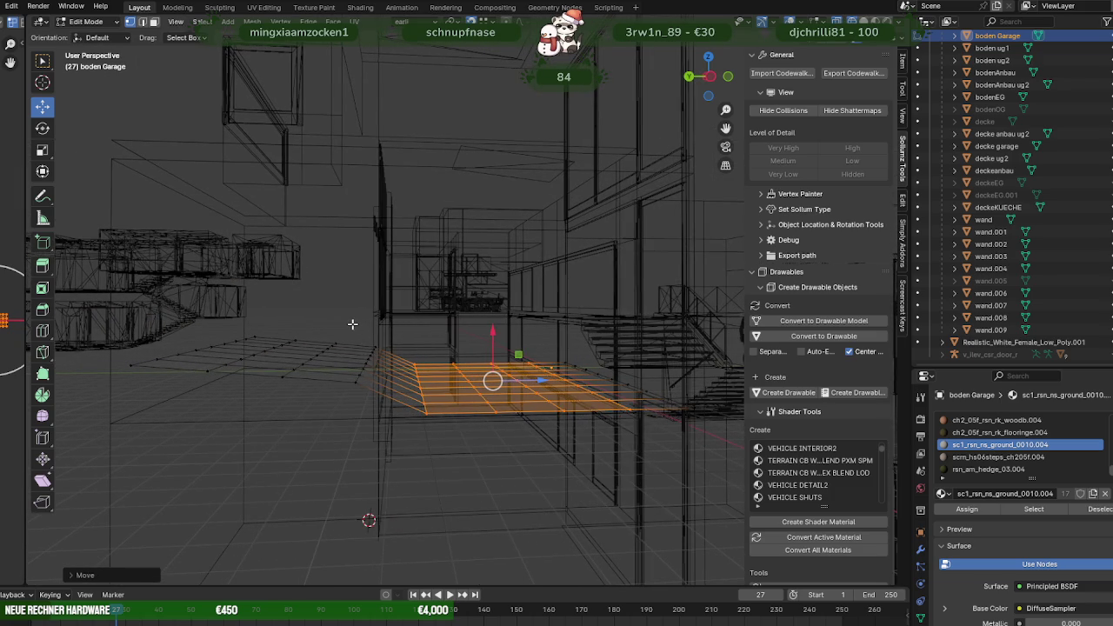
Lower two more sets of floor edges vertically, then return to solid shading.
left_click_drag(383, 406, 387, 405)
left_click_drag(368, 311, 423, 394)
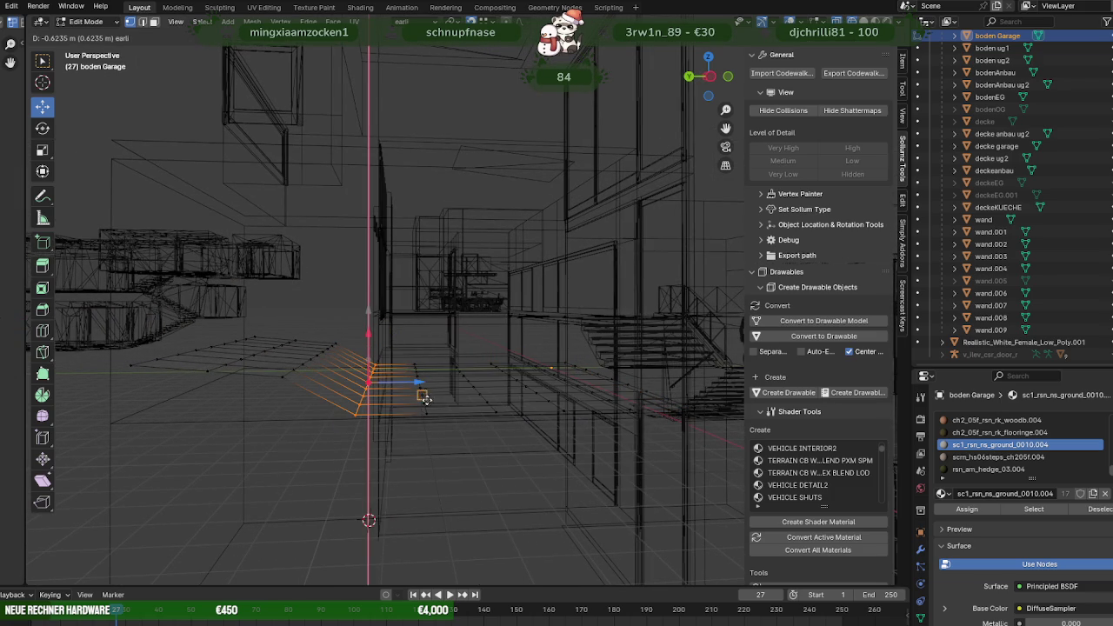
left_click(428, 413)
middle_click_drag(377, 385, 342, 376)
middle_click_drag(344, 375, 344, 367)
left_click_drag(381, 380, 393, 386)
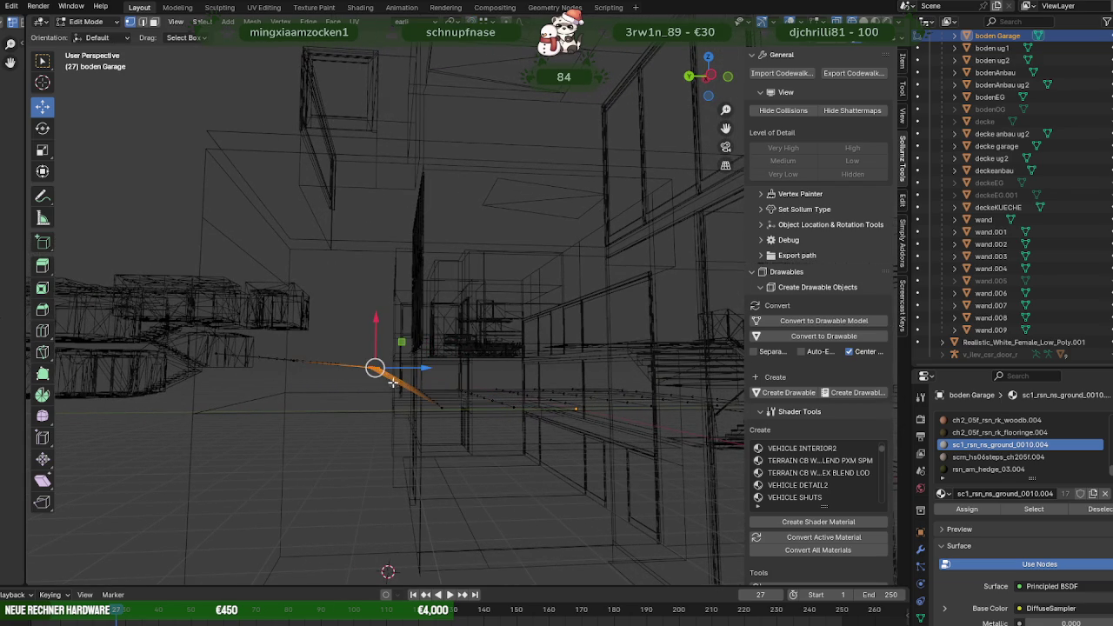
left_click_drag(375, 325, 370, 345)
mouse_move(369, 345)
middle_mouse_down()
mouse_move(355, 383)
mouse_move(380, 412)
mouse_move(294, 408)
mouse_move(336, 402)
mouse_move(318, 360)
middle_mouse_up()
key("shift+z")
key("shift+z")
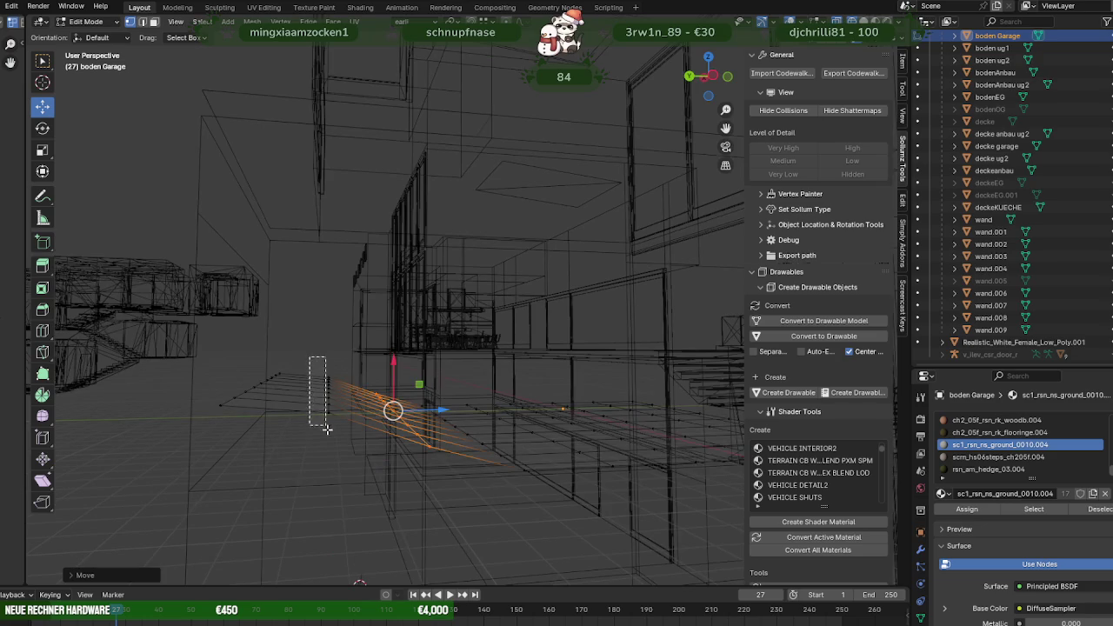
Move the selected floor faces vertically and shift two other face groups sideways along X.
middle_click_drag(324, 424, 339, 413)
left_click_drag(299, 367, 298, 381)
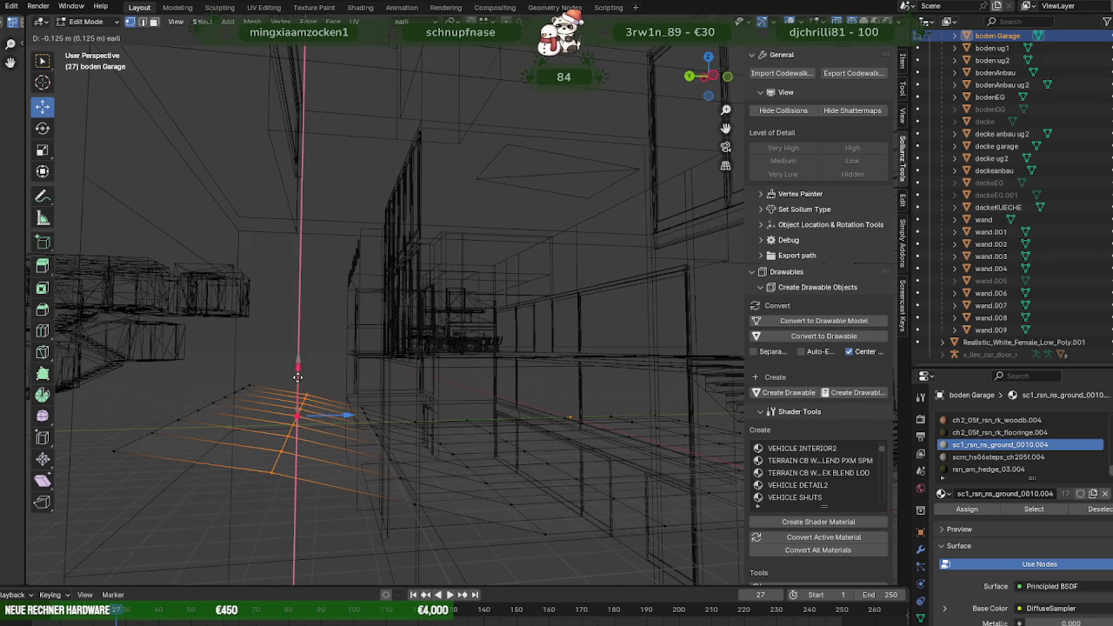
middle_click_drag(298, 381, 340, 398)
middle_click_drag(398, 442, 343, 433)
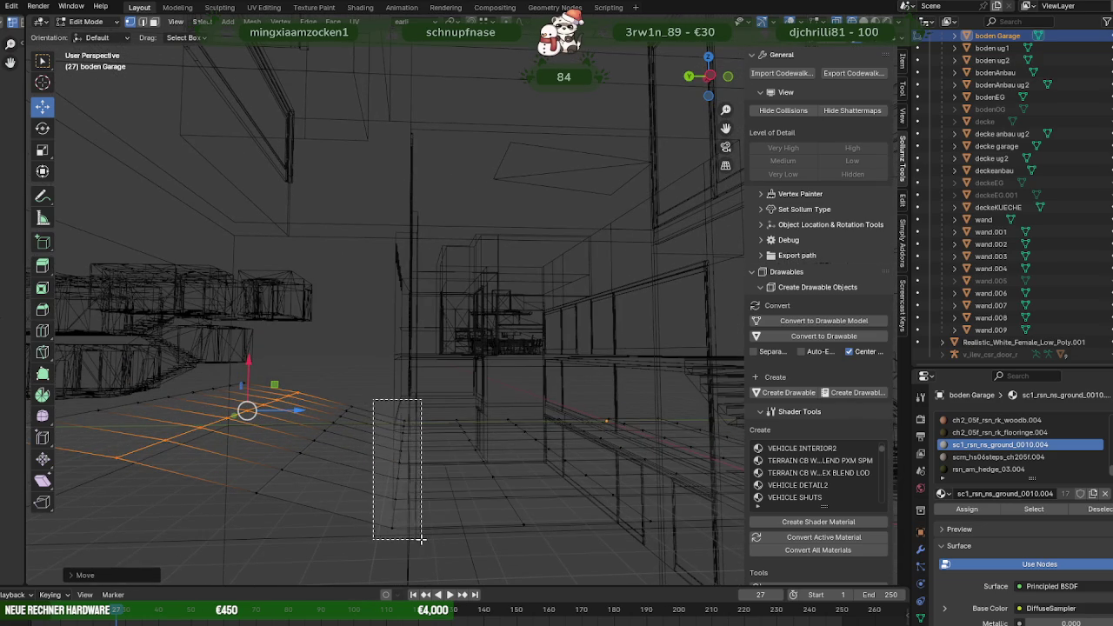
left_click_drag(374, 401, 420, 537)
left_click_drag(399, 406, 400, 409)
middle_click_drag(330, 422, 340, 403)
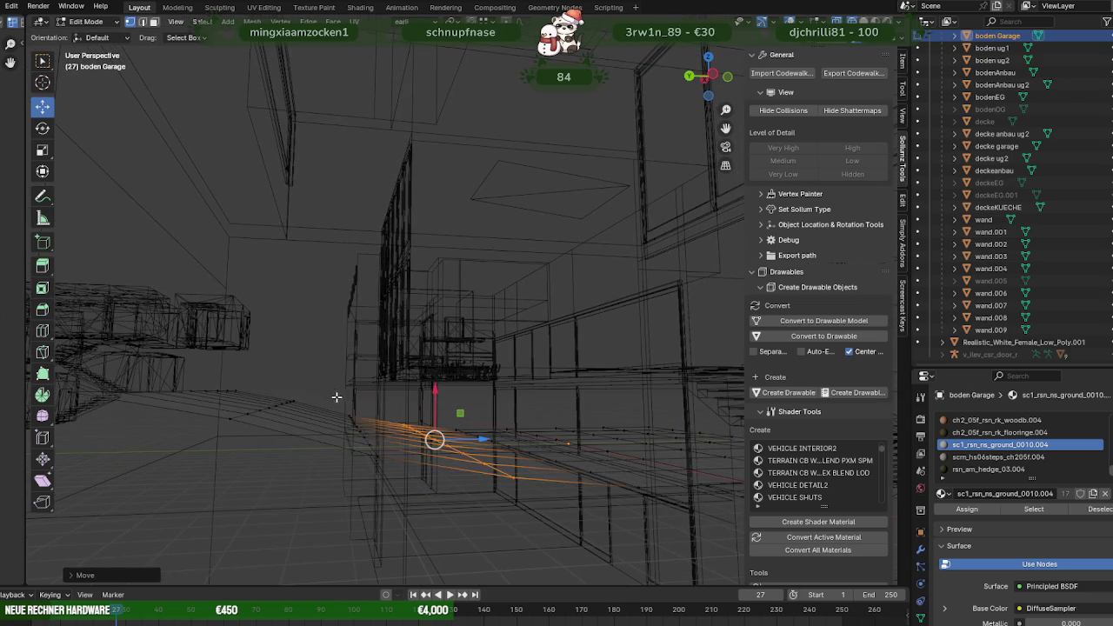
left_click_drag(383, 476, 382, 475)
left_click_drag(357, 397, 355, 400)
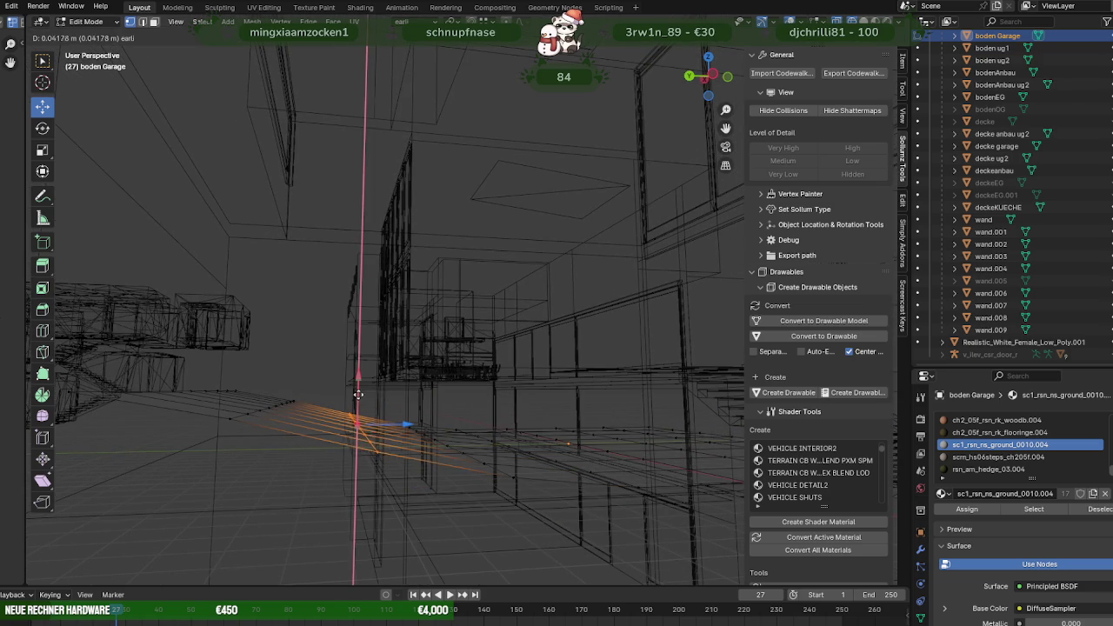
mouse_move(355, 402)
middle_mouse_down()
mouse_move(340, 405)
mouse_move(452, 526)
mouse_move(489, 439)
mouse_move(464, 411)
middle_mouse_up()
key("shift+z")
Raise two more small groups of floor faces slightly along Z in wireframe.
mouse_move(386, 387)
middle_mouse_down()
mouse_move(306, 422)
mouse_move(246, 420)
mouse_move(282, 412)
mouse_move(294, 389)
middle_mouse_up()
key("shift+z")
left_click_drag(345, 415, 353, 431)
left_click_drag(333, 350, 338, 341)
middle_click_drag(362, 412, 356, 415)
left_click_drag(367, 364, 391, 465)
left_click_drag(380, 366, 380, 360)
mouse_move(435, 419)
middle_mouse_down()
mouse_move(403, 435)
mouse_move(402, 426)
middle_mouse_up()
Nudge another face group up about 0.012 m, check it in solid shading, and leave Edit Mode.
left_click_drag(395, 381, 435, 494)
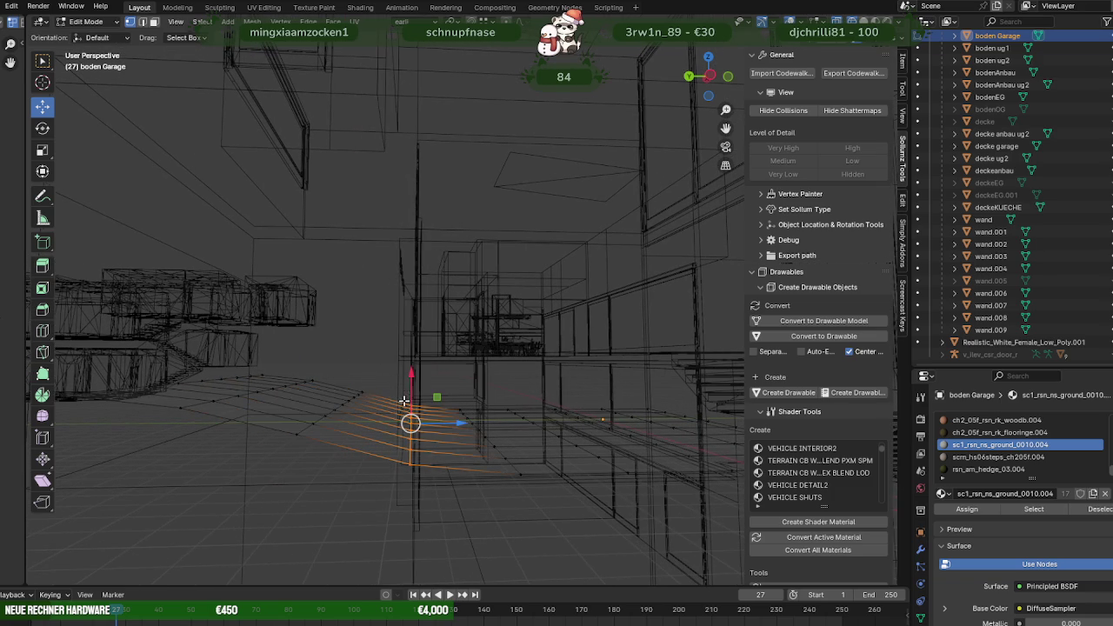
left_click_drag(409, 390, 411, 386)
mouse_move(411, 386)
middle_mouse_down()
mouse_move(464, 449)
mouse_move(434, 461)
mouse_move(576, 452)
mouse_move(397, 457)
mouse_move(429, 463)
middle_mouse_up()
key("shift+z")
key("Tab")
mouse_move(208, 423)
middle_mouse_down()
mouse_move(277, 445)
mouse_move(316, 442)
middle_mouse_up()
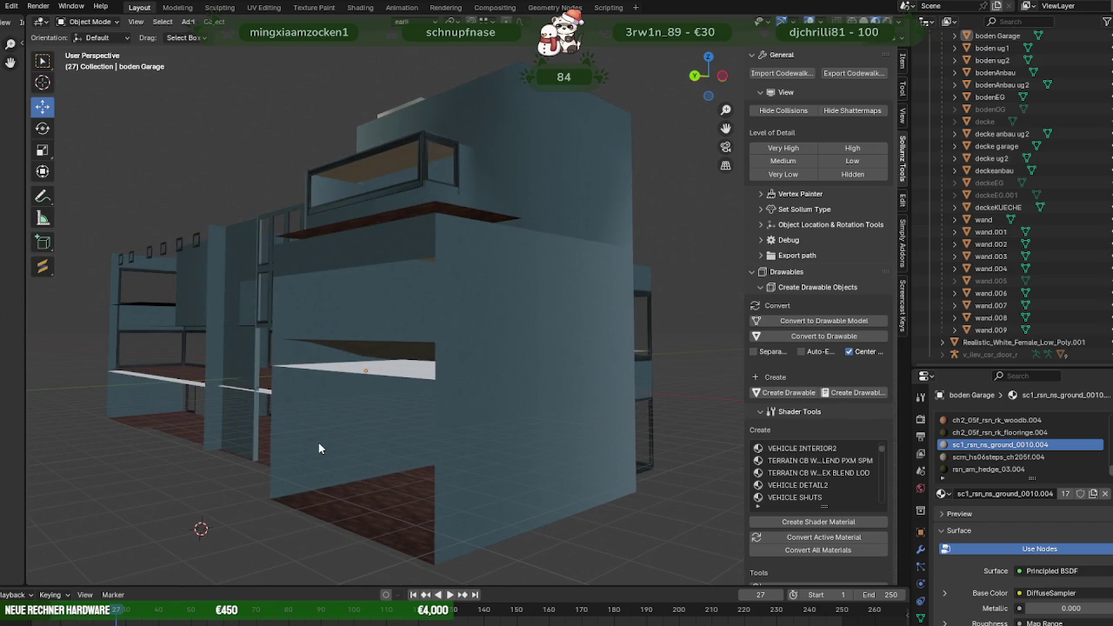
Zoom in on the garage wall and floor in wireframe display.
mouse_move(318, 443)
middle_mouse_down()
mouse_move(380, 464)
mouse_move(478, 455)
mouse_move(343, 461)
mouse_move(340, 446)
mouse_move(251, 435)
mouse_move(315, 446)
middle_mouse_up()
scroll(343, 461, "up", 3)
scroll(331, 432, "up", 3)
scroll(332, 432, "up", 3)
scroll(296, 432, "up", 2)
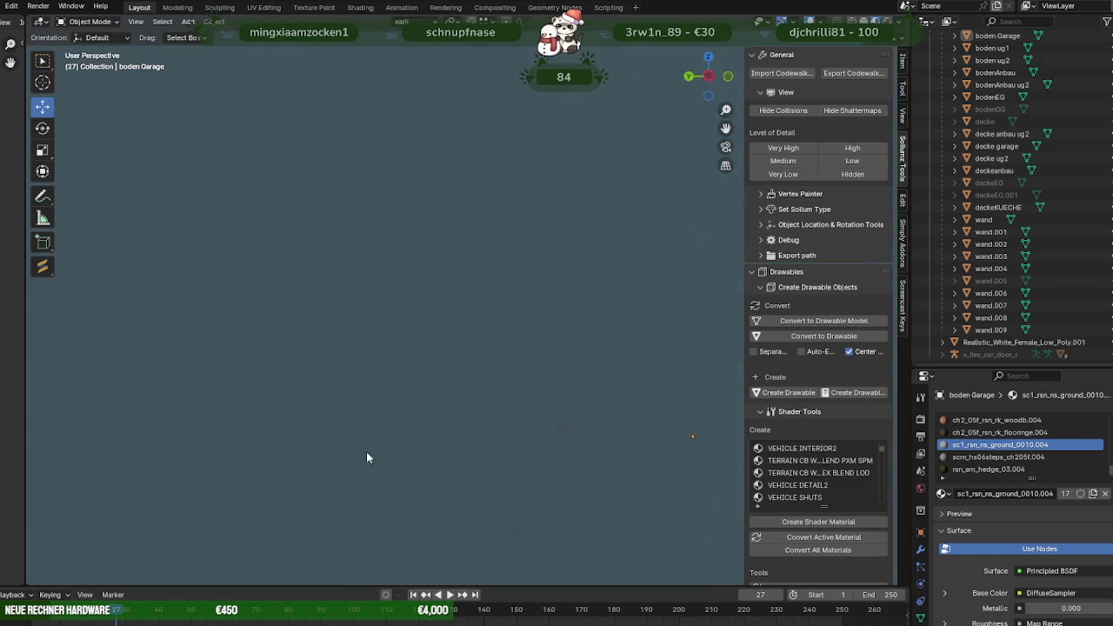
scroll(407, 438, "down", 3)
scroll(417, 441, "up", 3)
scroll(404, 441, "down", 3)
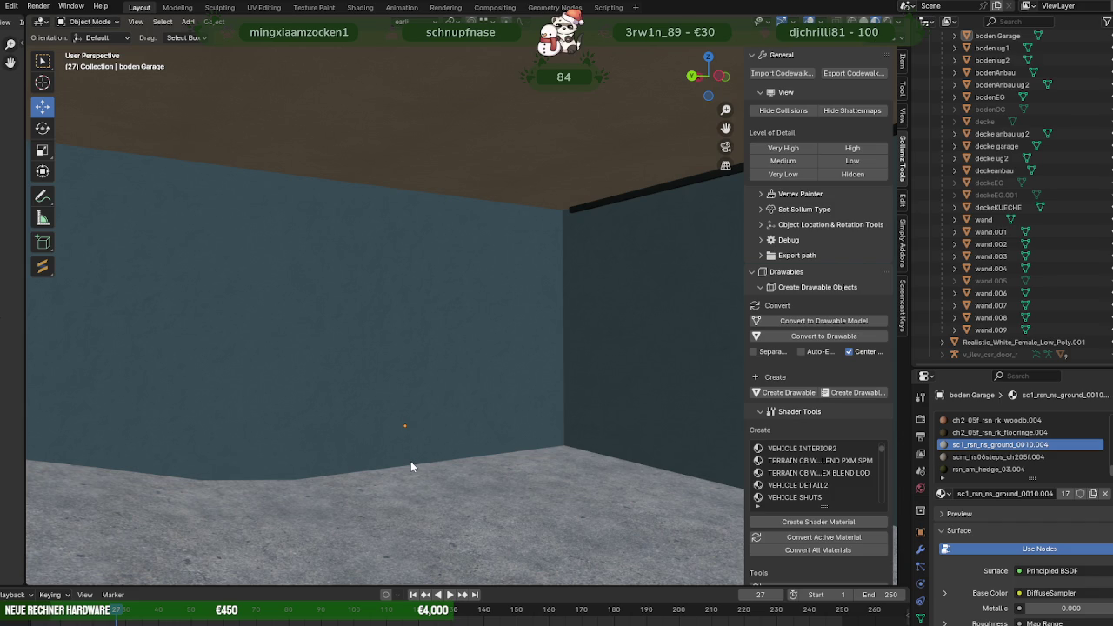
scroll(411, 461, "up", 5)
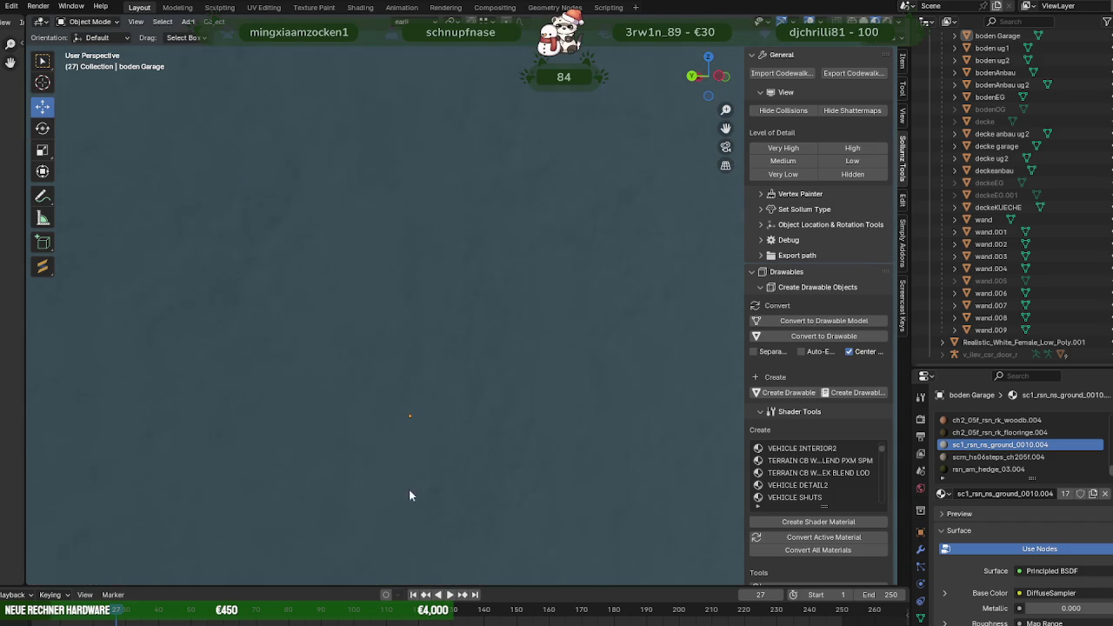
key("shift+z")
scroll(371, 499, "down", 3)
scroll(367, 489, "down", 2)
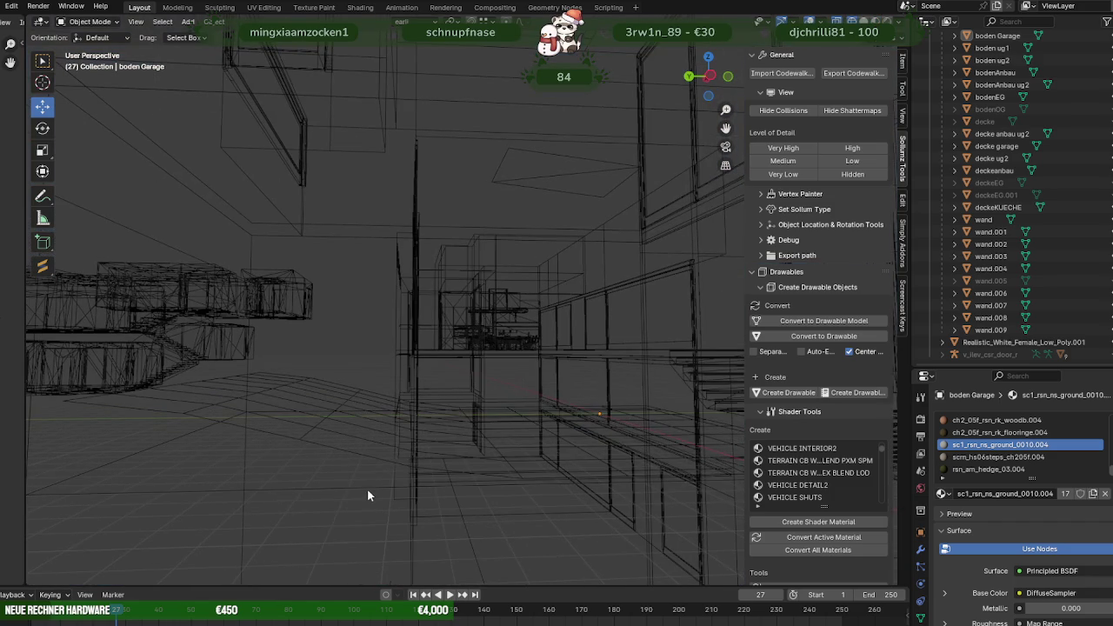
Select all of the boden Garage floor grid and dissolve it into one face.
left_click(367, 489)
key("Tab")
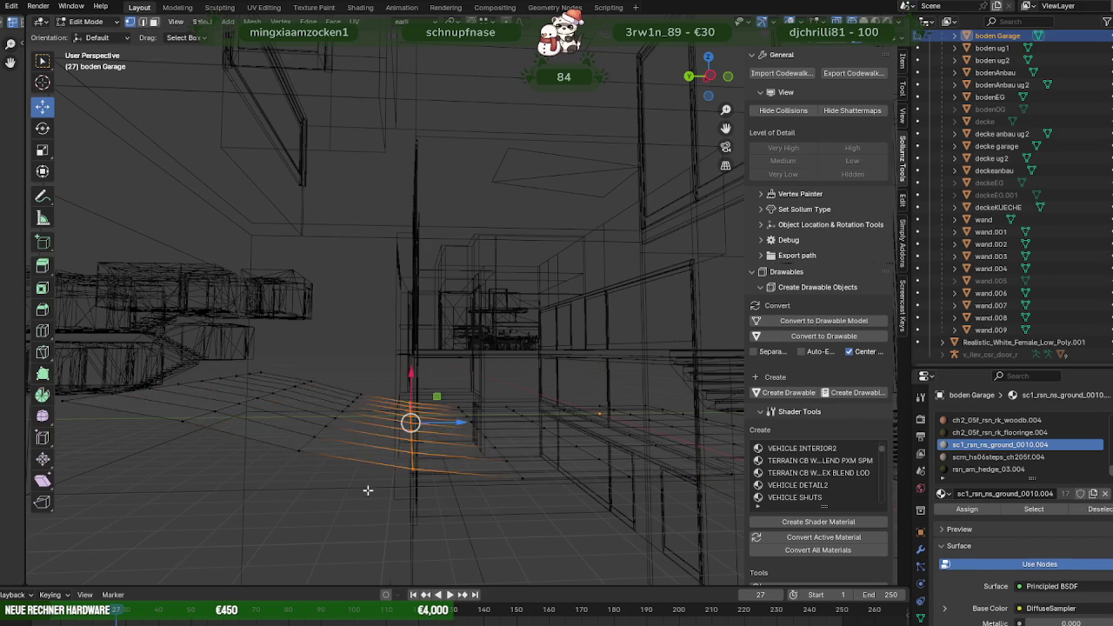
key("a")
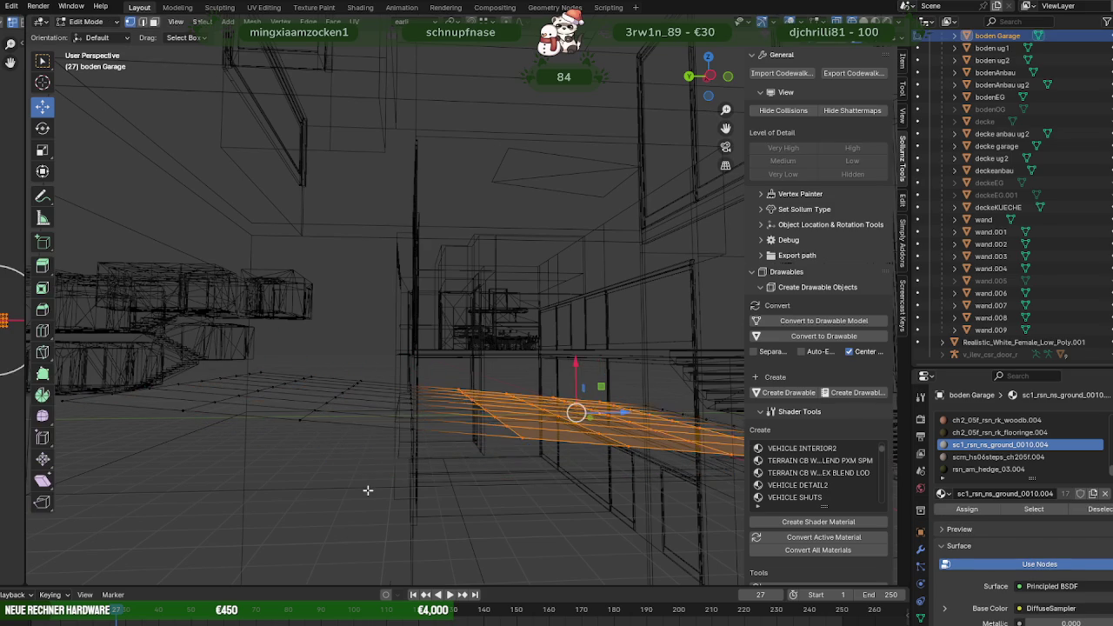
key("ctrl+x")
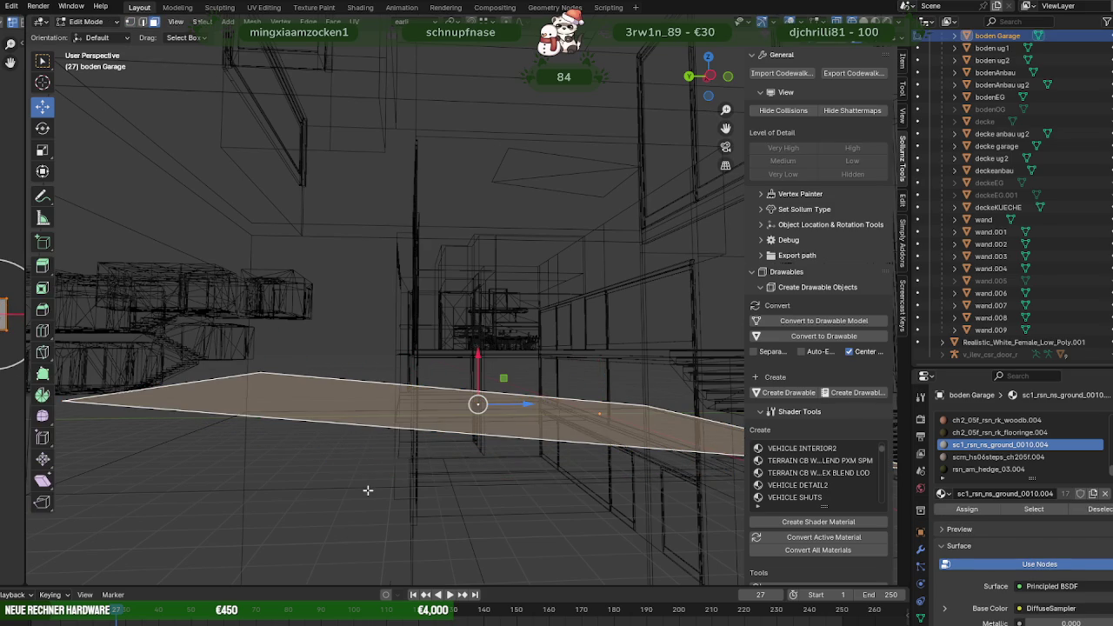
middle_click_drag(367, 487, 478, 499)
key("shift+z")
key("Tab")
scroll(445, 480, "down", 3)
mouse_move(436, 461)
middle_mouse_down()
mouse_move(313, 464)
mouse_move(380, 450)
mouse_move(448, 470)
mouse_move(369, 455)
mouse_move(417, 445)
mouse_move(408, 426)
mouse_move(342, 449)
mouse_move(209, 459)
mouse_move(420, 482)
mouse_move(356, 493)
mouse_move(423, 498)
middle_mouse_up()
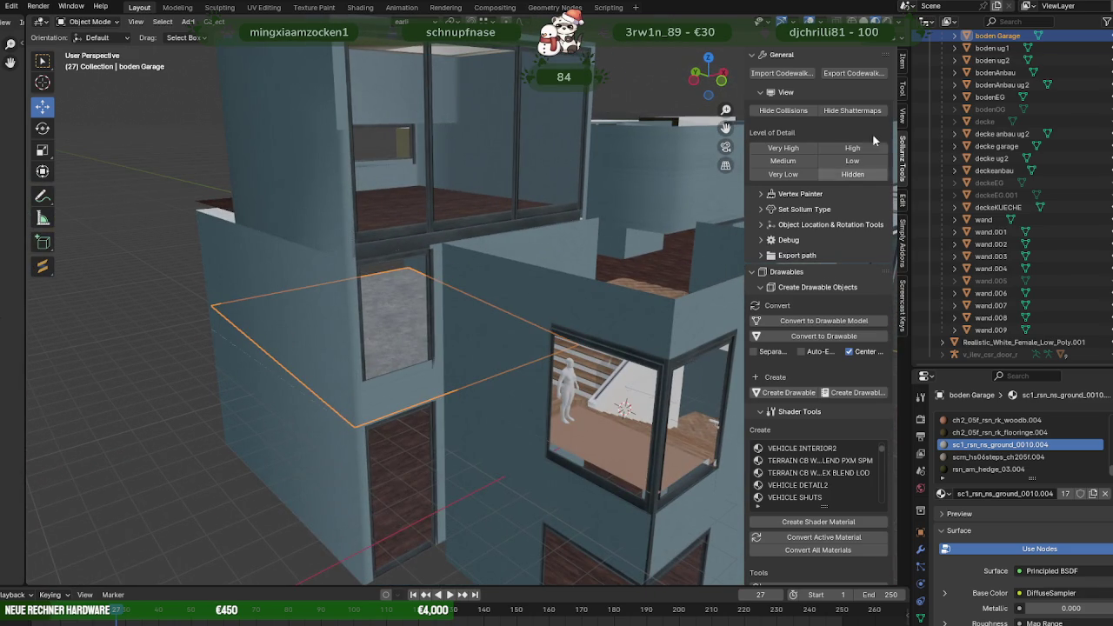
scroll(1026, 148, "up", 3)
scroll(1029, 142, "up", 1)
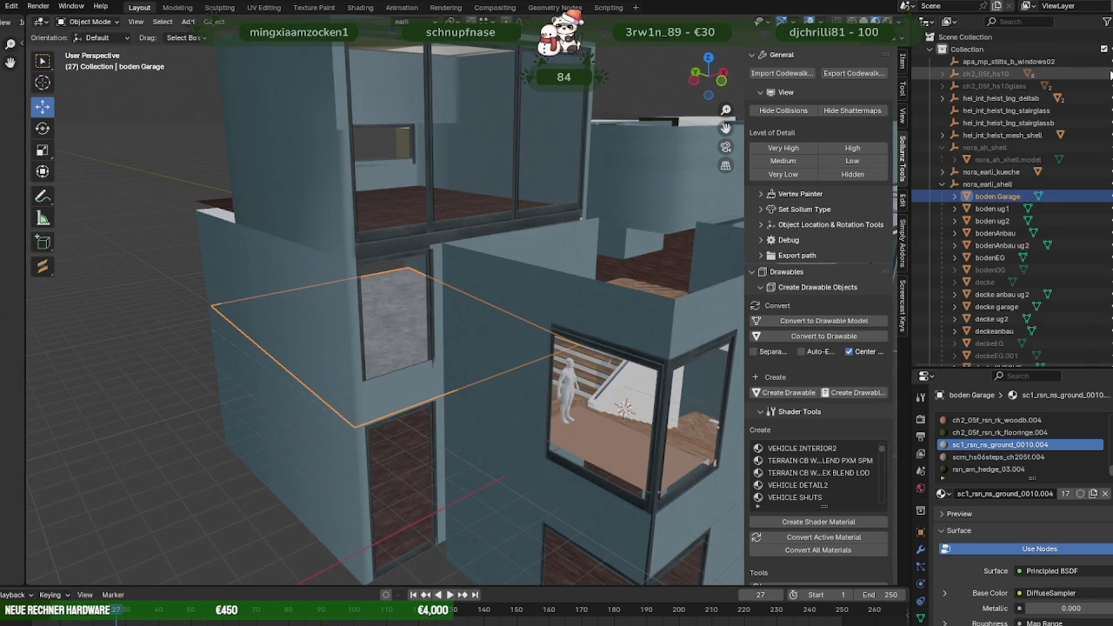
scroll(597, 289, "down", 5)
mouse_move(598, 289)
middle_mouse_down()
mouse_move(561, 263)
mouse_move(559, 275)
mouse_move(620, 278)
mouse_move(605, 308)
middle_mouse_up()
scroll(561, 264, "up", 2)
scroll(561, 263, "down", 2)
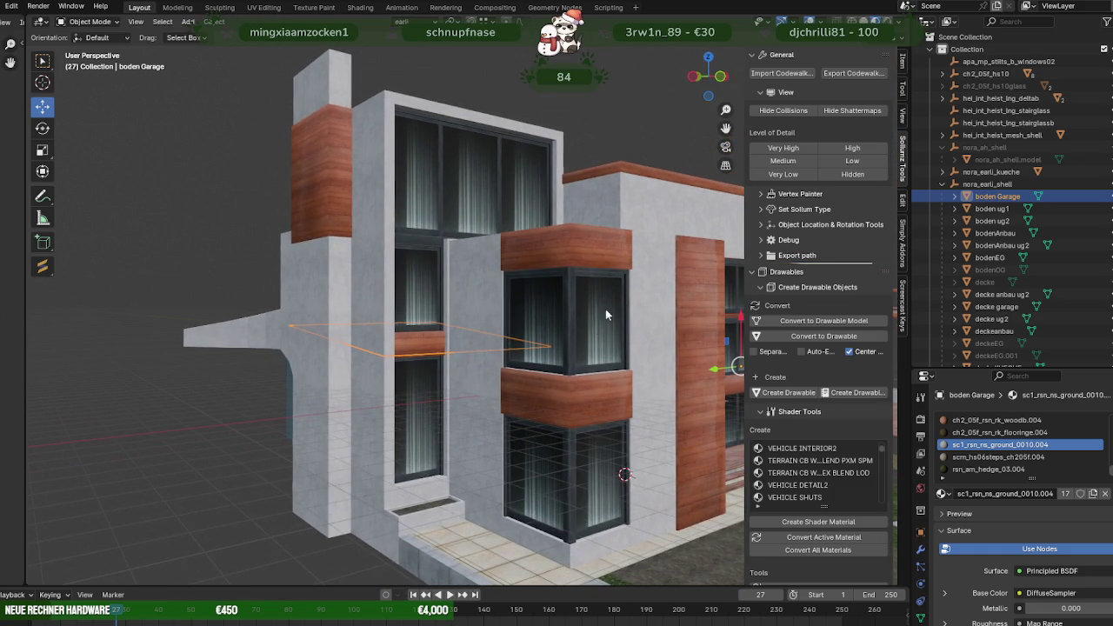
left_click(1104, 74)
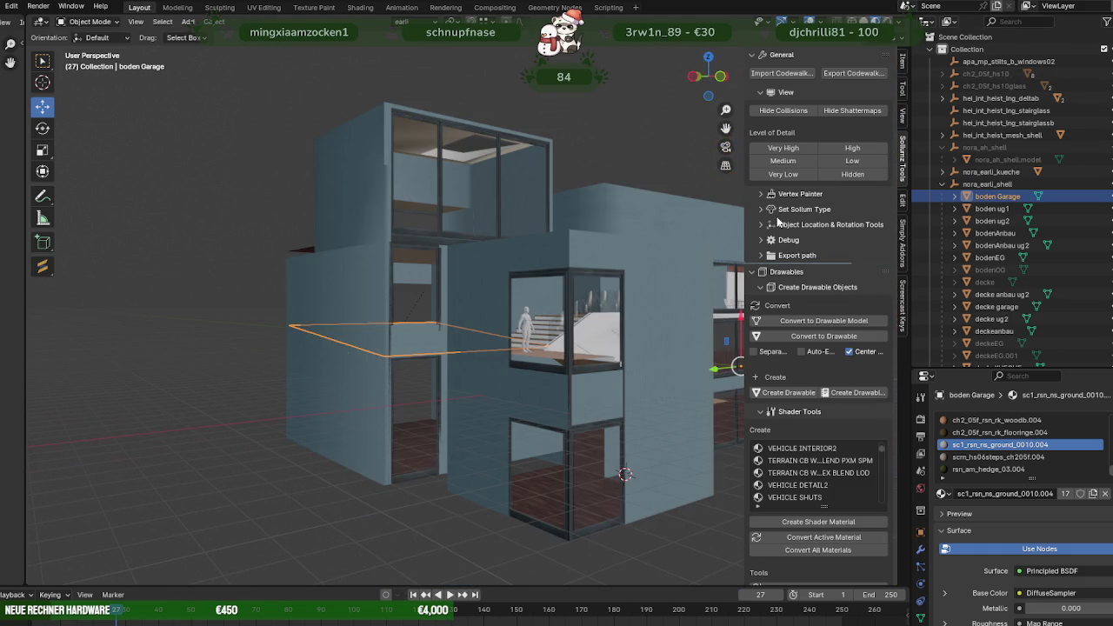
mouse_move(530, 304)
middle_mouse_down()
mouse_move(562, 300)
mouse_move(617, 320)
mouse_move(555, 306)
middle_mouse_up()
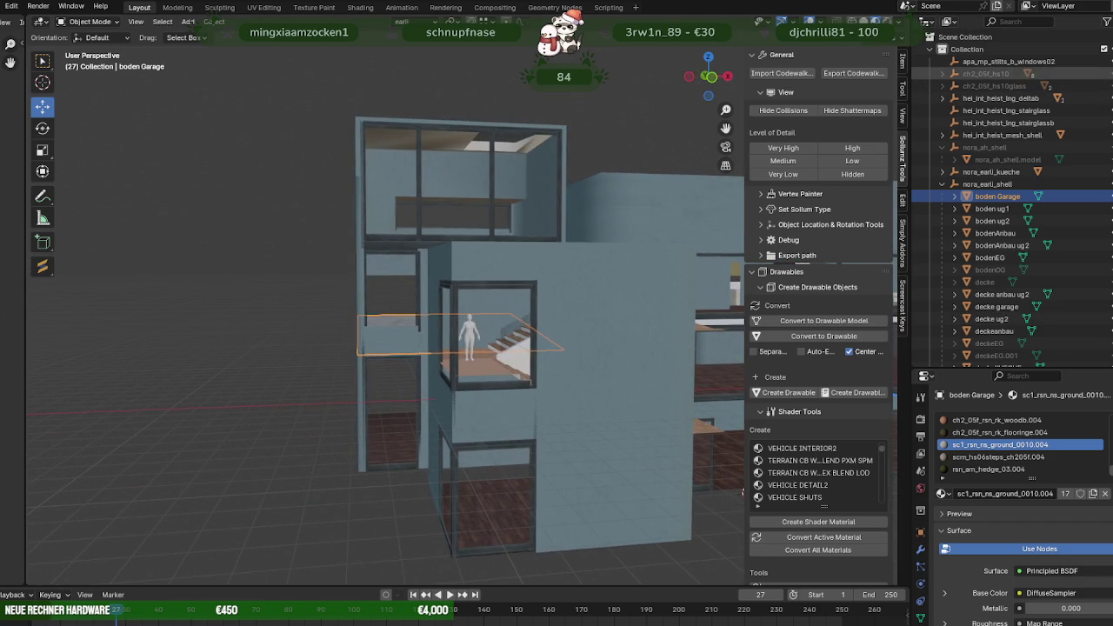
key("alt+h")
mouse_move(537, 380)
middle_mouse_down()
mouse_move(535, 363)
mouse_move(516, 360)
mouse_move(529, 366)
middle_mouse_up()
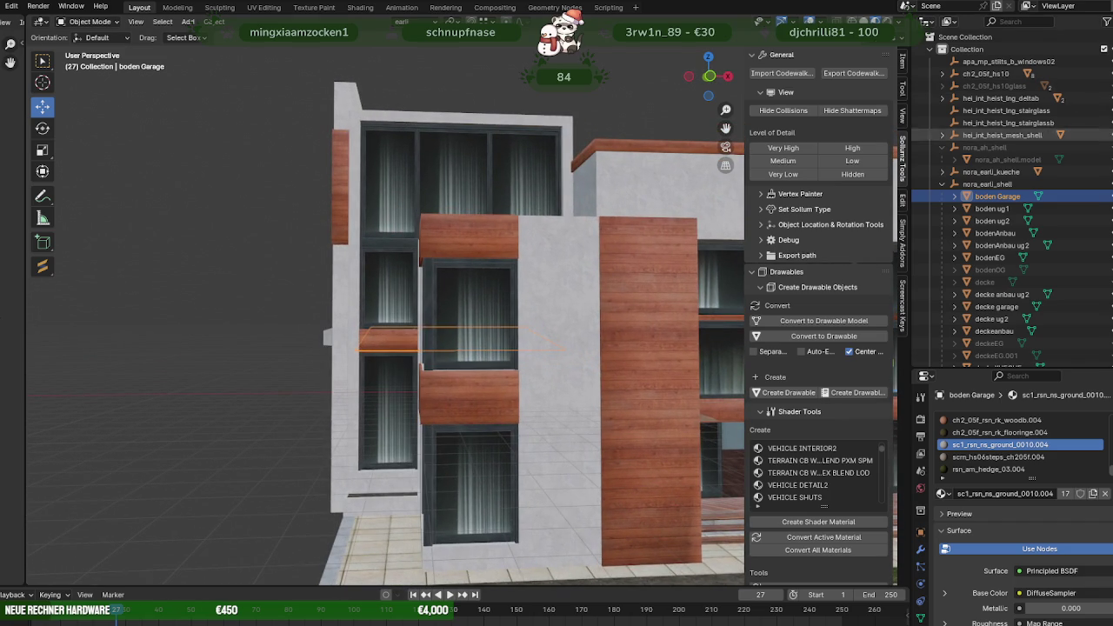
mouse_move(591, 320)
middle_mouse_down()
mouse_move(603, 335)
mouse_move(528, 347)
middle_mouse_up()
scroll(569, 349, "up", 2)
scroll(548, 349, "up", 3)
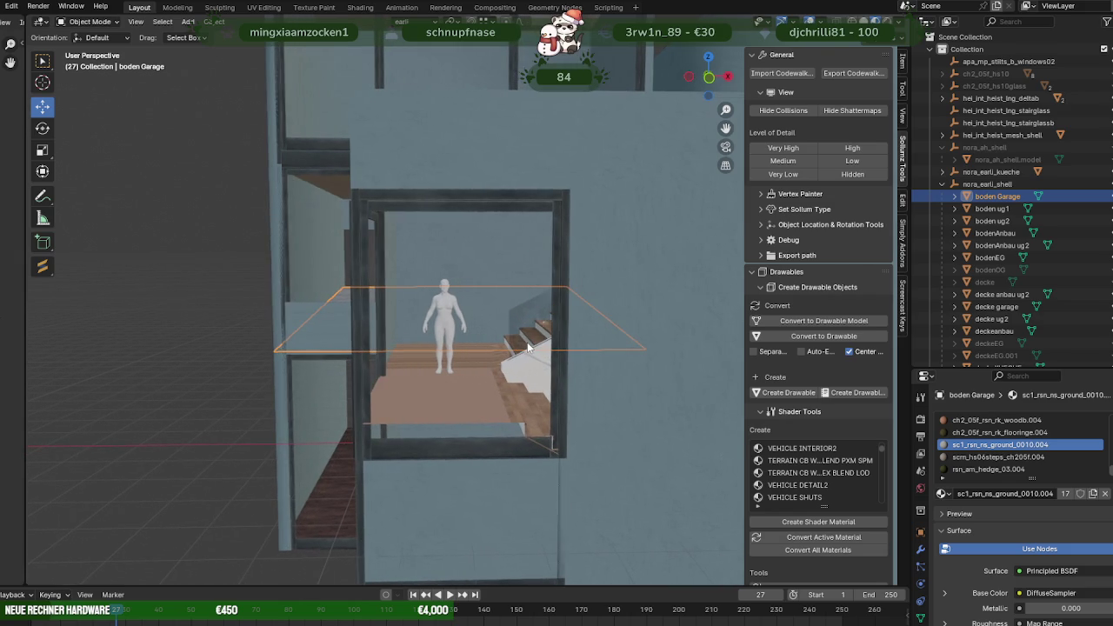
left_click(451, 460)
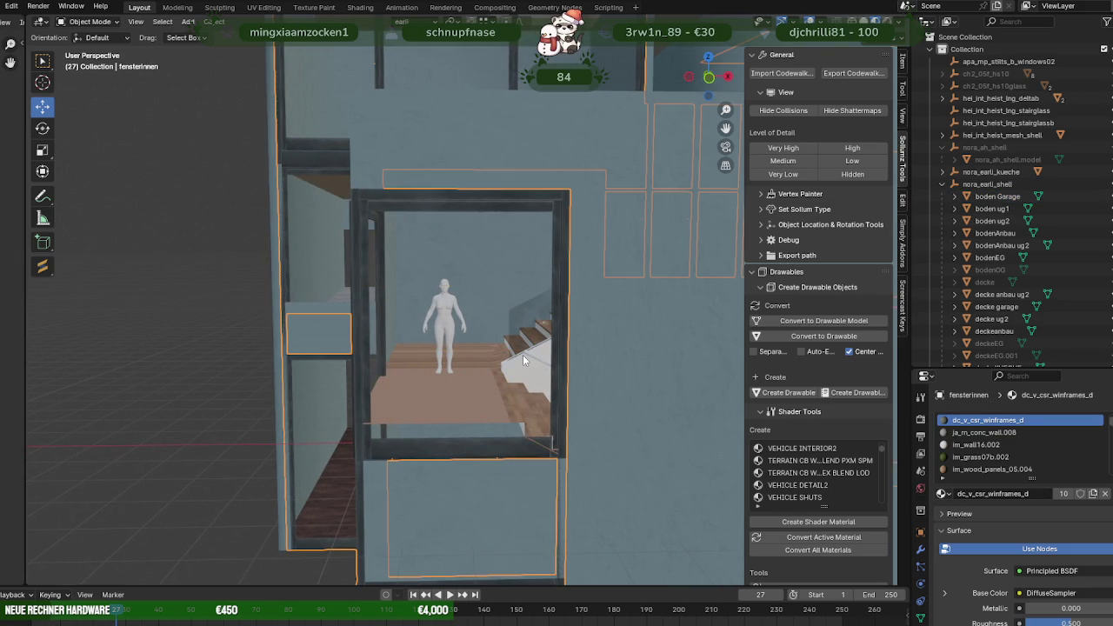
scroll(518, 248, "down", 5)
middle_click_drag(546, 290, 593, 297)
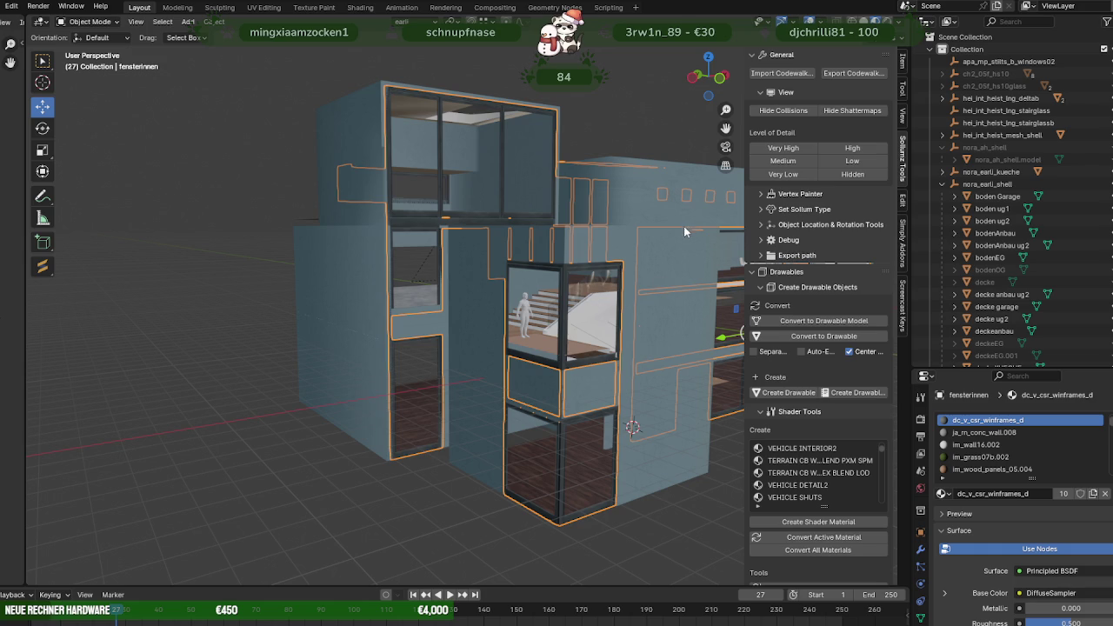
mouse_move(550, 203)
middle_mouse_down()
mouse_move(512, 252)
mouse_move(528, 274)
mouse_move(395, 267)
mouse_move(546, 294)
mouse_move(522, 272)
mouse_move(572, 380)
mouse_move(542, 373)
mouse_move(497, 316)
mouse_move(443, 311)
mouse_move(412, 323)
mouse_move(566, 343)
mouse_move(566, 359)
mouse_move(558, 330)
middle_mouse_up()
scroll(532, 324, "up", 2)
scroll(526, 368, "up", 3)
scroll(548, 395, "up", 3)
scroll(557, 334, "down", 3)
scroll(487, 360, "up", 2)
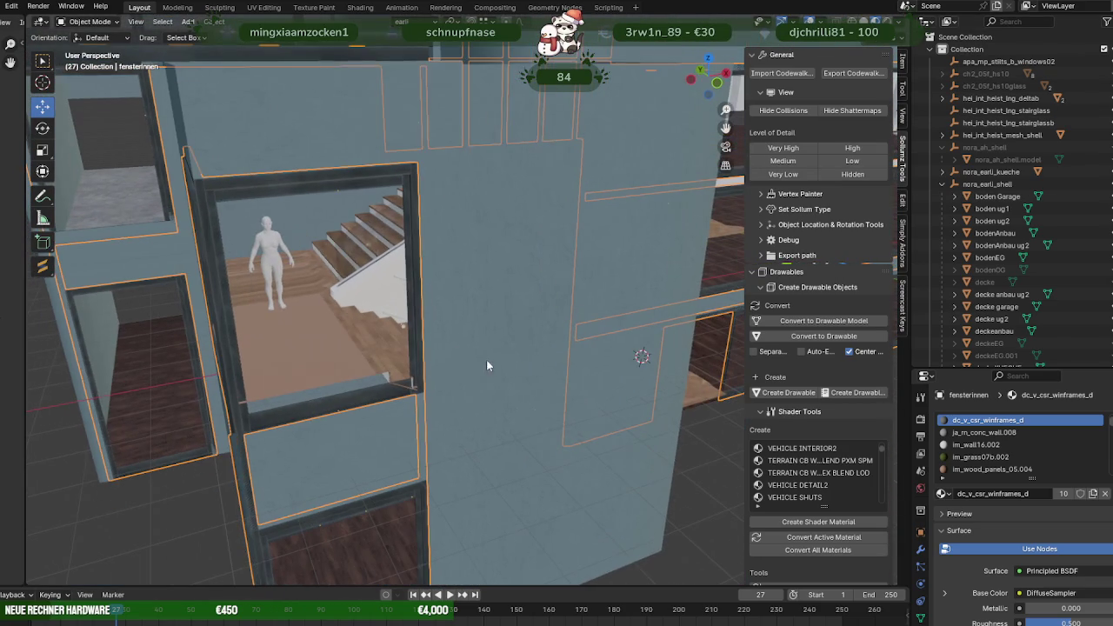
left_click(351, 342)
key("KP_Decimal")
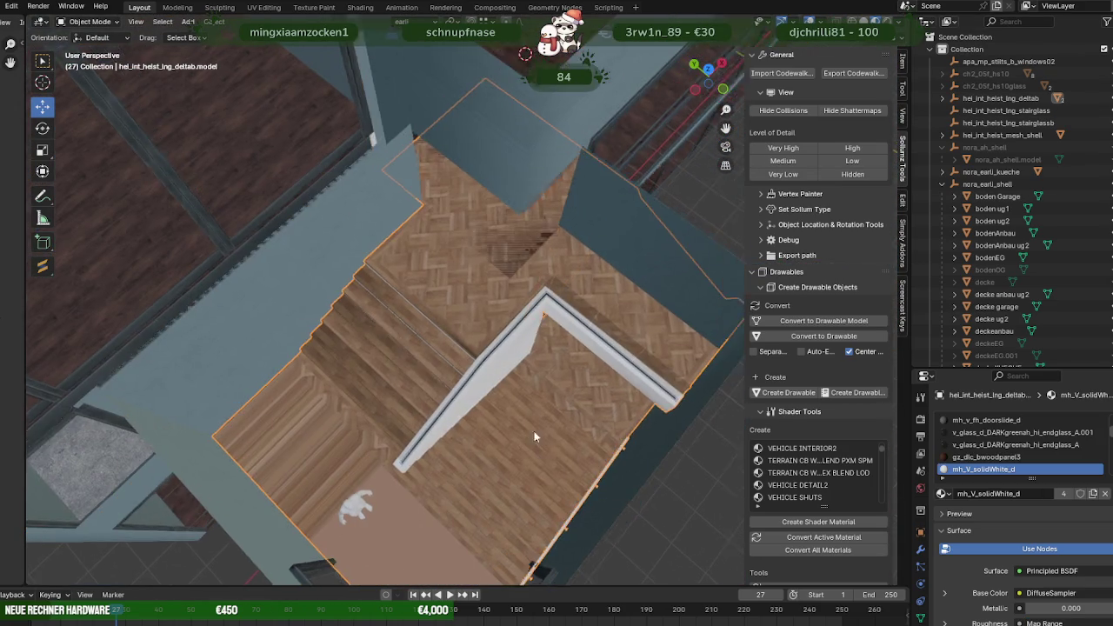
Duplicate the selected staircase faces and place the copy, constrained along Z.
scroll(544, 434, "up", 3)
mouse_move(514, 426)
middle_mouse_down()
mouse_move(469, 422)
mouse_move(373, 460)
middle_mouse_up()
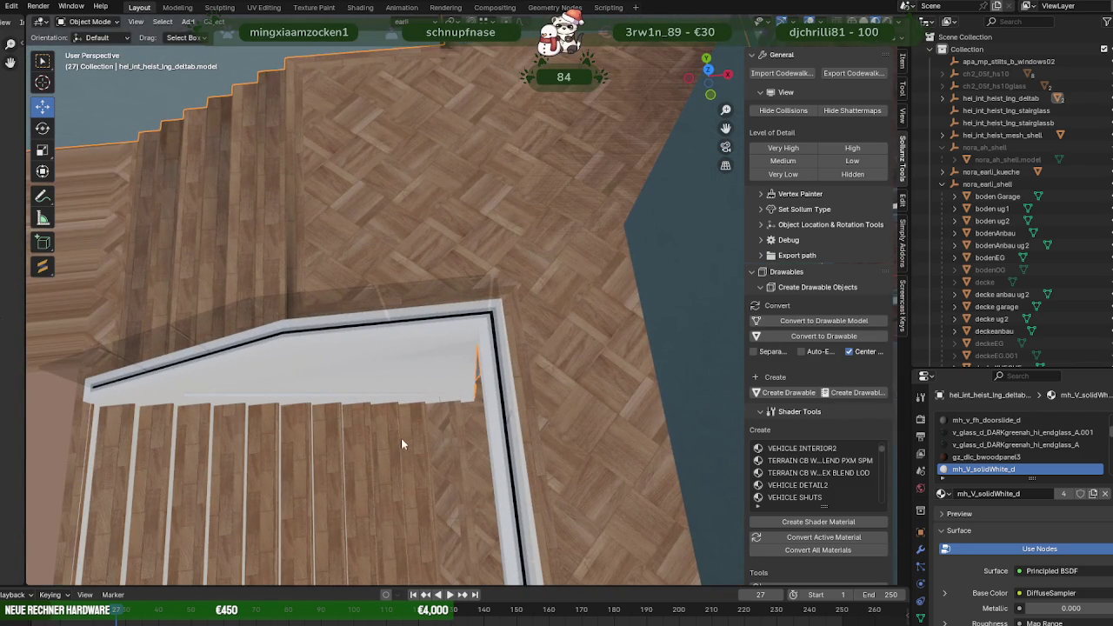
key("Tab")
scroll(539, 365, "down", 4)
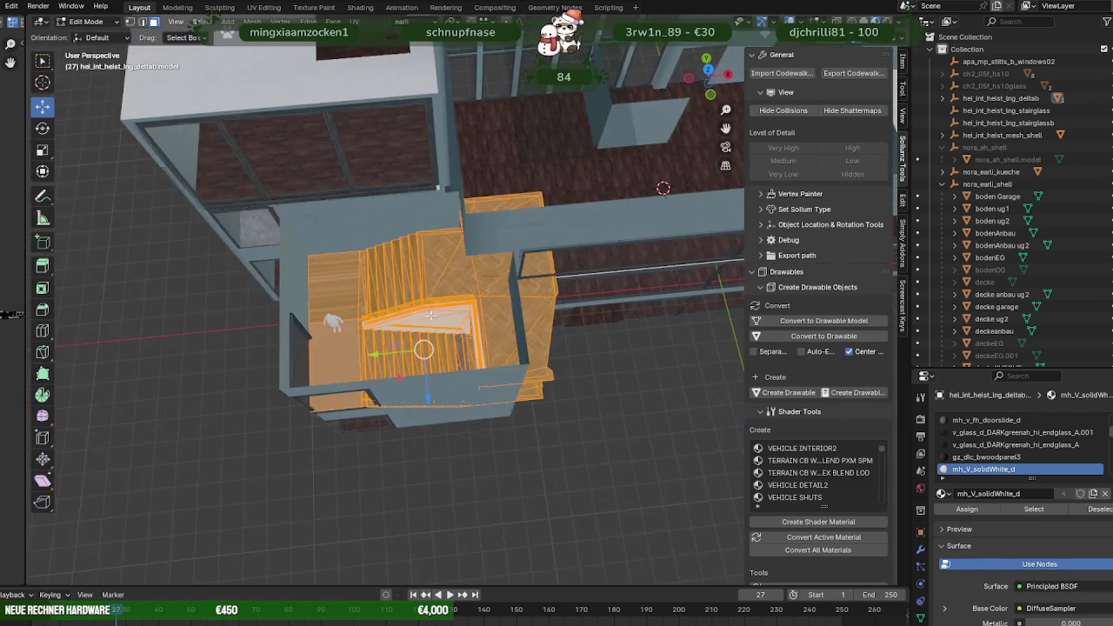
middle_click_drag(522, 348, 570, 365)
key("shift+d")
key("z")
scroll(567, 388, "down", 2)
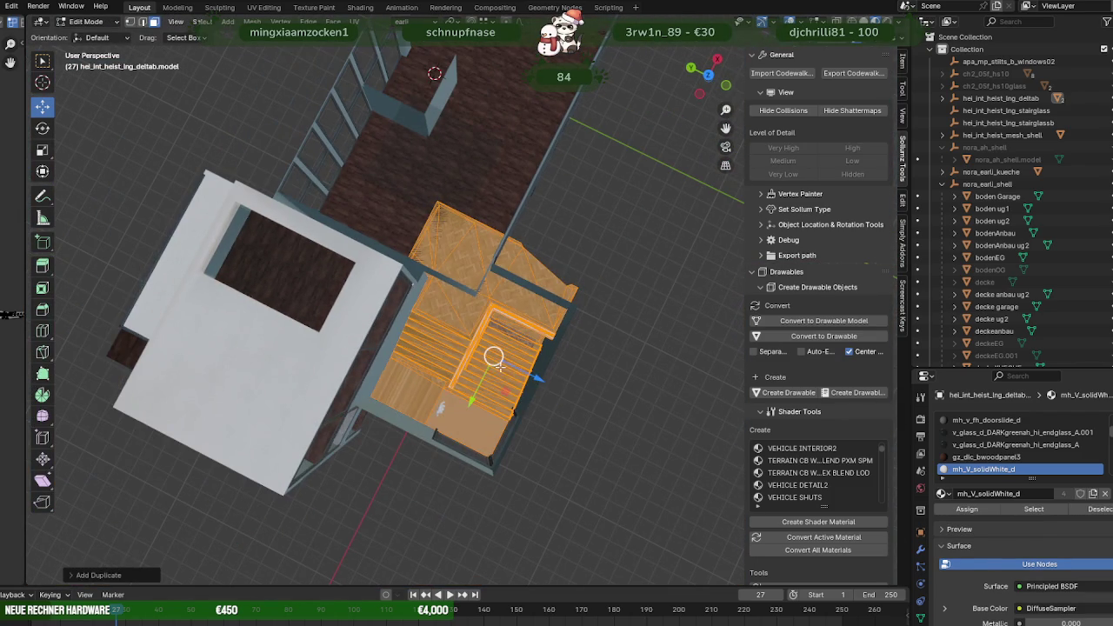
left_click(808, 458)
Separate the duplicated faces into their own object and return to Object Mode.
scroll(487, 347, "up", 2)
right_click(487, 295)
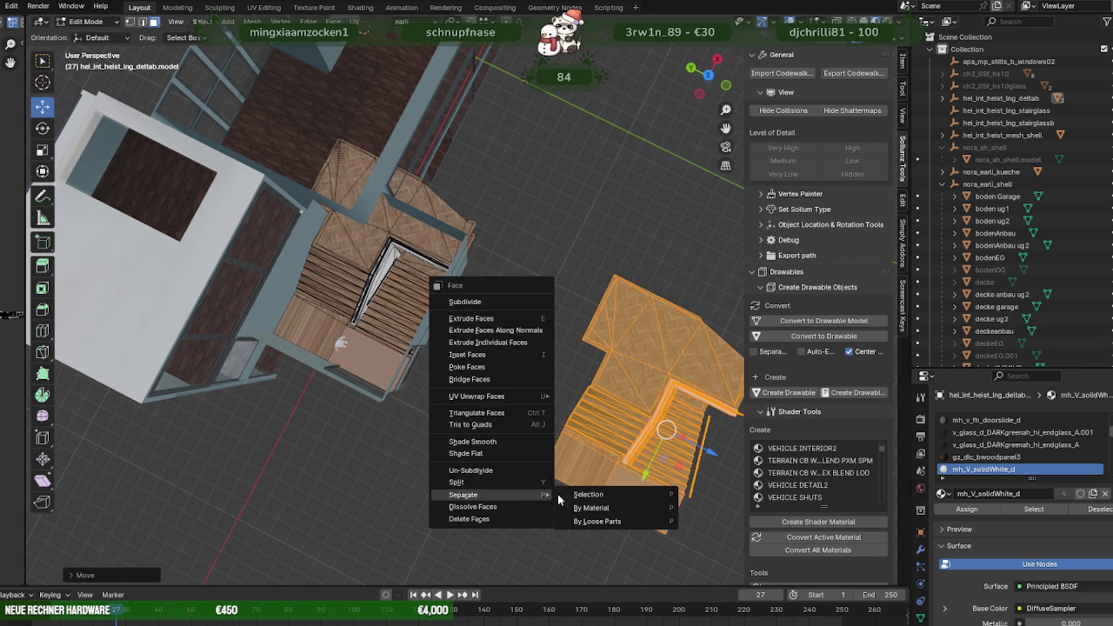
left_click(591, 494)
key("Tab")
key("Tab")
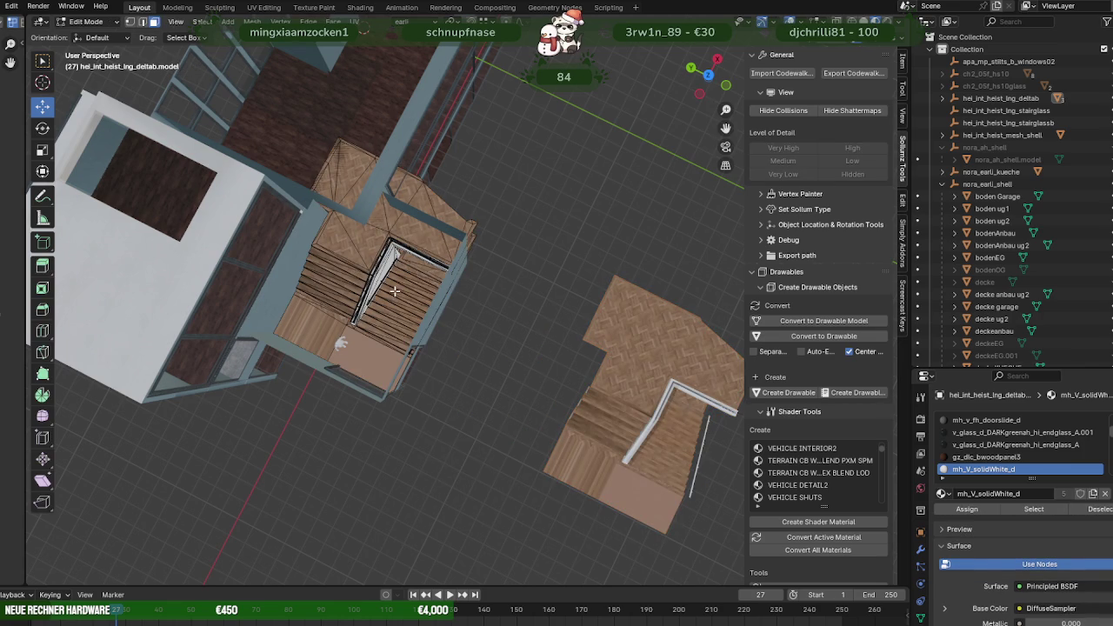
scroll(457, 295, "up", 6)
mouse_move(457, 296)
middle_mouse_down()
mouse_move(457, 345)
mouse_move(415, 340)
middle_mouse_up()
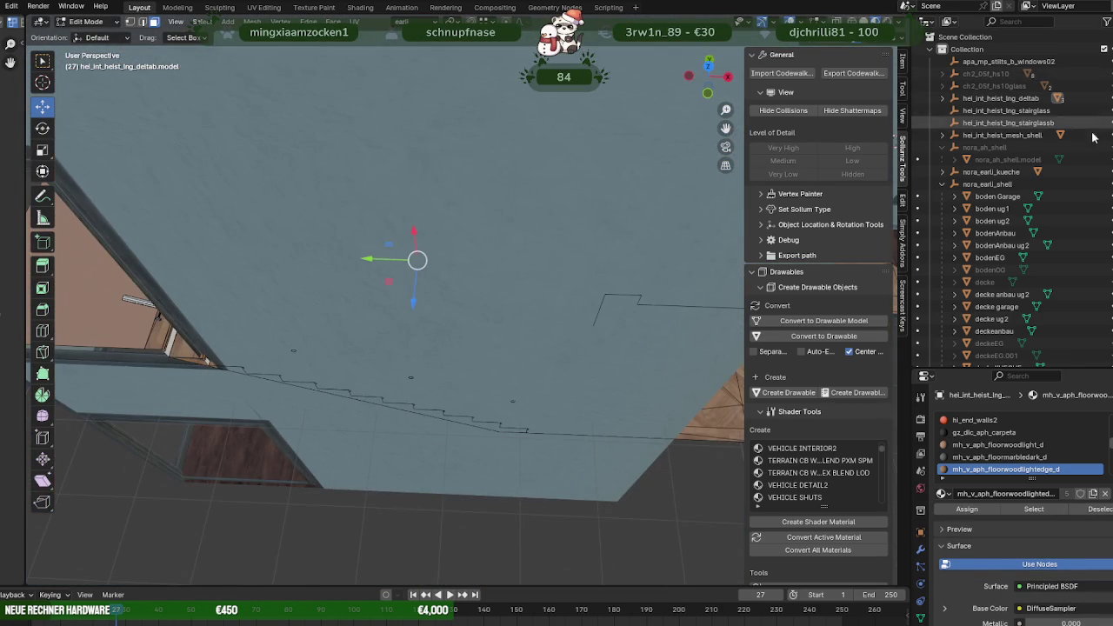
Box-select the lower staircase faces in see-through wireframe.
scroll(510, 247, "down", 5)
mouse_move(487, 261)
middle_mouse_down()
mouse_move(511, 247)
mouse_move(504, 313)
mouse_move(459, 343)
middle_mouse_up()
scroll(502, 301, "up", 5)
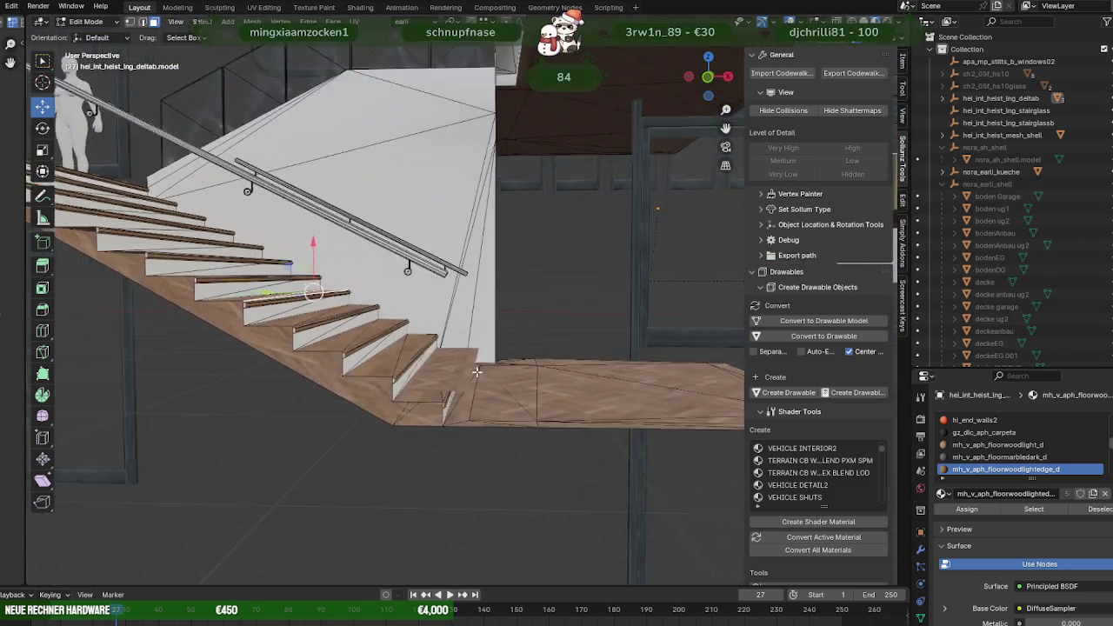
scroll(464, 427, "up", 3)
mouse_move(458, 446)
middle_mouse_down()
mouse_move(413, 448)
mouse_move(445, 430)
mouse_move(453, 459)
middle_mouse_up()
key("shift+z")
left_click_drag(465, 503, 391, 403)
mouse_move(391, 403)
middle_mouse_down()
mouse_move(440, 446)
mouse_move(435, 428)
middle_mouse_up()
scroll(440, 446, "up", 2)
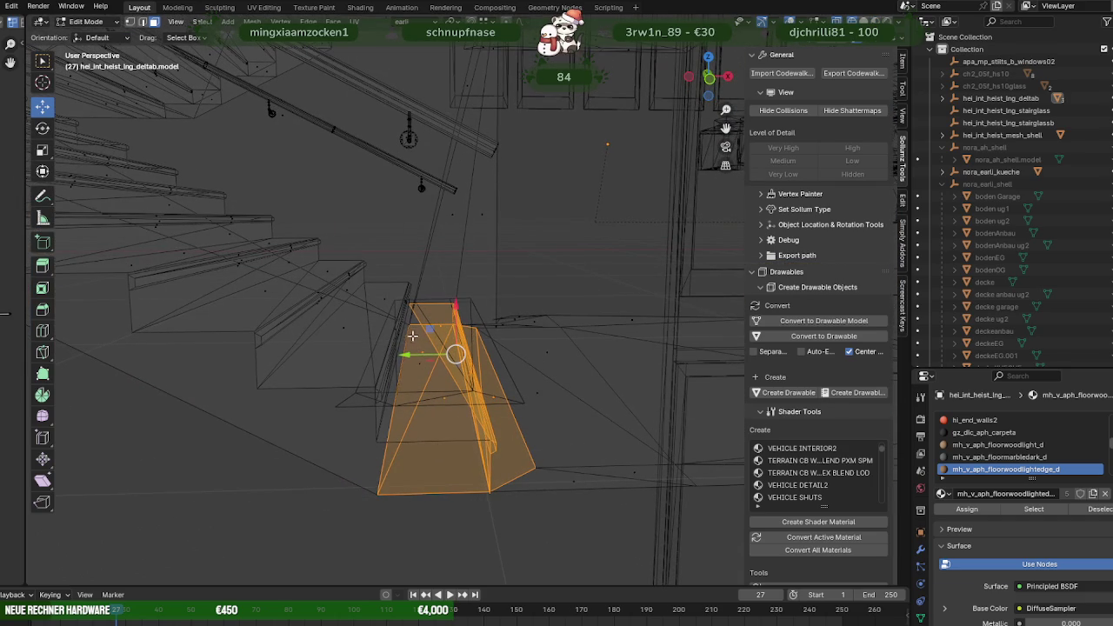
mouse_move(517, 470)
middle_mouse_down()
mouse_move(455, 464)
mouse_move(514, 455)
mouse_move(513, 478)
mouse_move(499, 480)
mouse_move(540, 444)
mouse_move(512, 418)
middle_mouse_up()
Deselect the front riser faces and delete the bottom step faces.
key("shift+z")
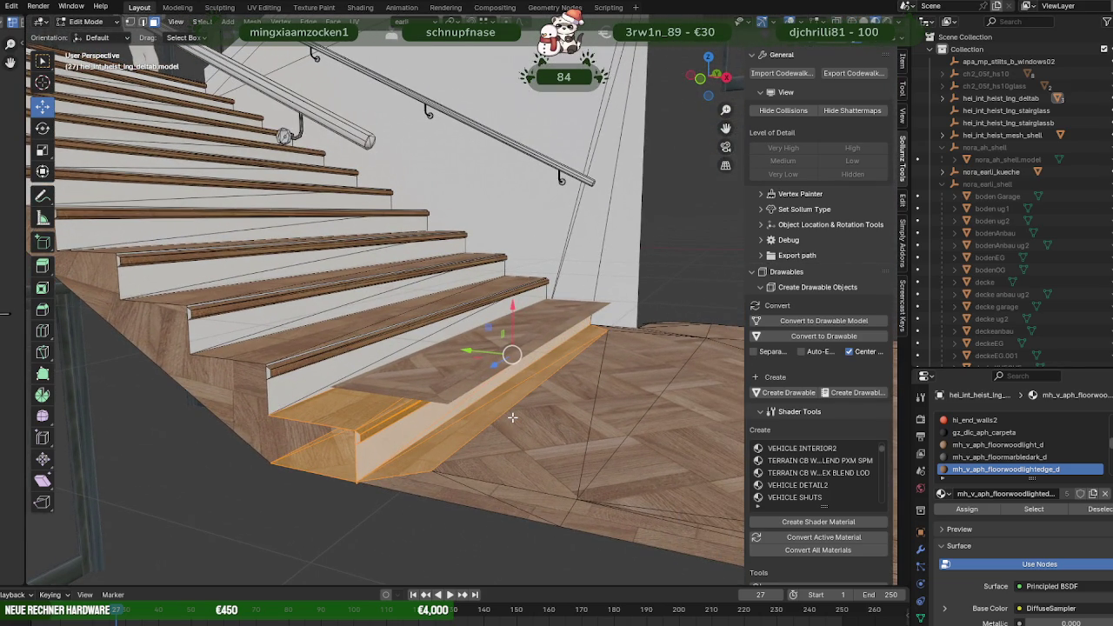
left_click_drag(496, 391, 497, 392, "ctrl")
mouse_move(535, 401)
middle_mouse_down()
mouse_move(582, 382)
mouse_move(495, 396)
mouse_move(505, 385)
mouse_move(539, 392)
mouse_move(514, 375)
mouse_move(490, 278)
middle_mouse_up()
key("x")
left_click(583, 380)
Select the whole landing floor beside the stairs and lower it along Z.
left_click(431, 429)
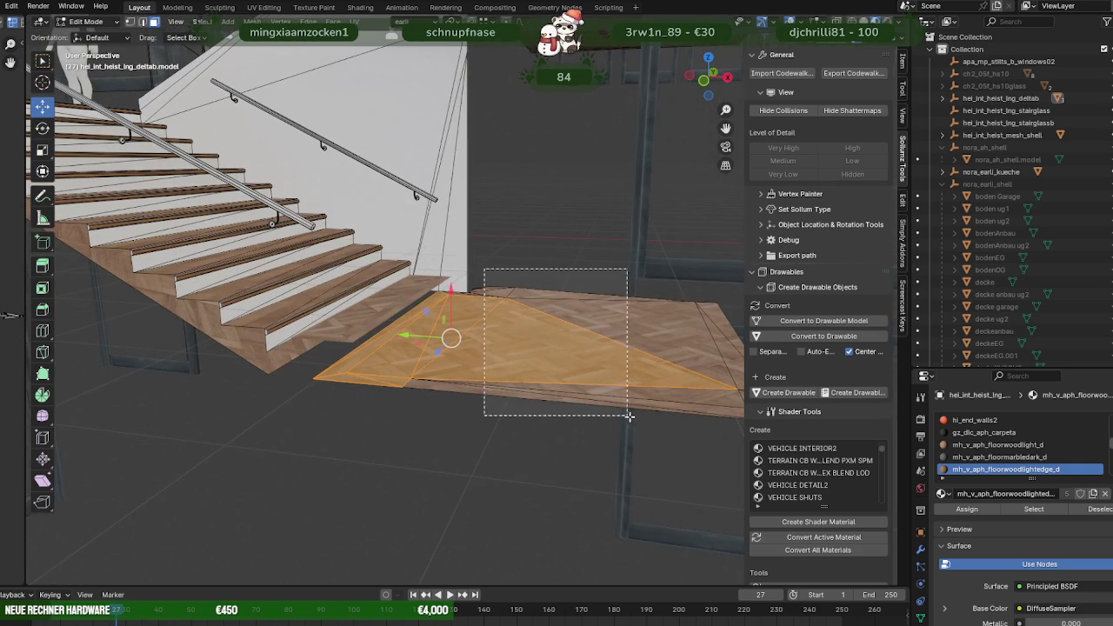
left_click_drag(616, 410, 616, 410)
mouse_move(616, 409)
middle_mouse_down()
mouse_move(480, 422)
mouse_move(494, 405)
mouse_move(543, 398)
middle_mouse_up()
scroll(474, 427, "up", 2)
mouse_move(245, 529)
middle_mouse_down()
mouse_move(115, 521)
mouse_move(266, 449)
mouse_move(280, 474)
middle_mouse_up()
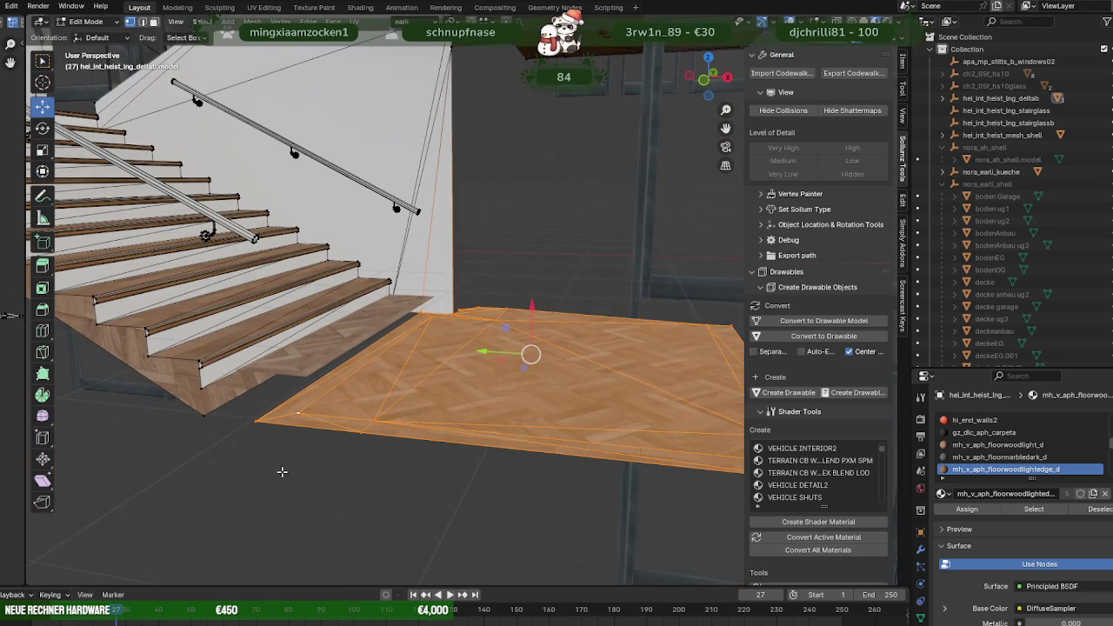
left_click_drag(532, 304, 317, 379)
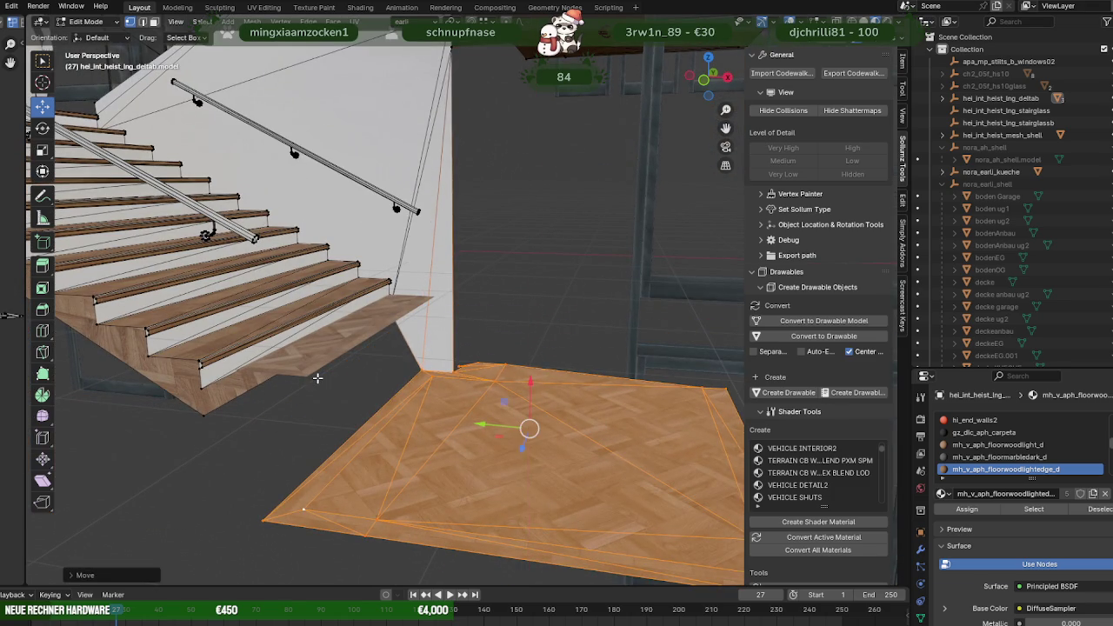
right_click(317, 378)
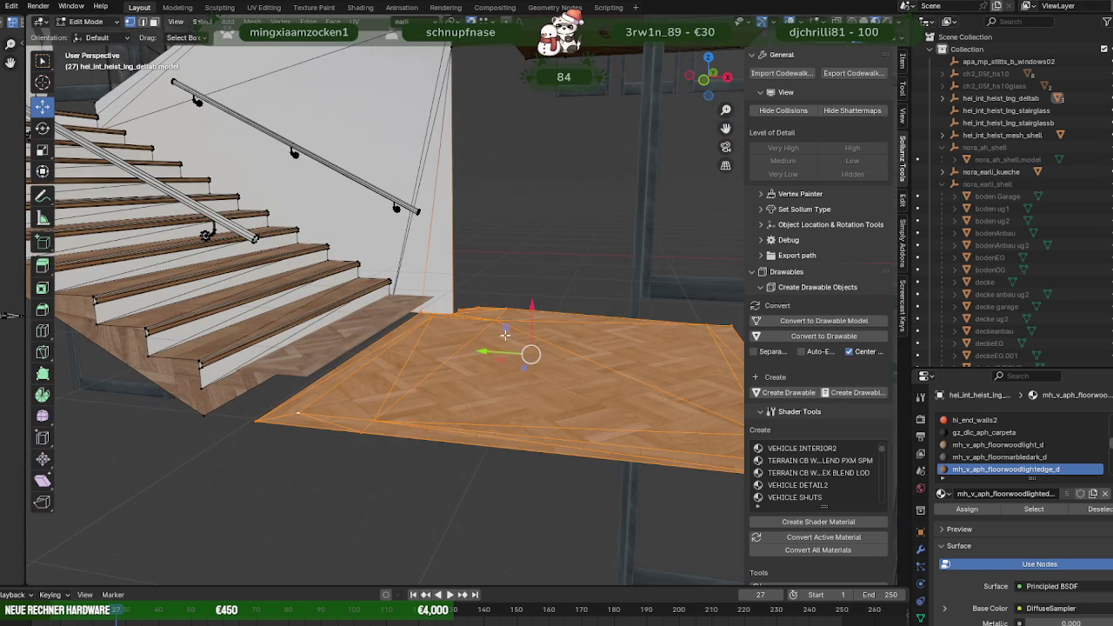
left_click_drag(531, 306, 312, 380)
middle_click_drag(312, 380, 302, 415)
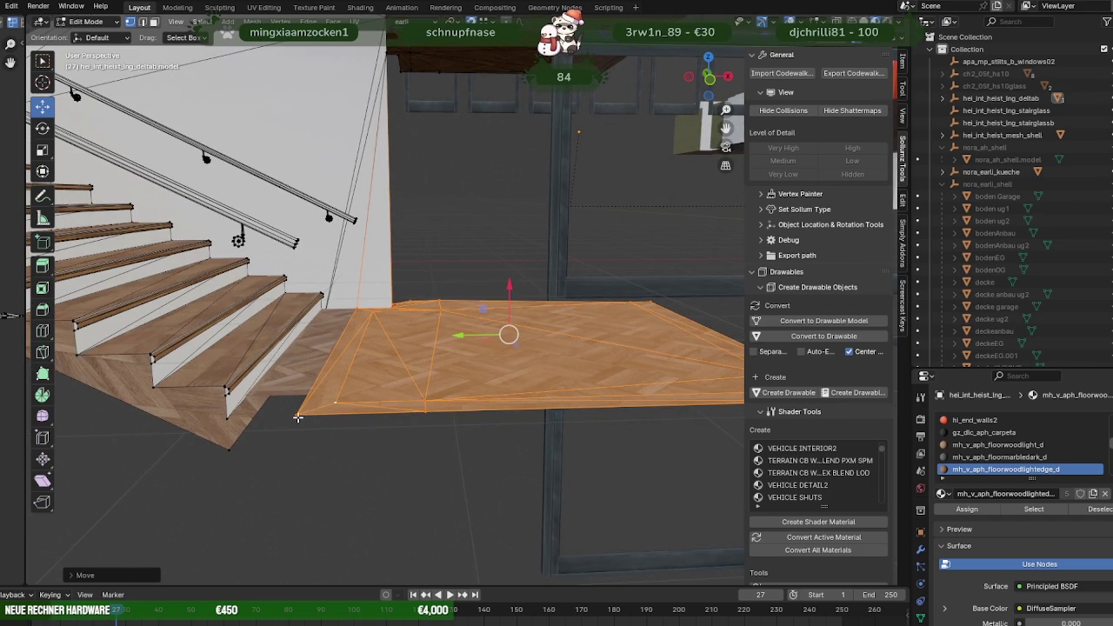
Separate the landing floor into its own object, slid against the stair corner.
key("g")
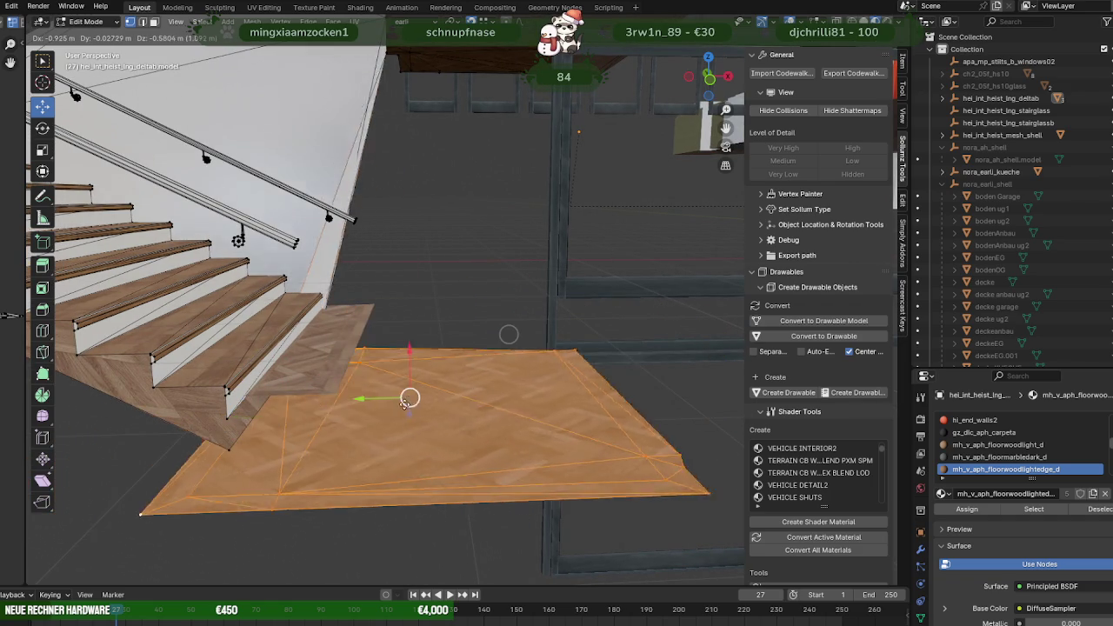
left_click(496, 387)
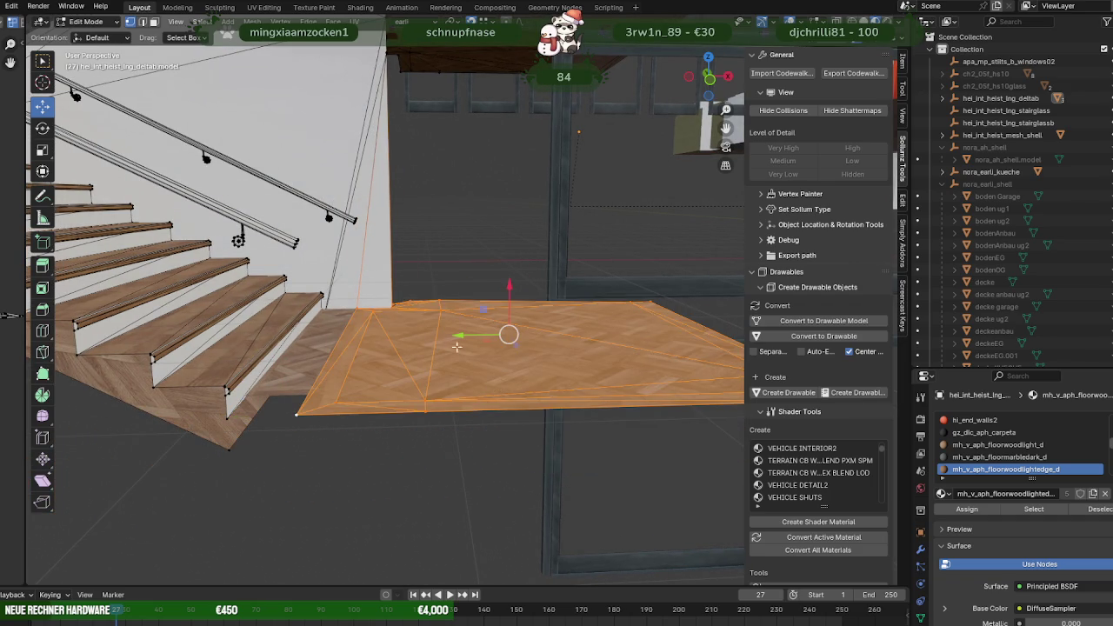
middle_click_drag(426, 343, 388, 322)
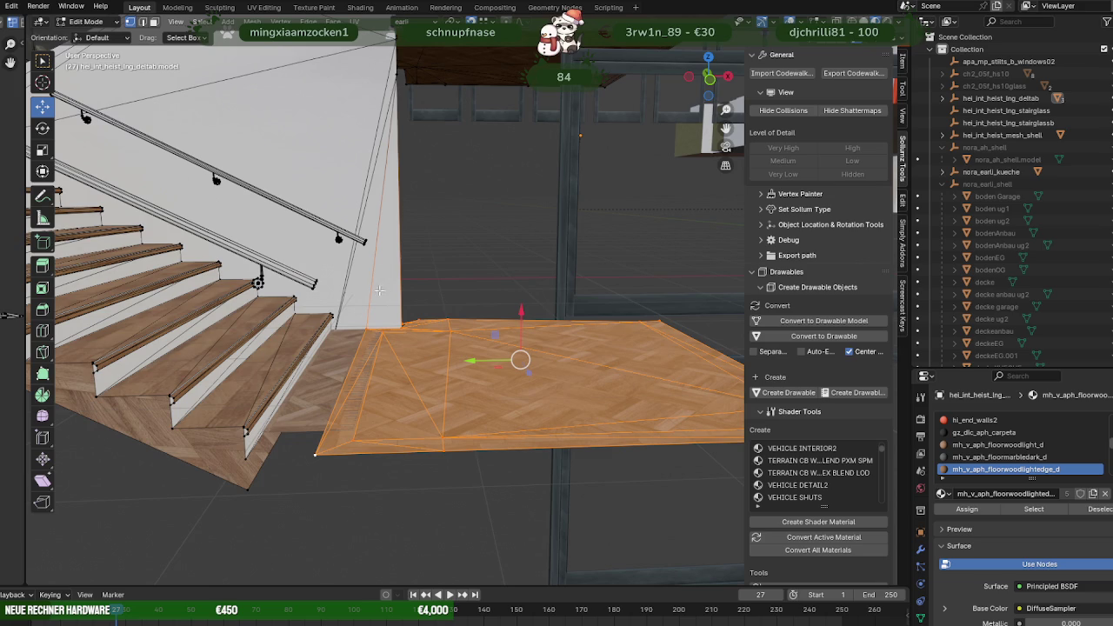
middle_click_drag(411, 358, 410, 355)
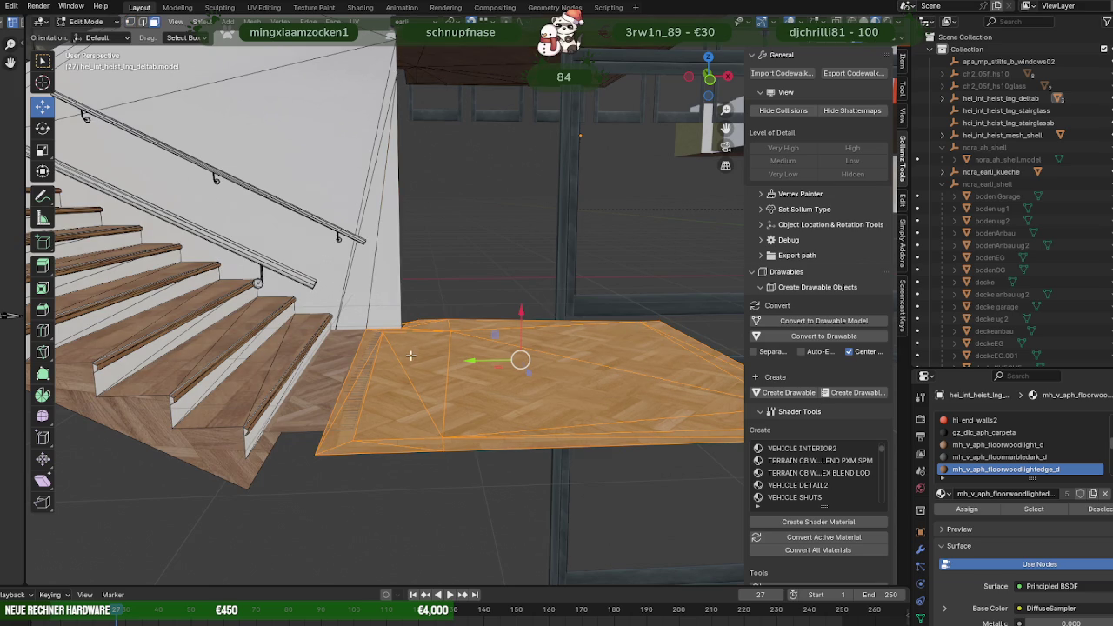
key("ctrl+f")
left_click(495, 286)
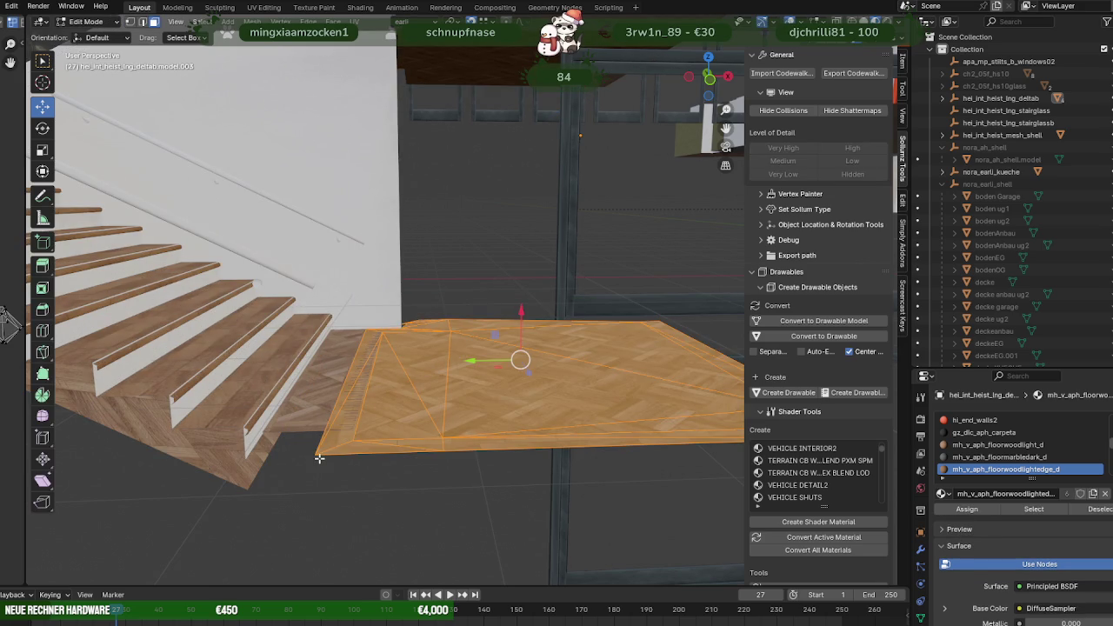
left_click_drag(514, 366, 250, 464)
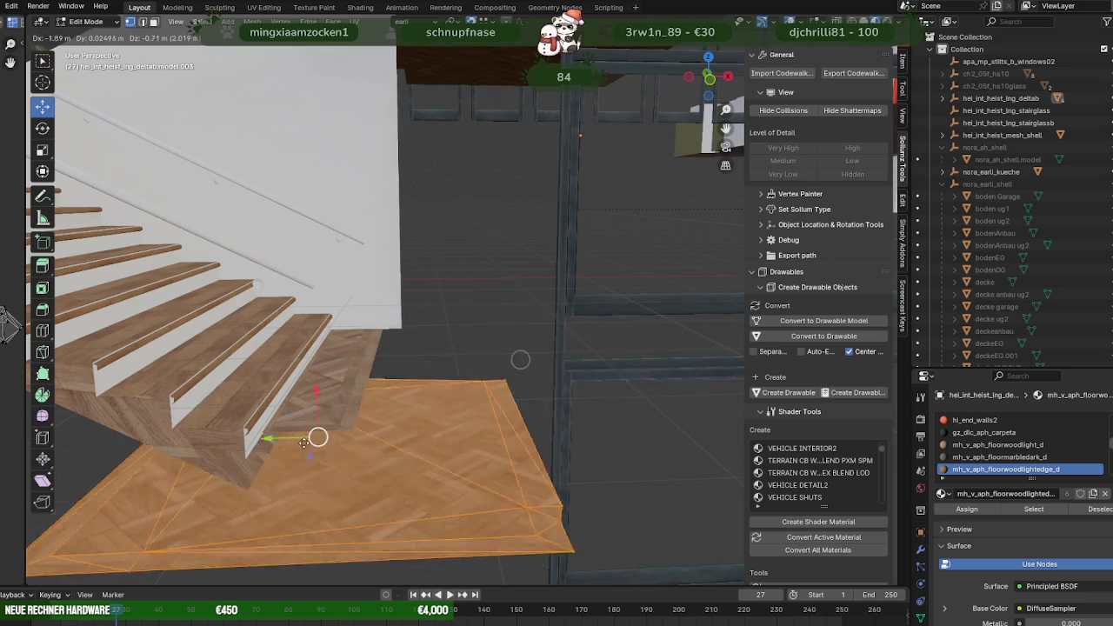
left_click(249, 463)
middle_click_drag(248, 464, 370, 372)
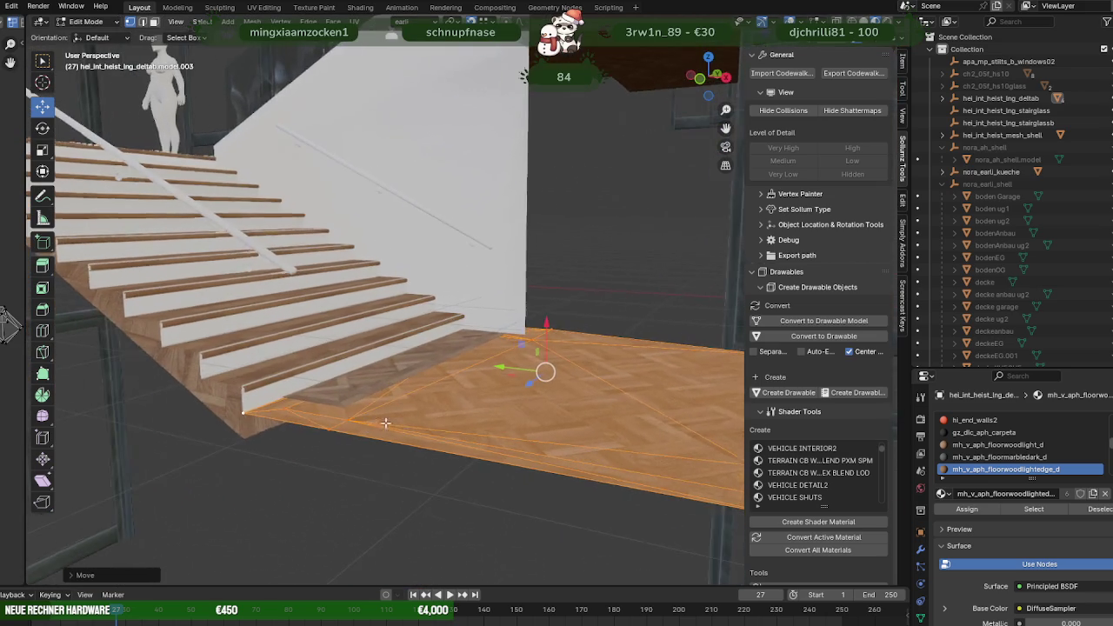
key("Tab")
left_click(369, 372)
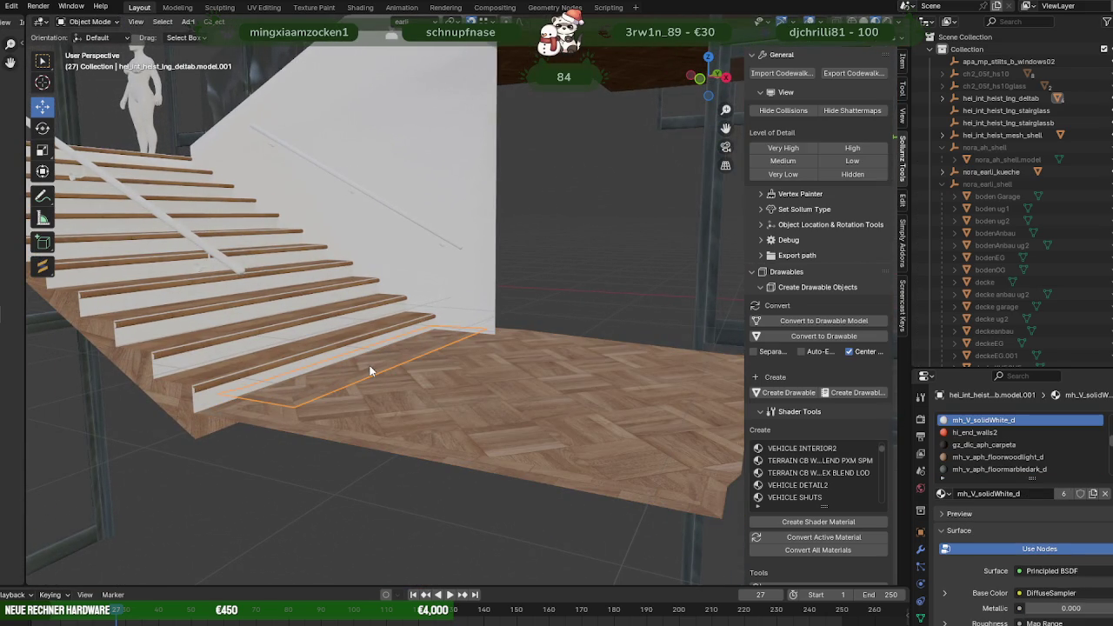
Nudge the wooden landing floor's height slightly along Z so it sits flush with the bottom stair.
middle_click_drag(370, 372, 388, 380)
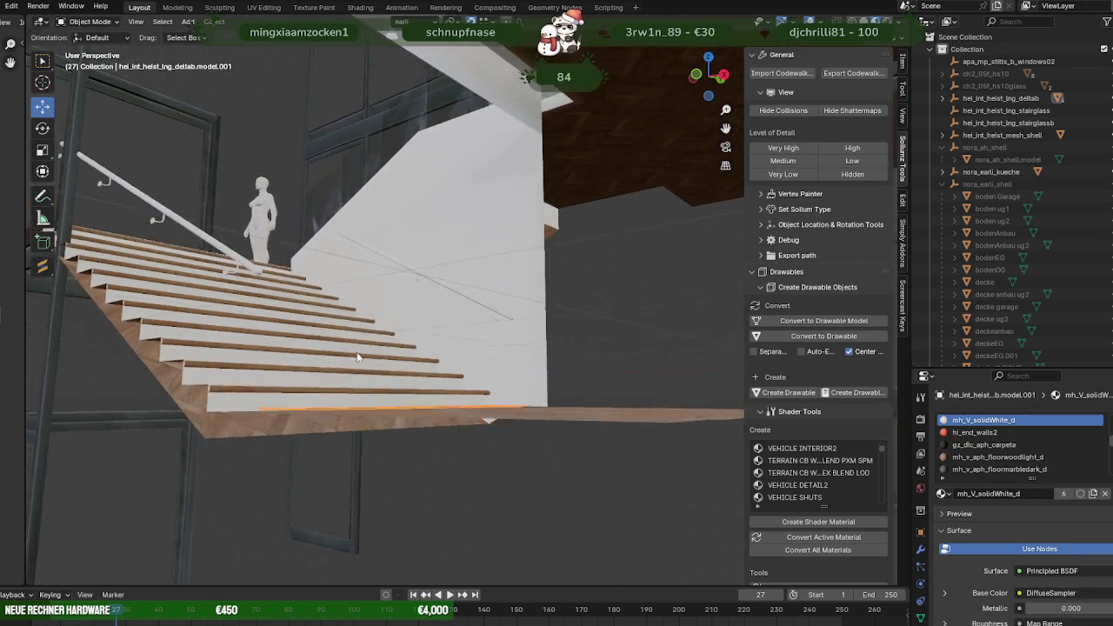
scroll(388, 380, "up", 2)
scroll(395, 394, "up", 3)
scroll(461, 396, "up", 2)
scroll(491, 394, "up", 2)
scroll(501, 397, "down", 2)
scroll(486, 392, "down", 3)
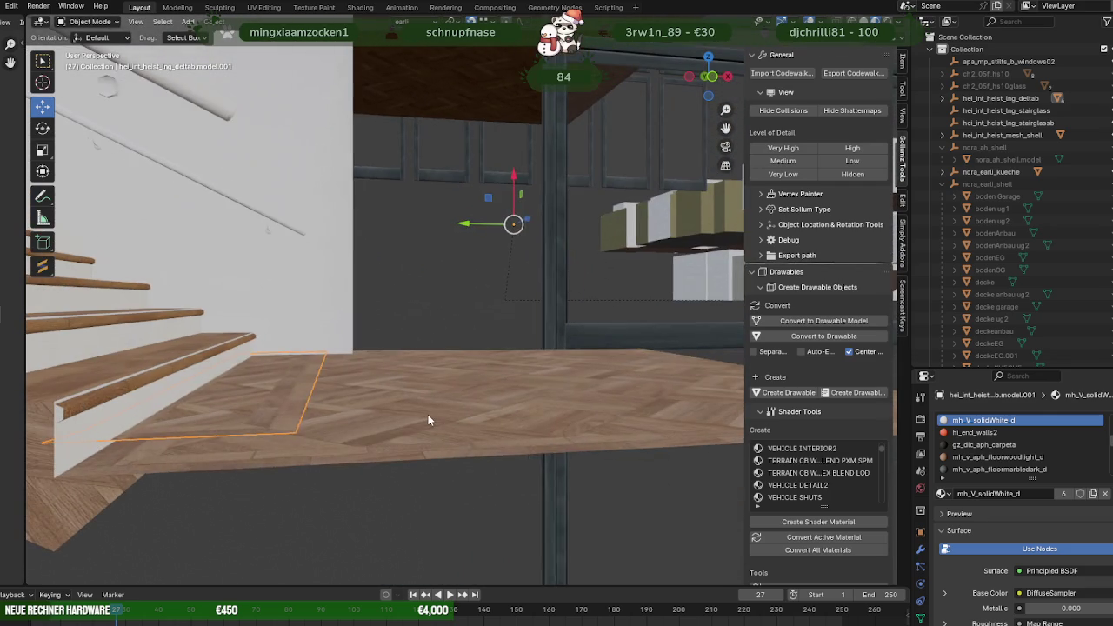
left_click(427, 417)
key("Tab")
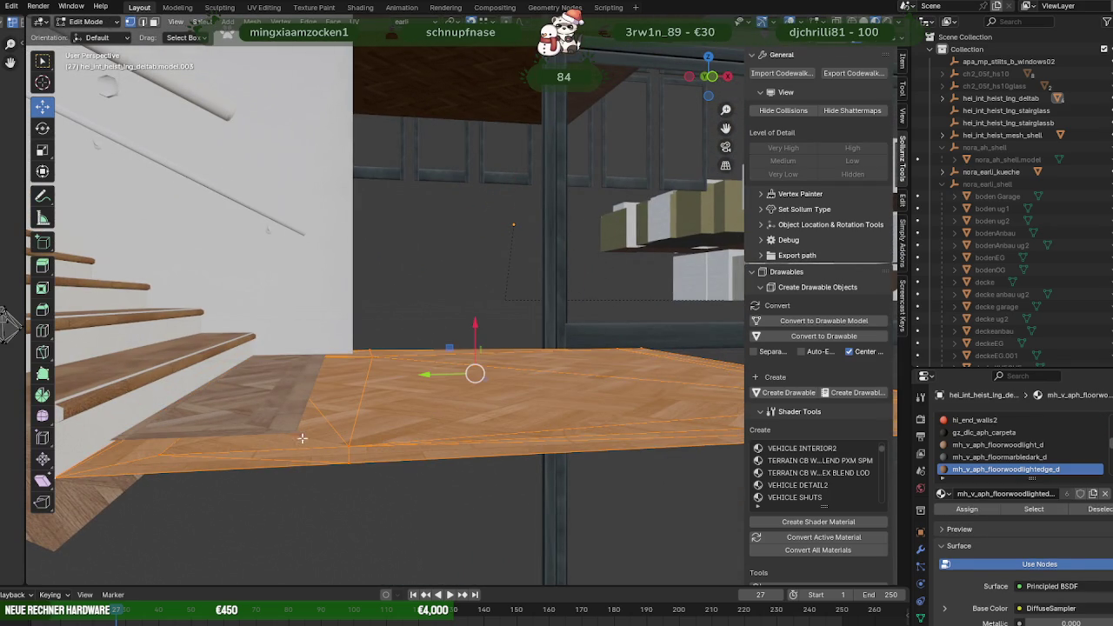
middle_click_drag(198, 470, 191, 441)
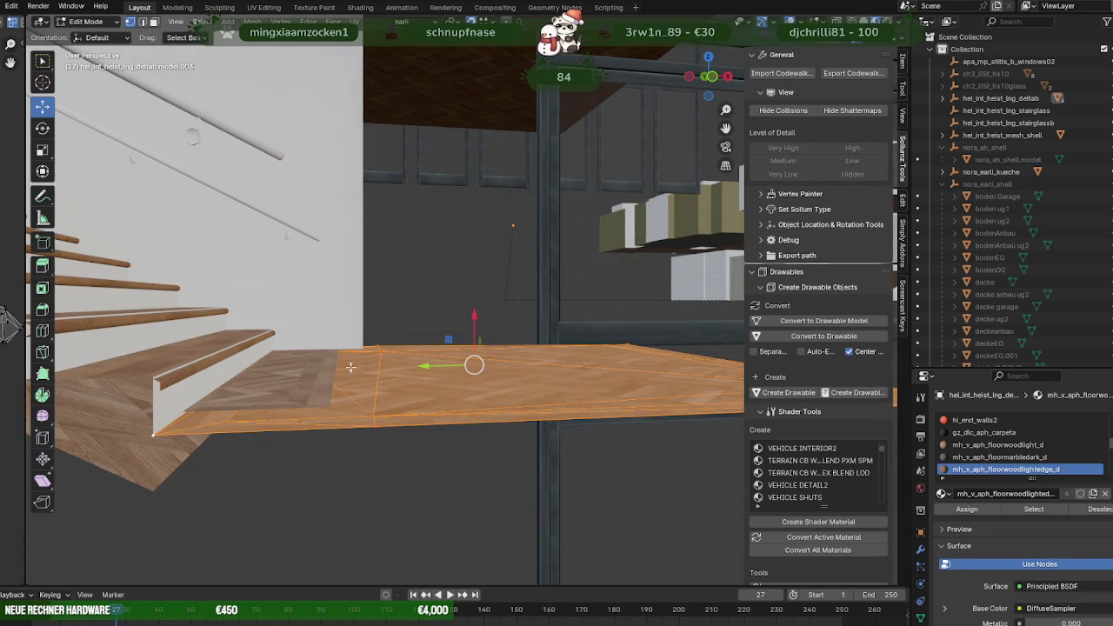
left_click_drag(473, 318, 325, 400)
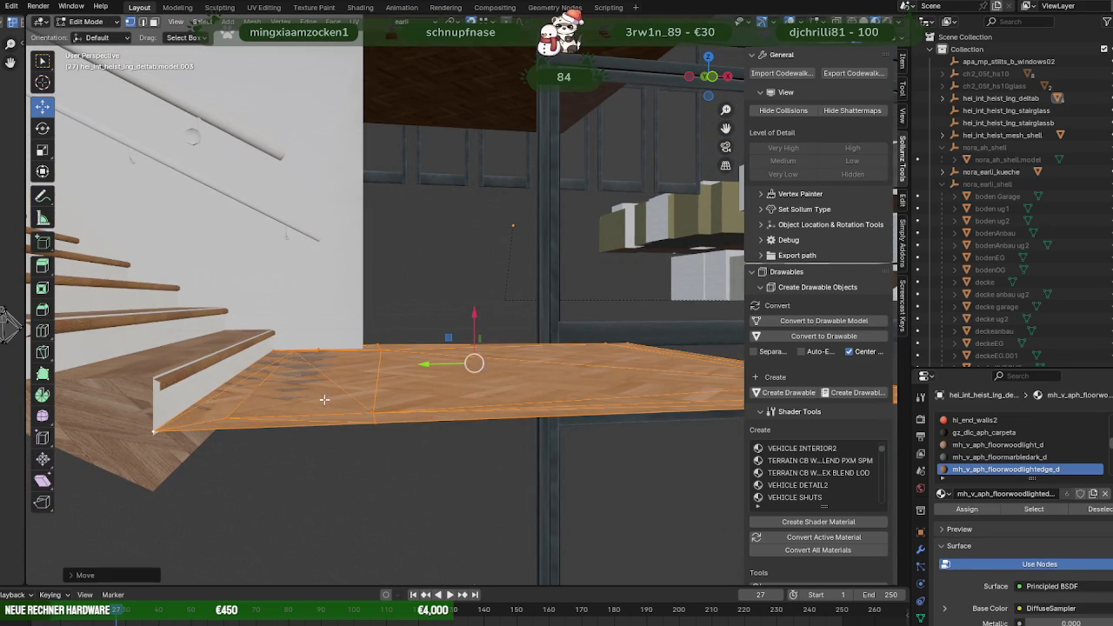
left_click(325, 400)
mouse_move(324, 400)
middle_mouse_down()
mouse_move(364, 386)
mouse_move(340, 408)
middle_mouse_up()
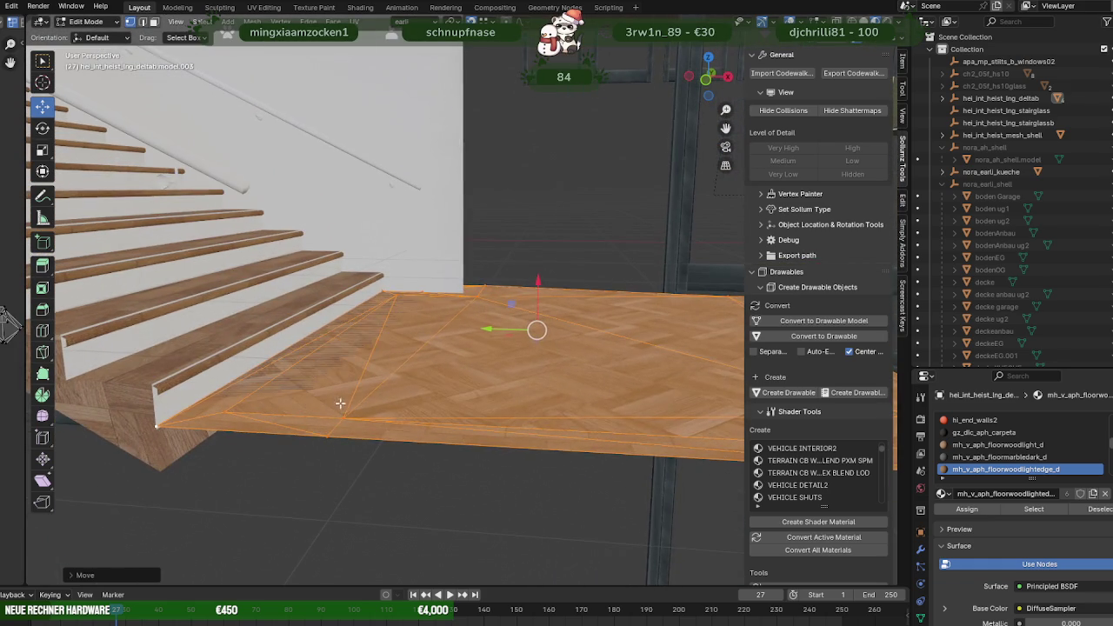
key("Tab")
Delete the thin strip object at the foot of the stairs, then open the staircase mesh for editing.
left_click(330, 364)
scroll(470, 380, "down", 5)
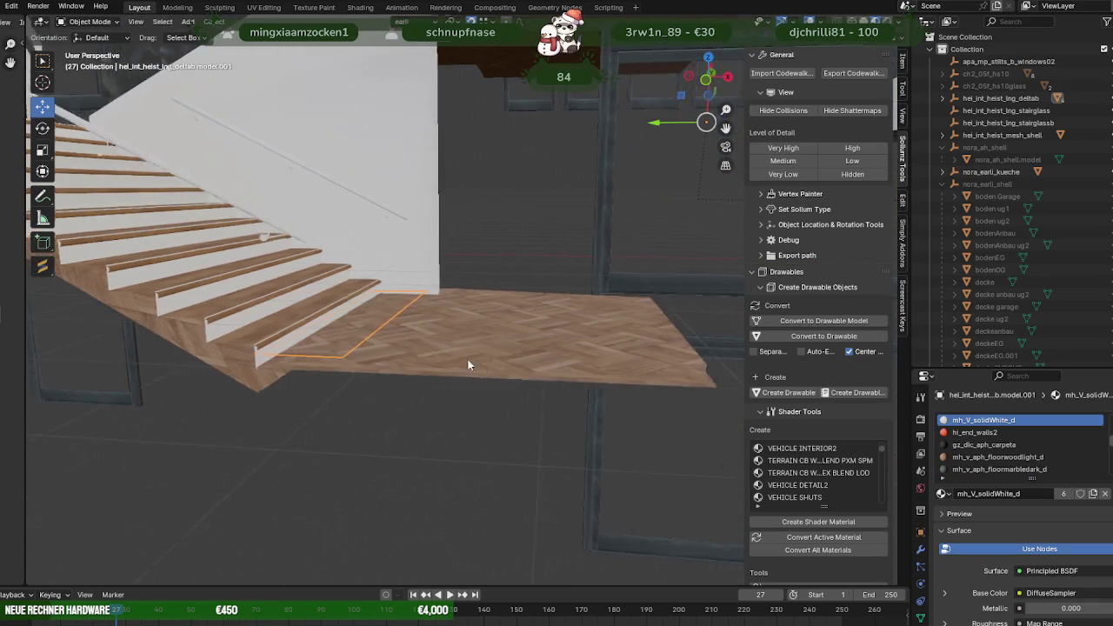
middle_click_drag(508, 339, 470, 328)
scroll(470, 328, "up", 3)
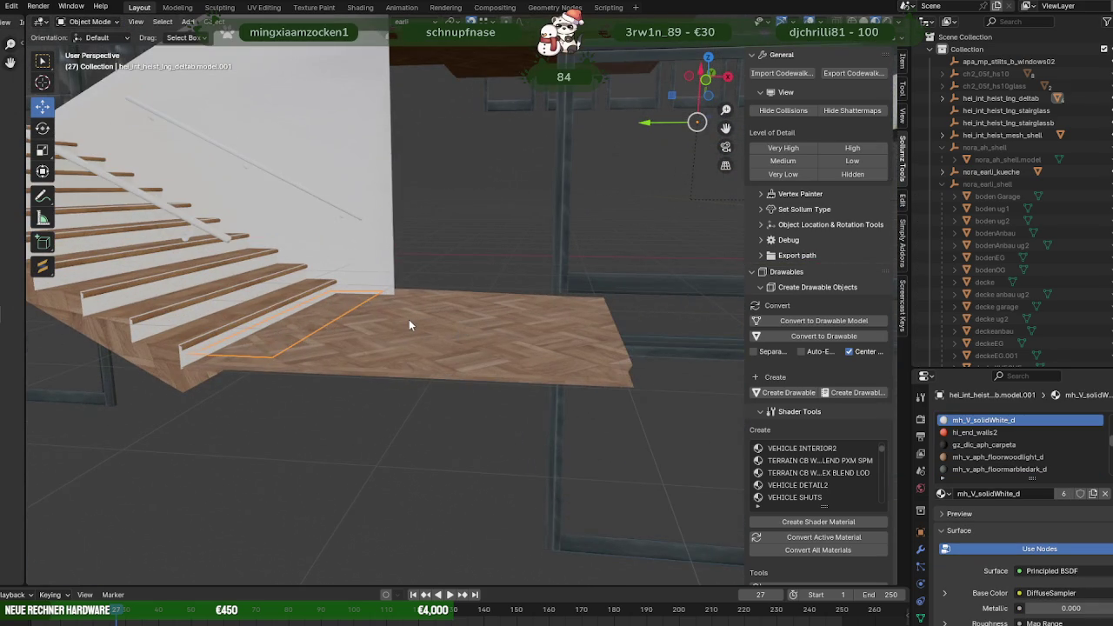
key("Delete")
scroll(403, 320, "up", 2)
scroll(354, 327, "up", 2)
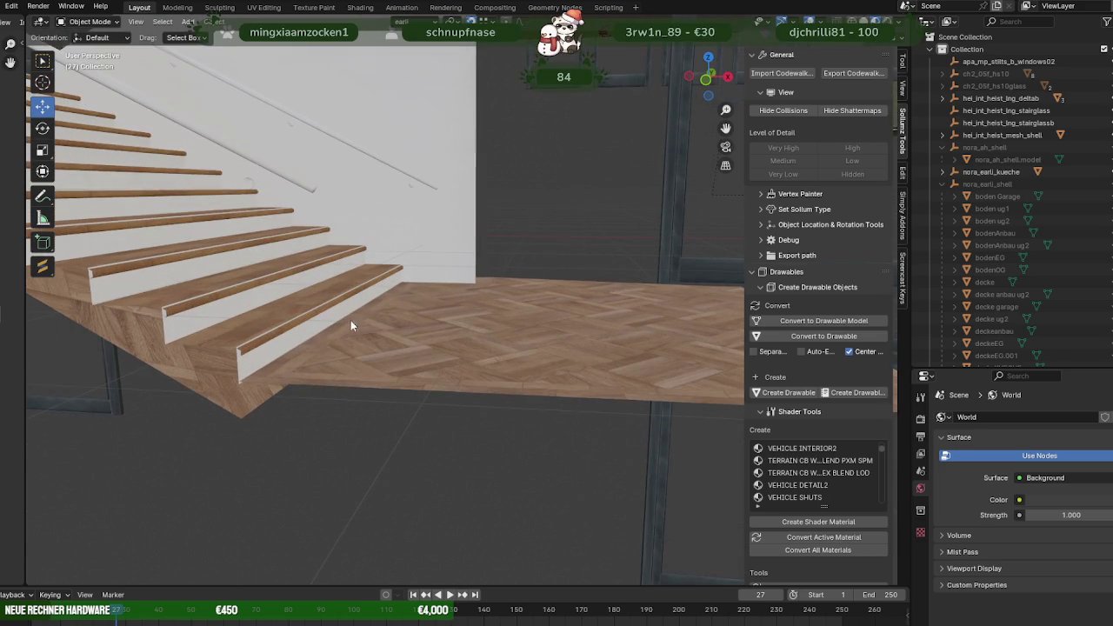
left_click(335, 323)
key("Tab")
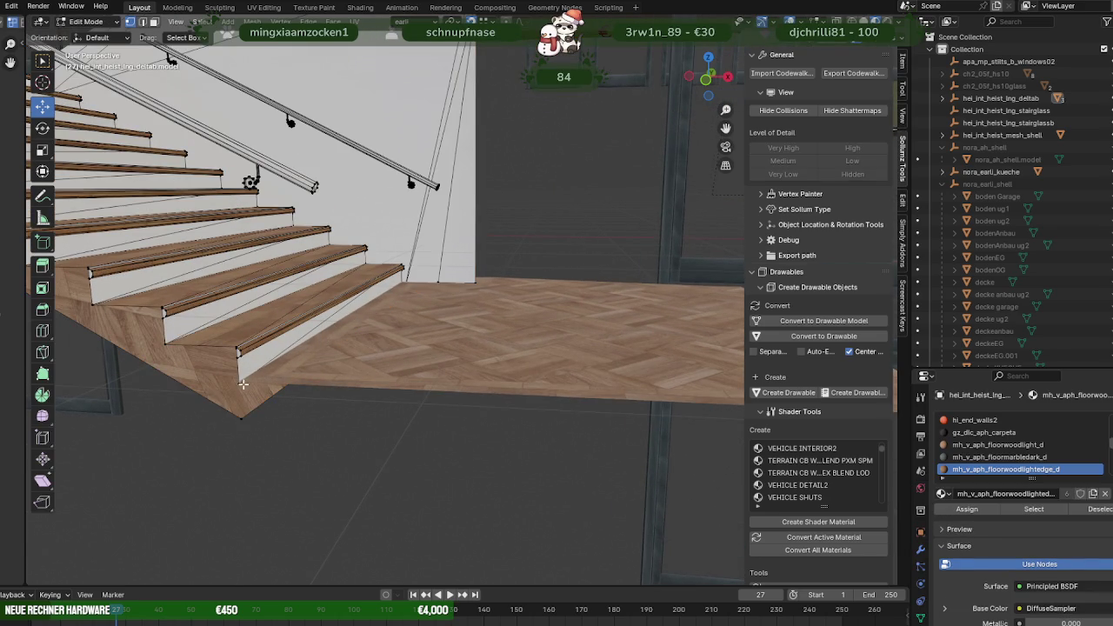
Move the bottom stair-corner vertices up along Z toward the landing.
key("KP_Decimal")
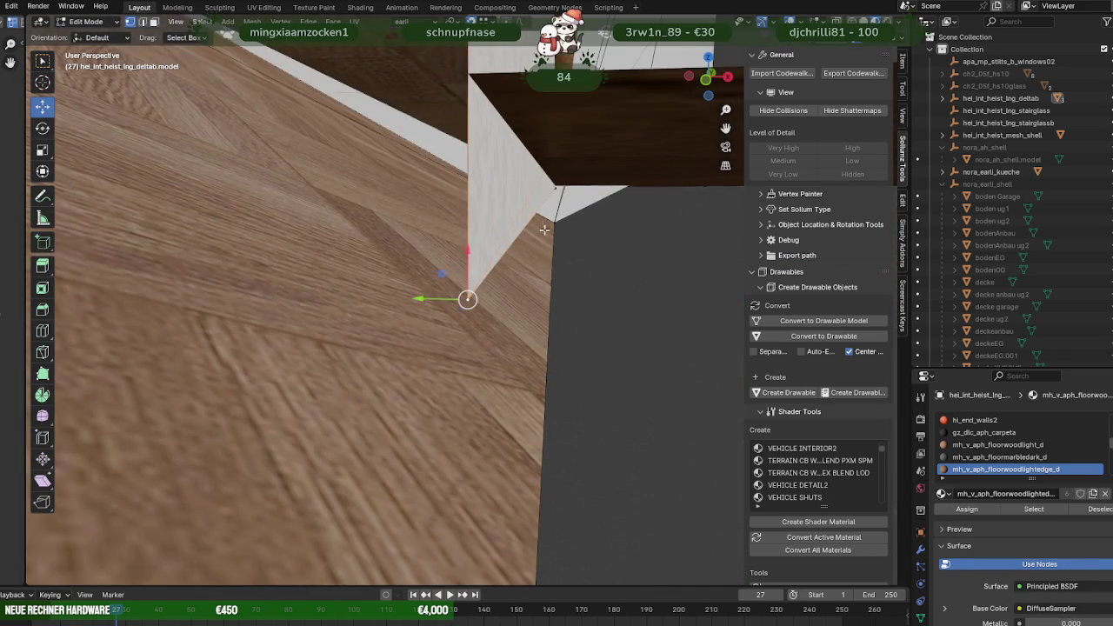
middle_click_drag(534, 217, 517, 297)
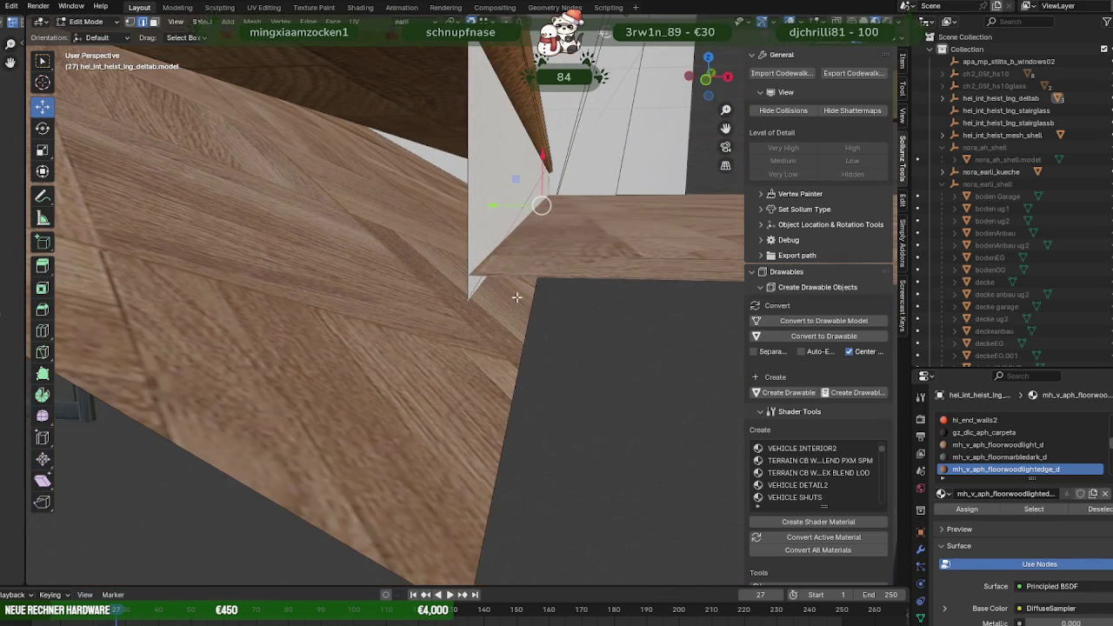
left_click_drag(544, 160, 537, 187)
mouse_move(538, 187)
middle_mouse_down()
mouse_move(589, 236)
mouse_move(591, 217)
middle_mouse_up()
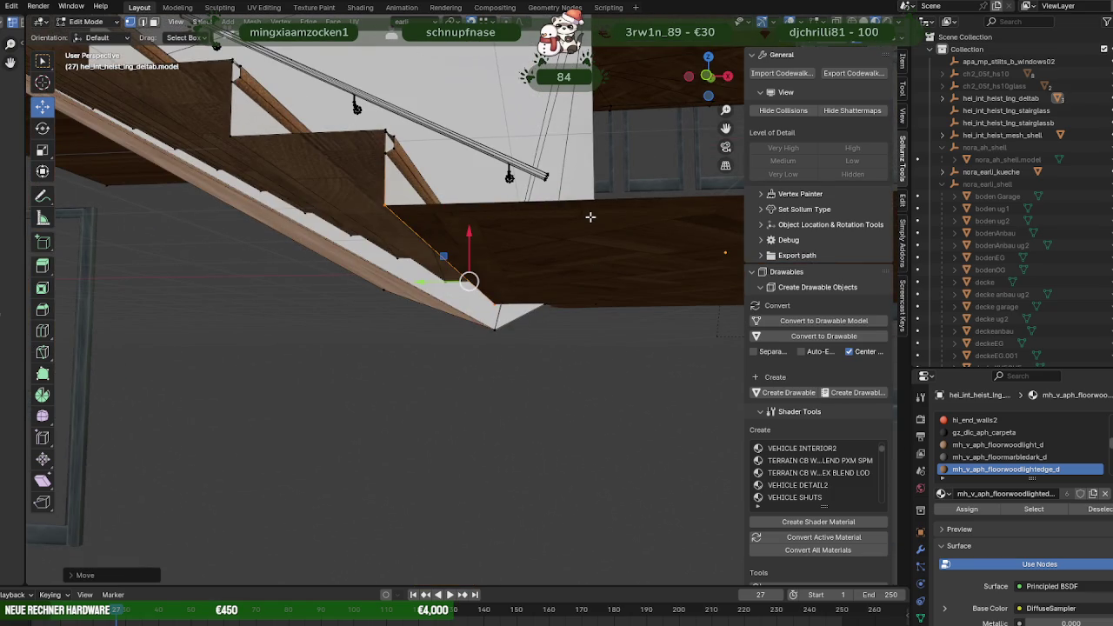
mouse_move(541, 262)
left_mouse_down()
mouse_move(398, 214)
mouse_move(498, 300)
left_mouse_up()
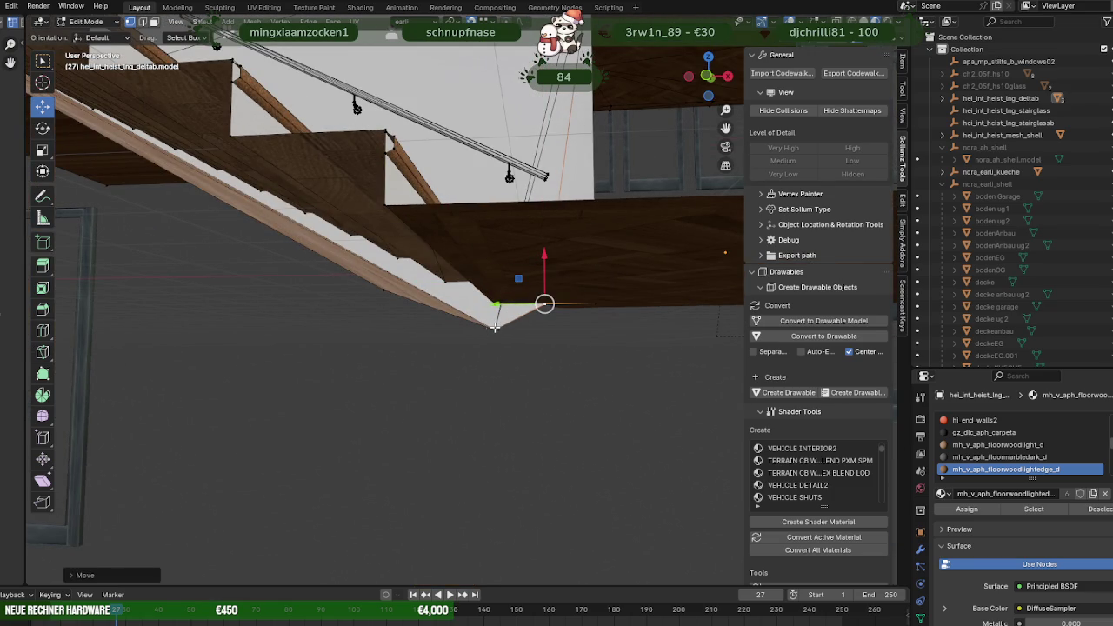
mouse_move(373, 292)
middle_mouse_down()
mouse_move(410, 295)
mouse_move(393, 227)
middle_mouse_up()
left_click_drag(403, 206, 402, 165)
mouse_move(402, 165)
middle_mouse_down()
mouse_move(442, 193)
mouse_move(397, 231)
mouse_move(400, 275)
mouse_move(375, 248)
mouse_move(360, 261)
middle_mouse_up()
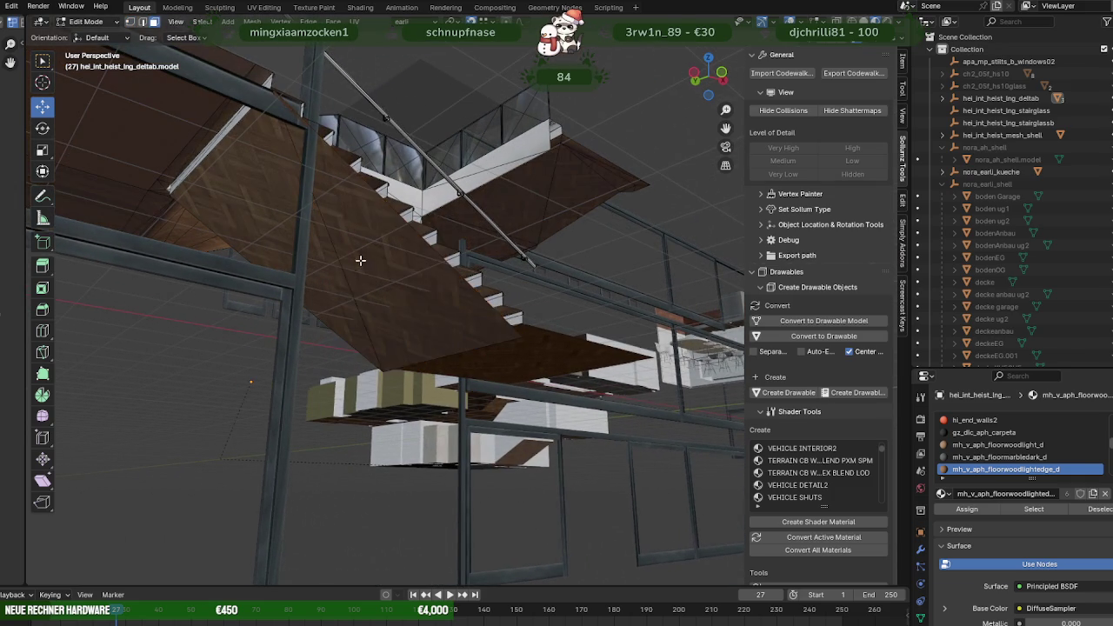
Snap the lower stair underside vertex vertically onto the landing and return to Object Mode.
left_click(360, 261)
mouse_move(273, 229)
middle_mouse_down()
mouse_move(317, 291)
mouse_move(464, 292)
mouse_move(336, 303)
mouse_move(549, 330)
mouse_move(398, 416)
mouse_move(426, 404)
middle_mouse_up()
scroll(390, 290, "up", 5)
scroll(464, 291, "down", 6)
scroll(487, 314, "up", 3)
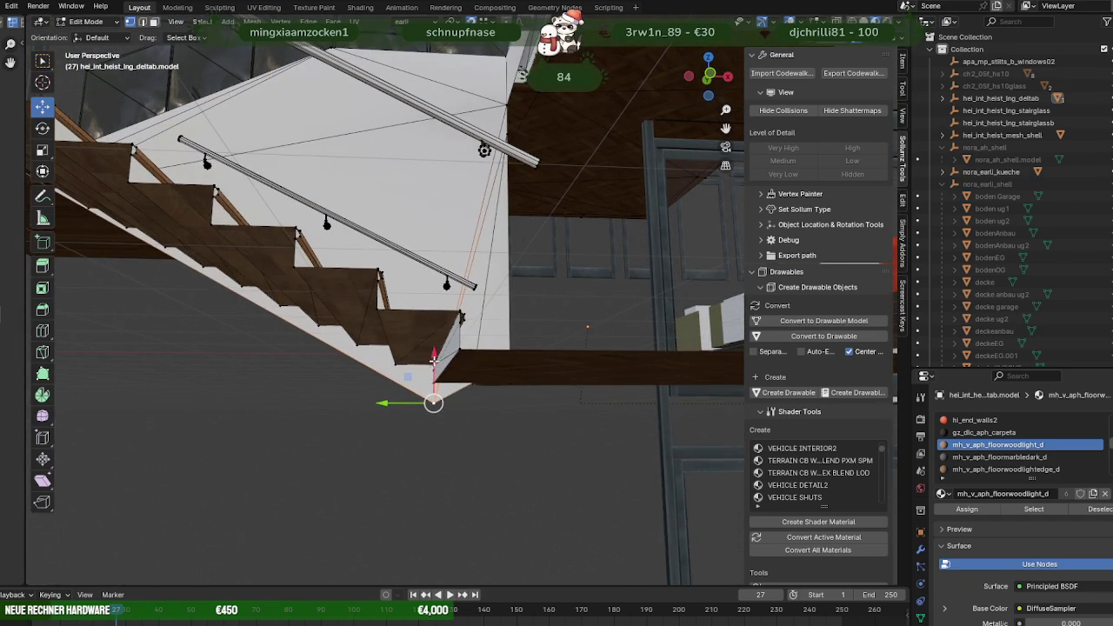
left_click_drag(433, 359, 459, 387)
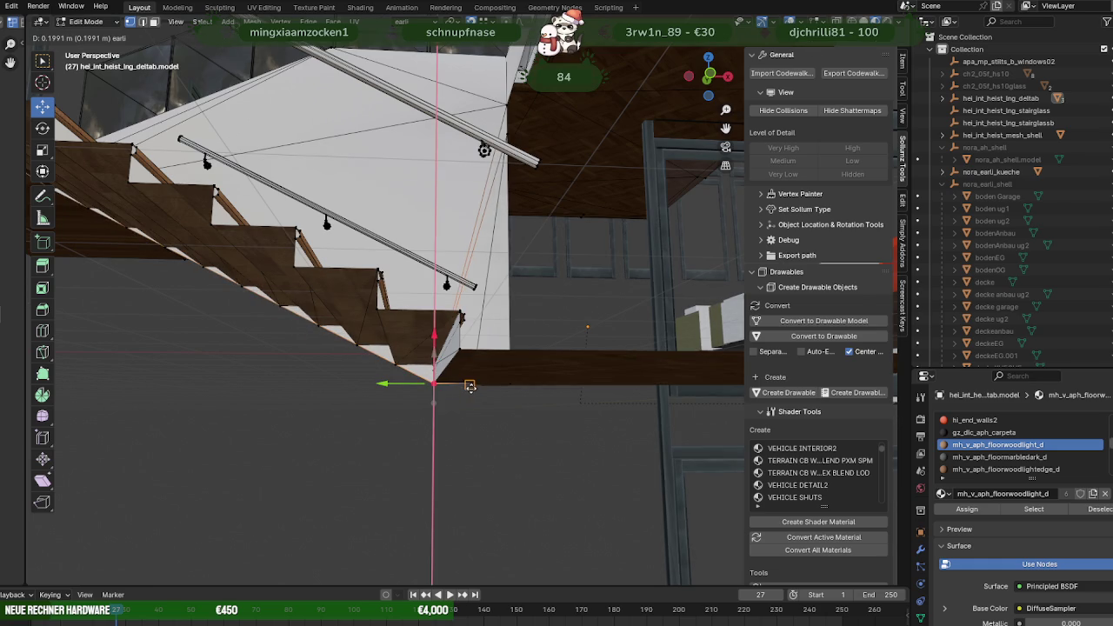
mouse_move(467, 357)
middle_mouse_down()
mouse_move(450, 386)
mouse_move(414, 365)
mouse_move(451, 350)
middle_mouse_up()
key("Tab")
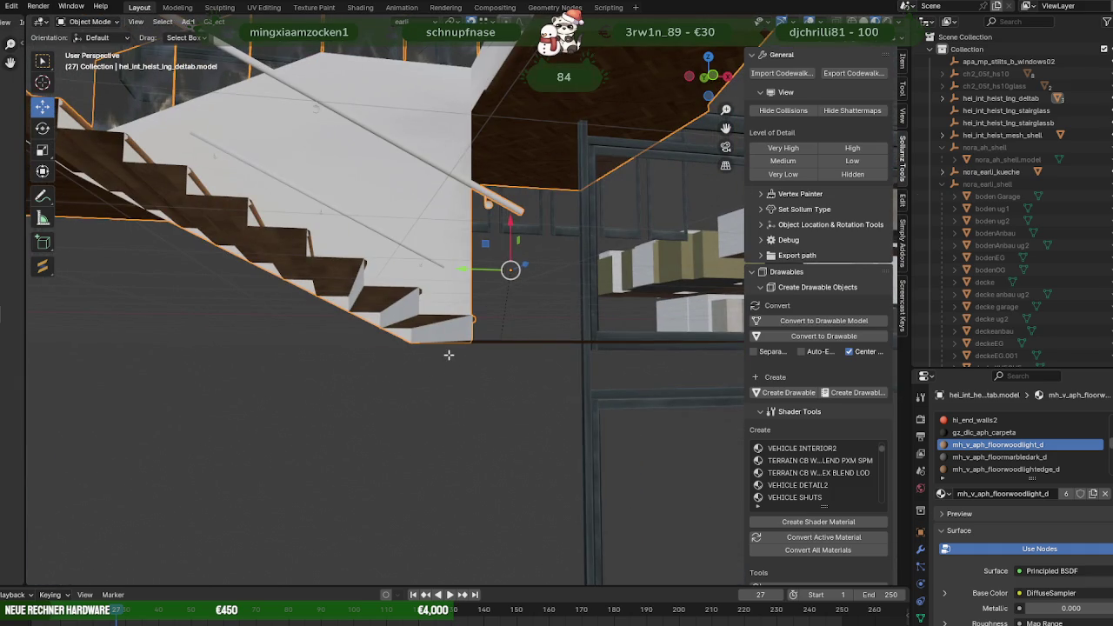
key("Tab")
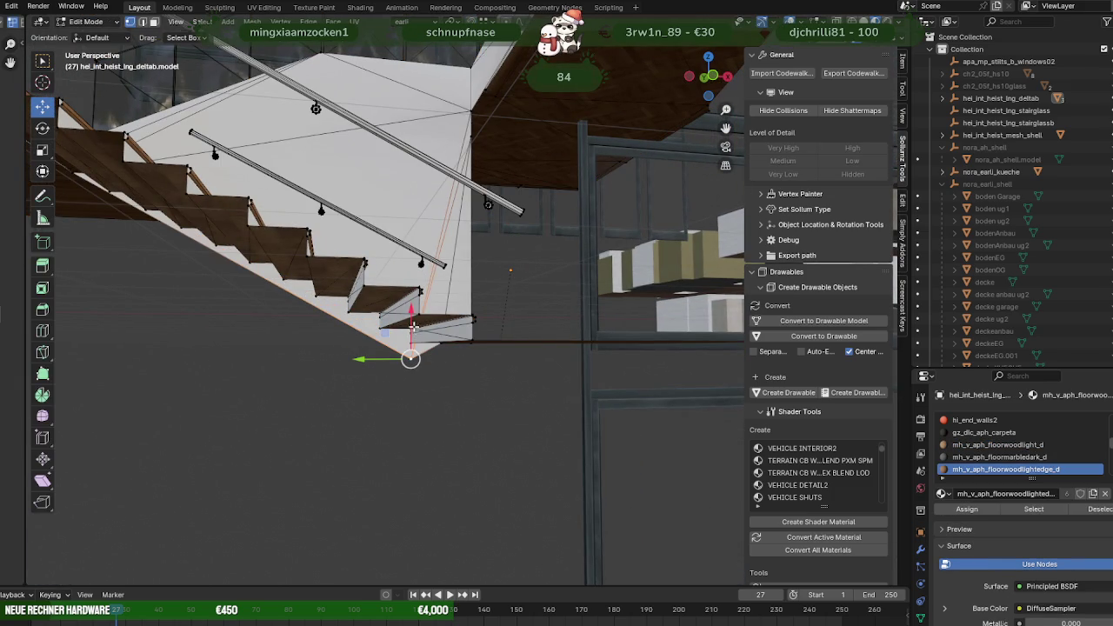
mouse_move(420, 312)
middle_mouse_down()
mouse_move(417, 339)
mouse_move(387, 346)
middle_mouse_up()
mouse_move(337, 378)
middle_mouse_down()
mouse_move(295, 365)
mouse_move(395, 368)
mouse_move(386, 365)
mouse_move(473, 392)
mouse_move(424, 404)
mouse_move(476, 372)
mouse_move(449, 384)
mouse_move(489, 384)
mouse_move(393, 334)
mouse_move(481, 331)
mouse_move(383, 330)
middle_mouse_up()
key("Tab")
Inspect the floor slab under the stairs, then open the blue wand wall (wandhellblau2) for mesh editing.
left_click(476, 372)
scroll(450, 384, "down", 5)
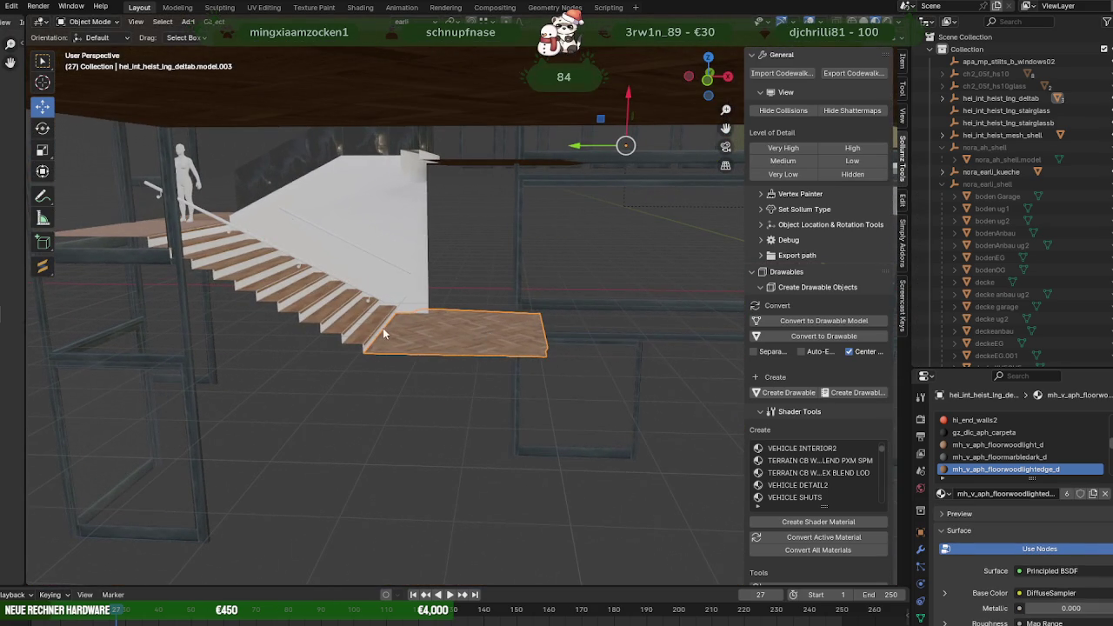
scroll(489, 327, "up", 5)
scroll(500, 323, "down", 6)
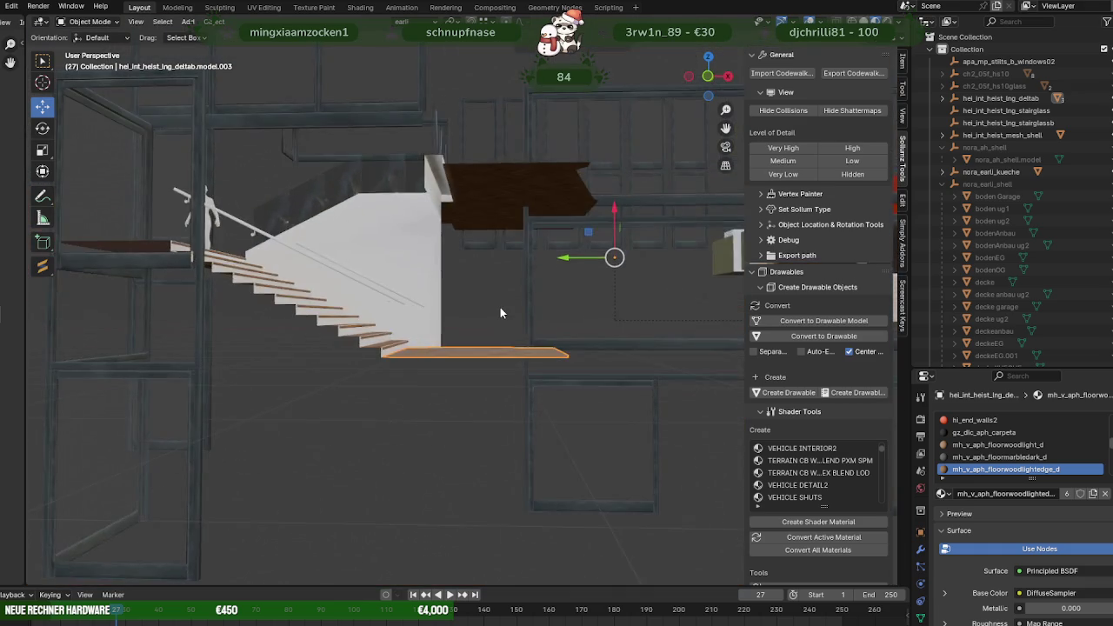
scroll(522, 323, "up", 2)
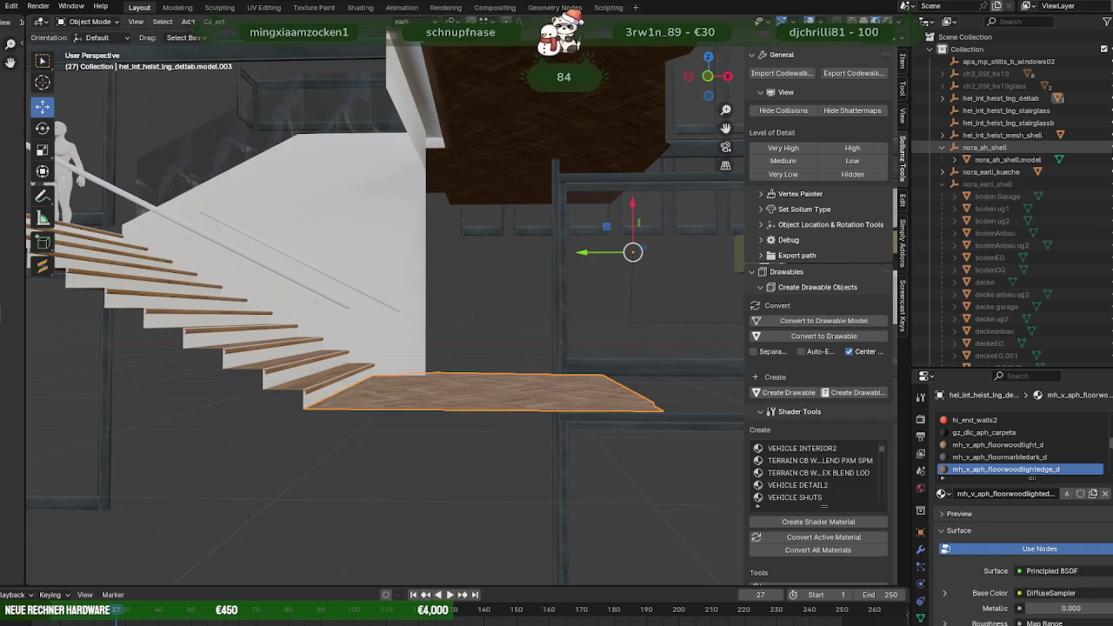
scroll(588, 268, "up", 3)
mouse_move(588, 268)
middle_mouse_down()
mouse_move(647, 278)
mouse_move(529, 318)
mouse_move(432, 273)
mouse_move(536, 288)
mouse_move(385, 273)
middle_mouse_up()
mouse_move(616, 289)
middle_mouse_down()
mouse_move(523, 294)
mouse_move(513, 312)
mouse_move(532, 288)
mouse_move(482, 280)
mouse_move(537, 329)
mouse_move(499, 328)
mouse_move(542, 323)
mouse_move(532, 312)
middle_mouse_up()
left_click(481, 280)
key("Tab")
Separate the selected thin strip face from the wand wall into a new object.
scroll(487, 287, "down", 5)
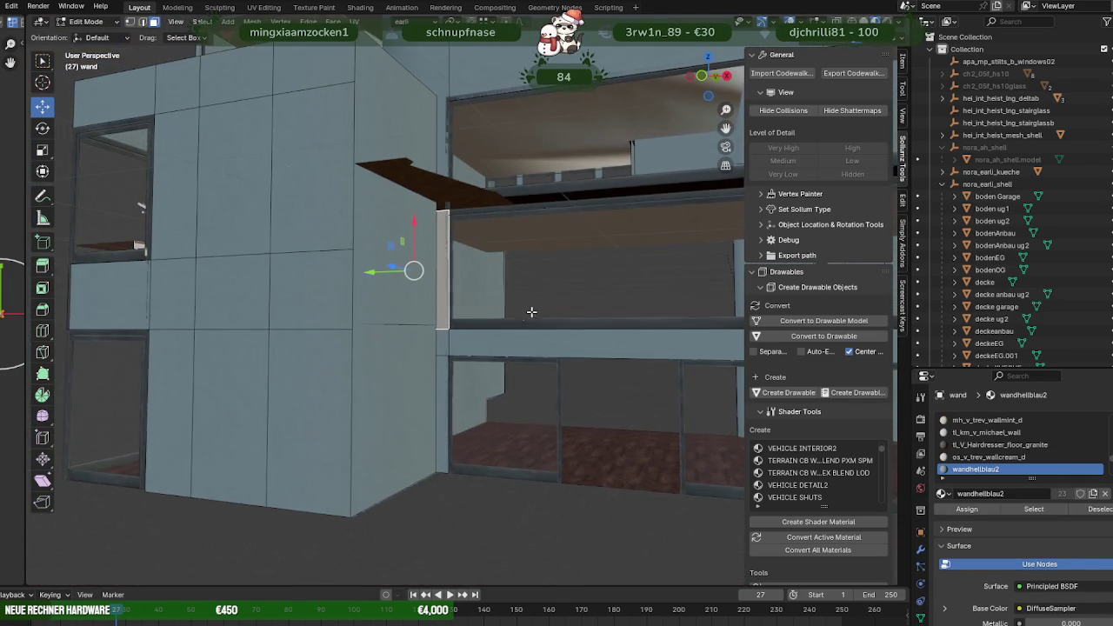
right_click(446, 339)
mouse_move(381, 340)
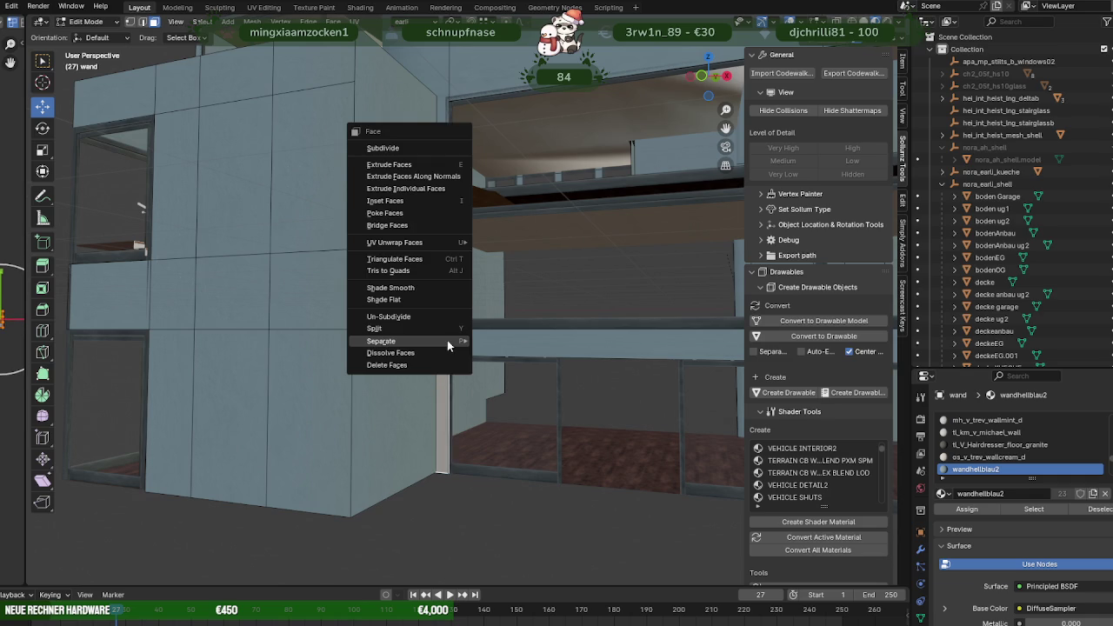
left_click(515, 343)
Open the new wand.010 piece for editing and inspect it from the interior in wireframe.
key("Tab")
left_click(441, 340)
key("Tab")
mouse_move(441, 339)
middle_mouse_down()
mouse_move(583, 340)
mouse_move(405, 340)
mouse_move(481, 331)
middle_mouse_up()
mouse_move(587, 265)
middle_mouse_down()
mouse_move(531, 307)
mouse_move(511, 371)
middle_mouse_up()
middle_click_drag(501, 355, 480, 331)
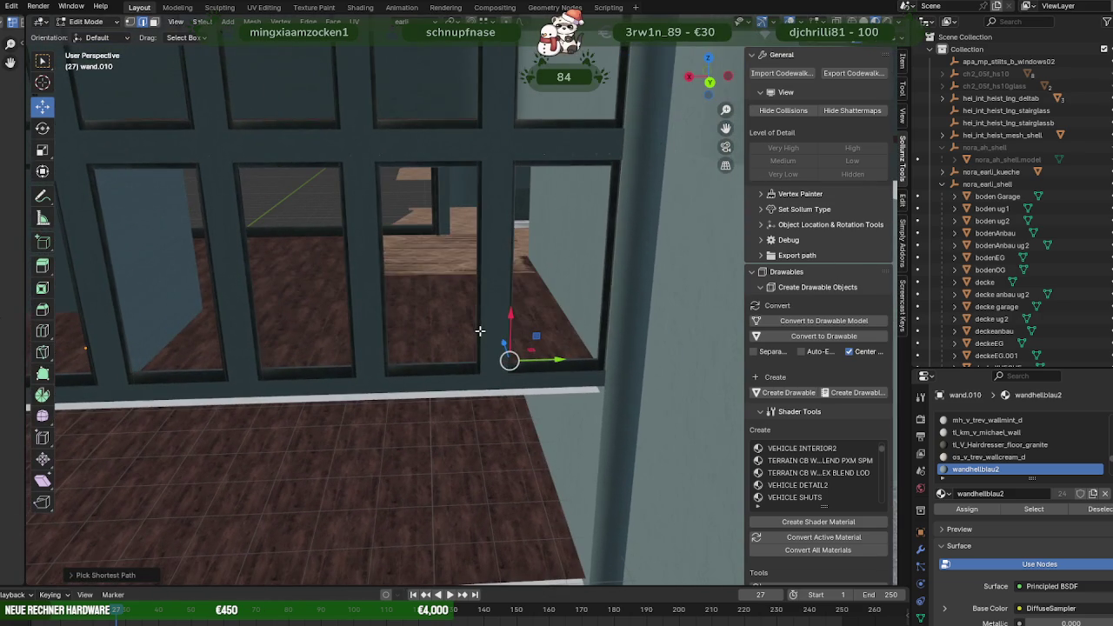
middle_click_drag(545, 350, 535, 360)
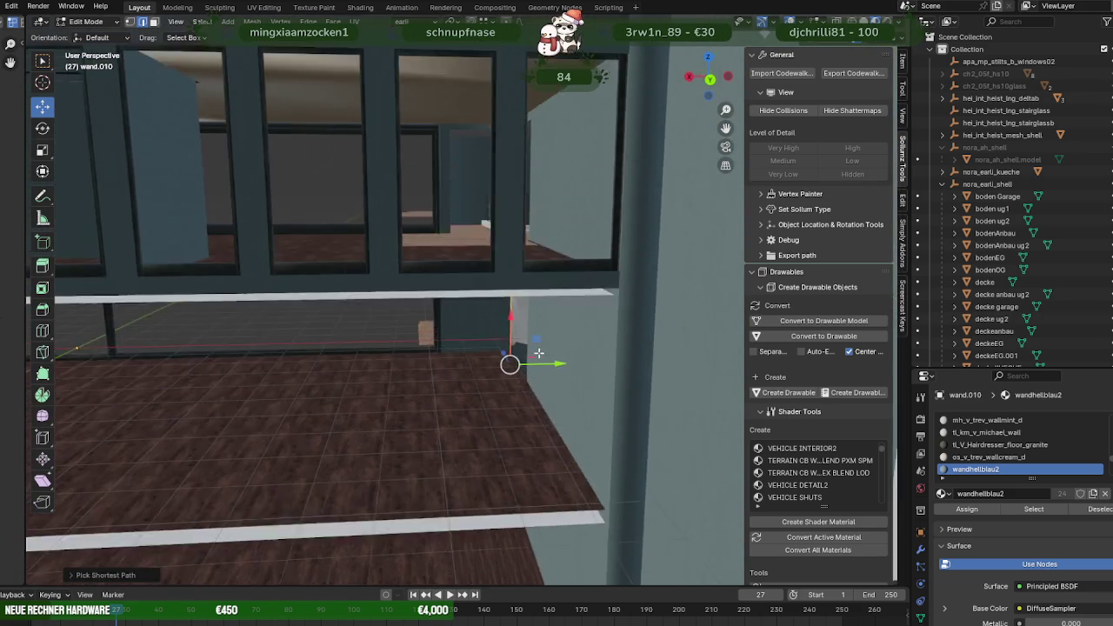
mouse_move(483, 270)
middle_mouse_down()
mouse_move(587, 407)
mouse_move(565, 385)
middle_mouse_up()
key("shift+z")
key("shift+z")
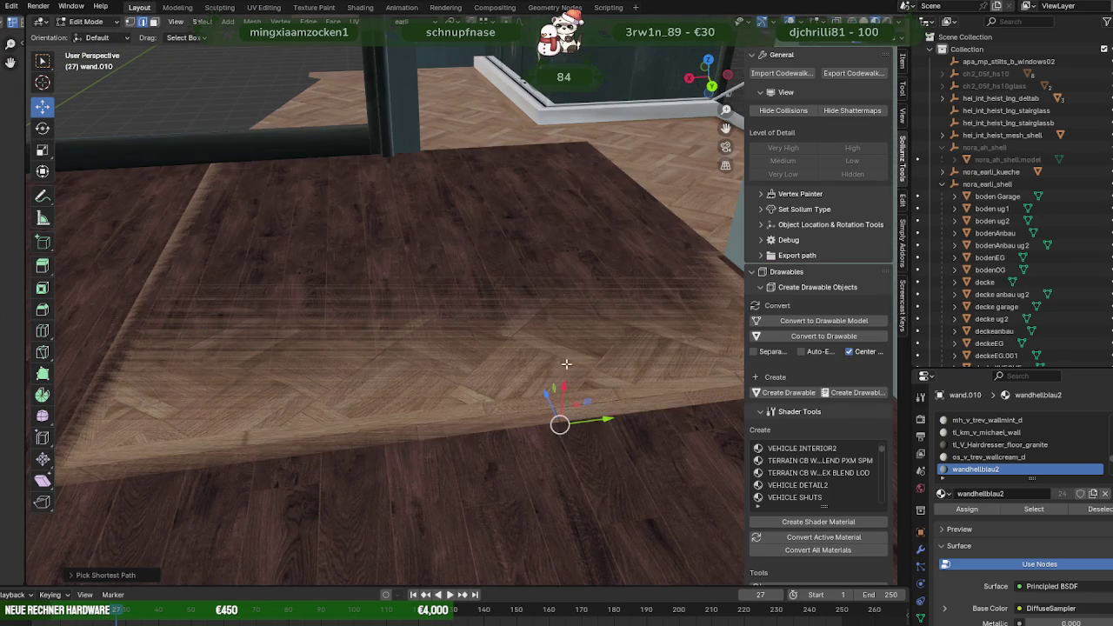
Move wand.010 0.2681 m along Y to line up with the floor, then leave Edit Mode.
left_click_drag(606, 416, 449, 241)
left_click_drag(424, 149, 418, 155)
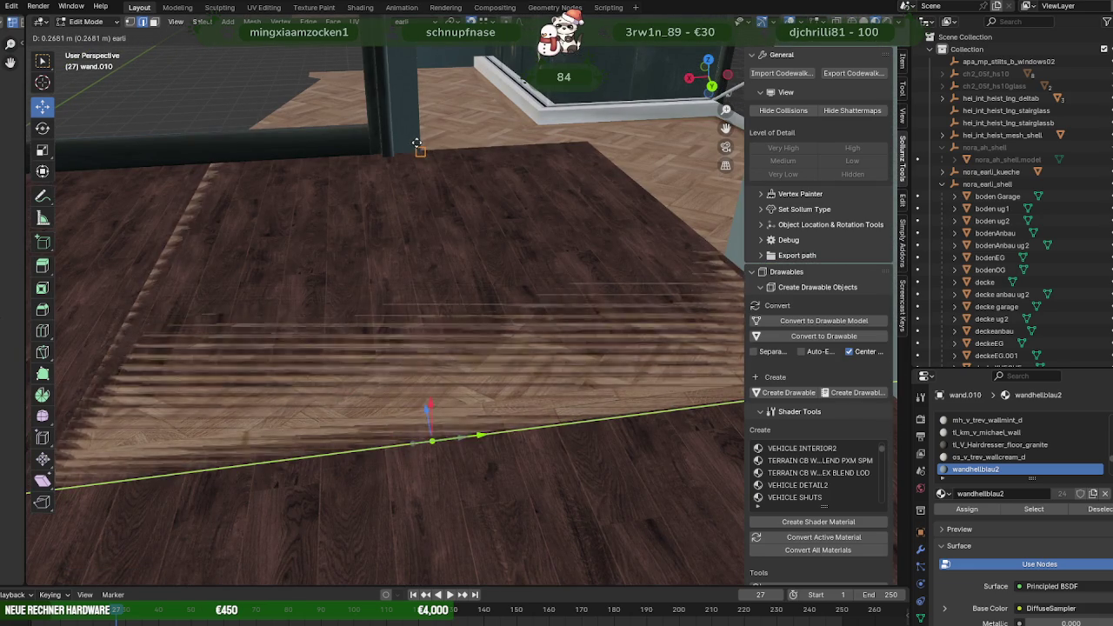
left_click(453, 227)
middle_click_drag(457, 236, 456, 191)
mouse_move(462, 304)
middle_mouse_down()
mouse_move(378, 263)
mouse_move(378, 359)
mouse_move(460, 371)
mouse_move(545, 355)
middle_mouse_up()
scroll(545, 355, "down", 4)
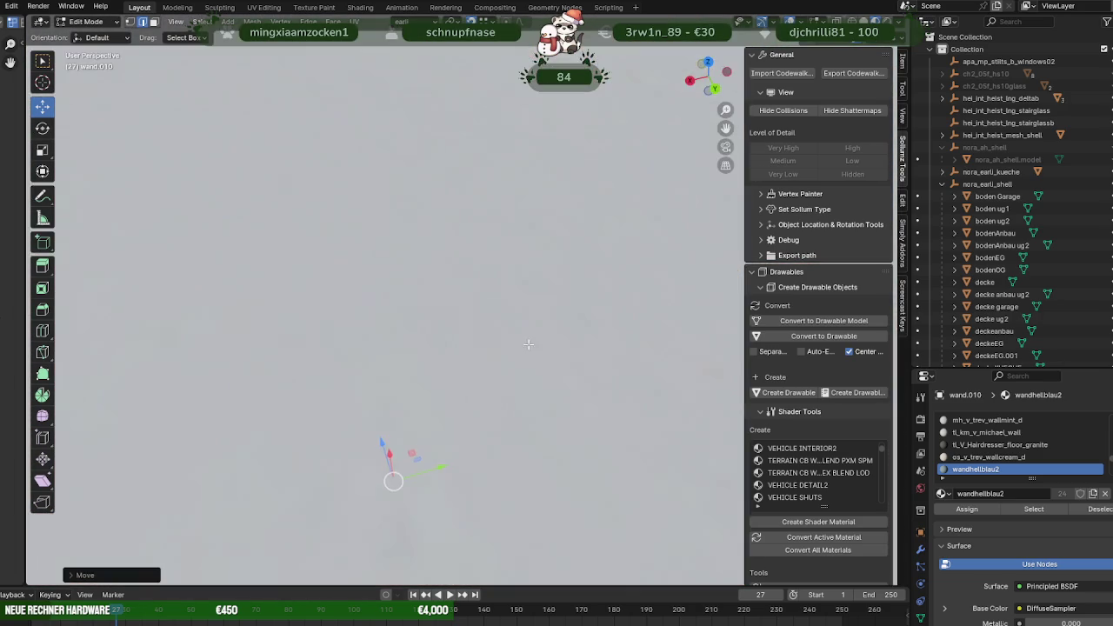
scroll(516, 305, "down", 2)
key("Tab")
Select the staircase model hel_int_heist_ing_deltab.model and open it for mesh editing.
scroll(600, 339, "up", 4)
mouse_move(607, 347)
middle_mouse_down()
mouse_move(402, 387)
mouse_move(550, 304)
middle_mouse_up()
left_click(387, 325)
key("Tab")
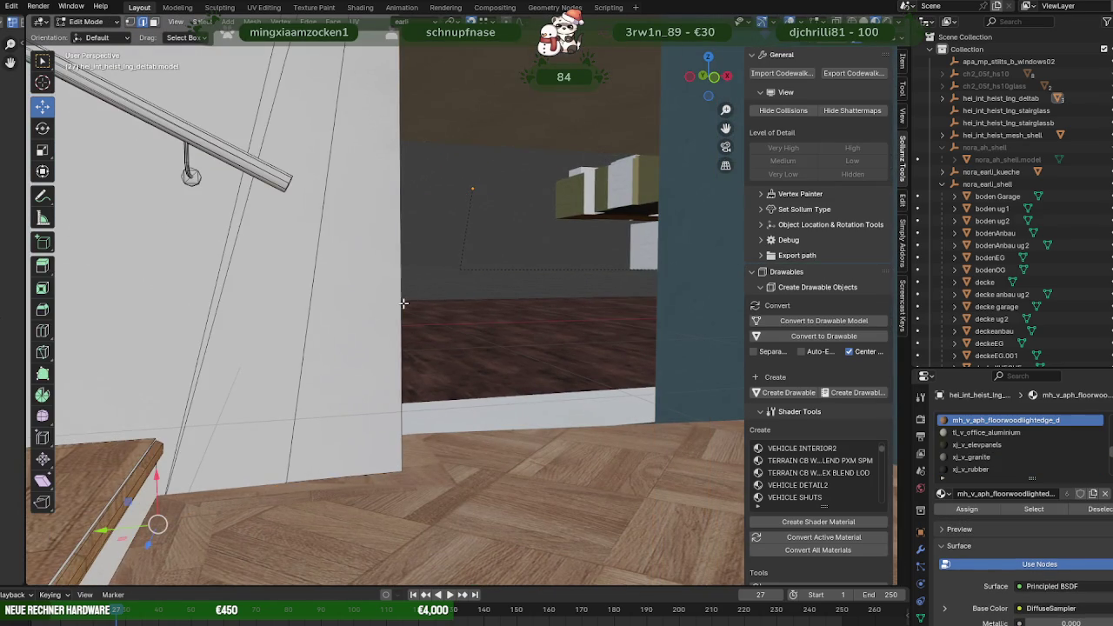
key("KP_Decimal")
scroll(421, 339, "down", 4)
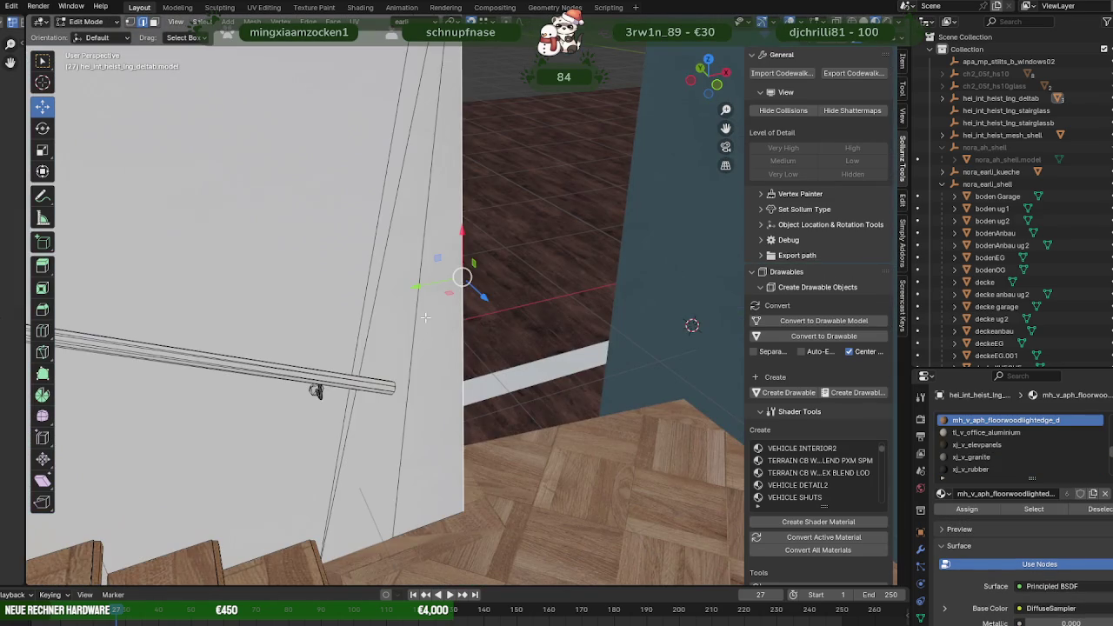
scroll(426, 315, "down", 2)
key("KP_Decimal")
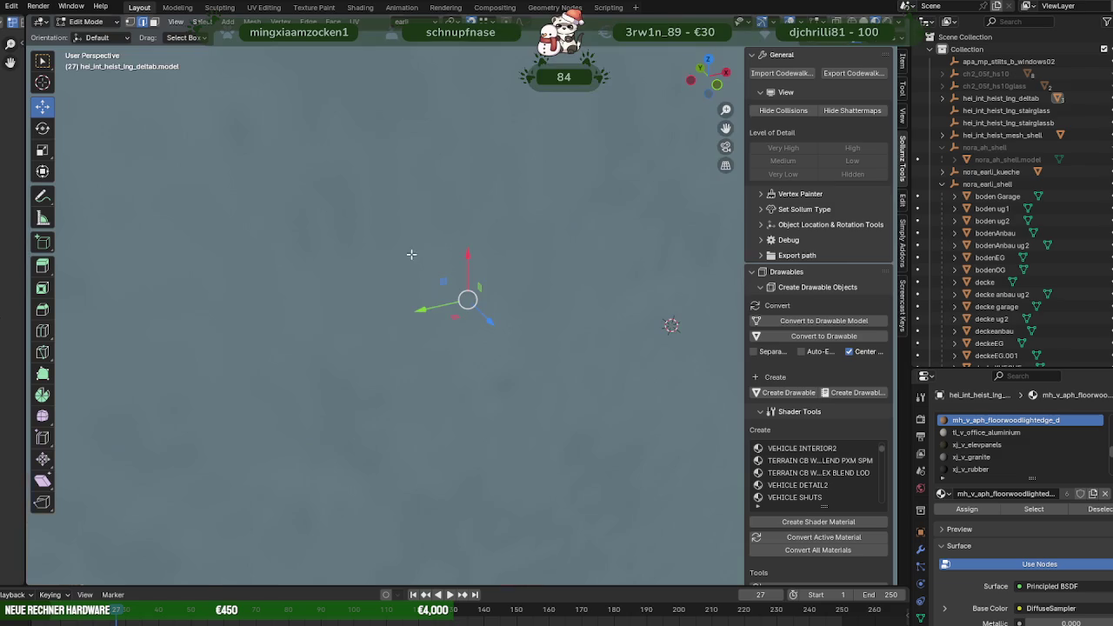
scroll(437, 287, "down", 4)
mouse_move(437, 287)
middle_mouse_down()
mouse_move(440, 309)
mouse_move(487, 348)
mouse_move(451, 332)
middle_mouse_up()
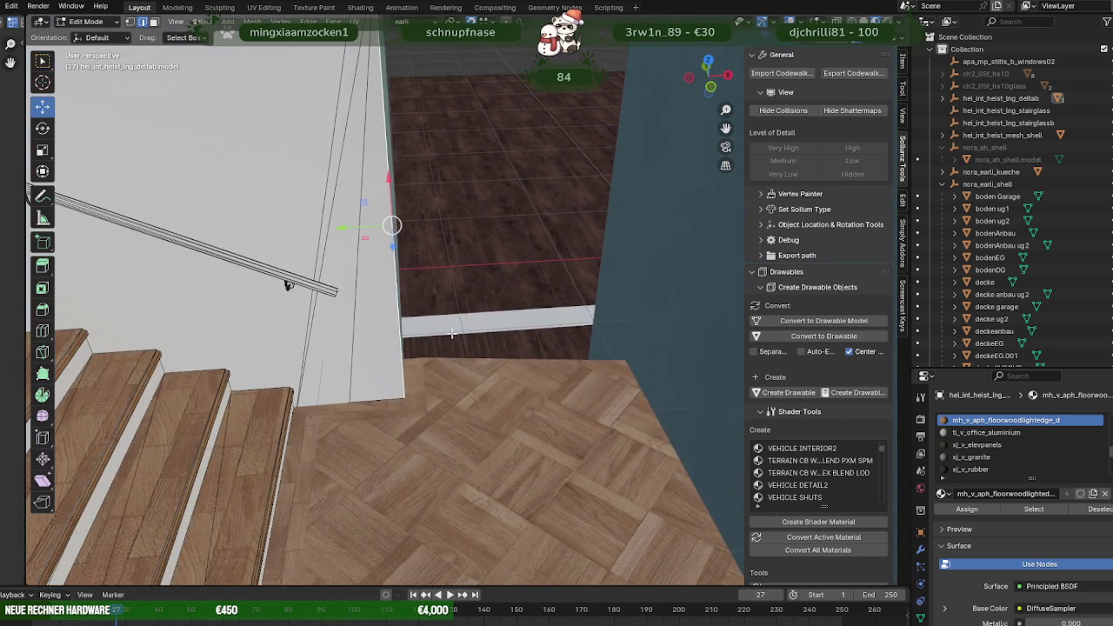
key("KP_Decimal")
key("Tab")
scroll(442, 402, "down", 4)
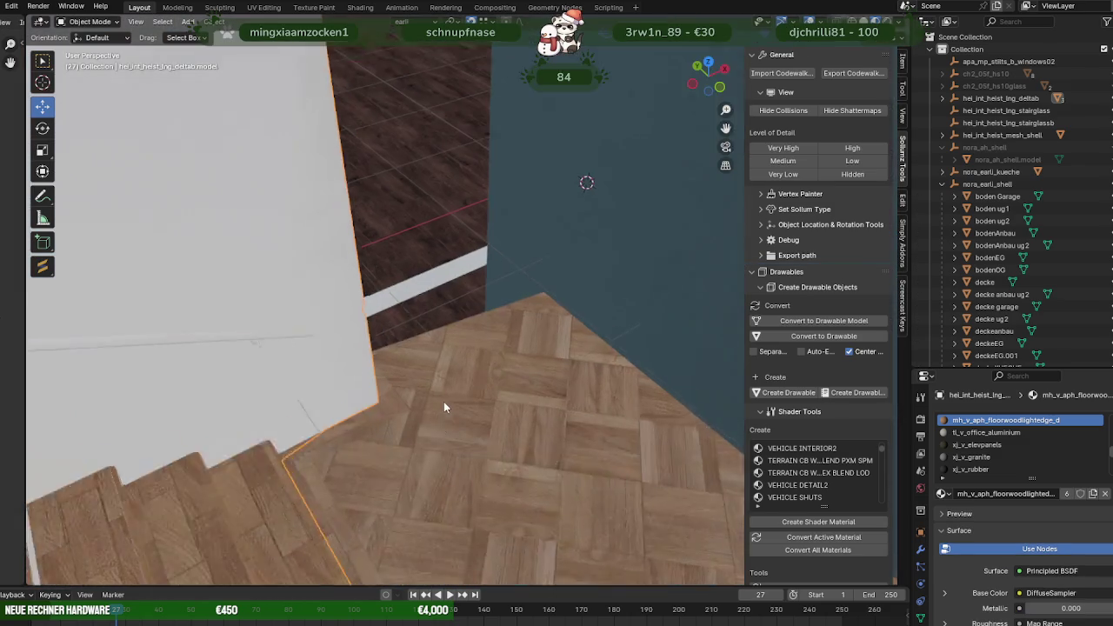
mouse_move(462, 407)
middle_mouse_down()
mouse_move(497, 390)
mouse_move(495, 403)
mouse_move(521, 410)
mouse_move(507, 407)
mouse_move(503, 371)
mouse_move(417, 319)
mouse_move(301, 302)
mouse_move(180, 307)
mouse_move(166, 286)
mouse_move(158, 301)
middle_mouse_up()
scroll(502, 383, "down", 4)
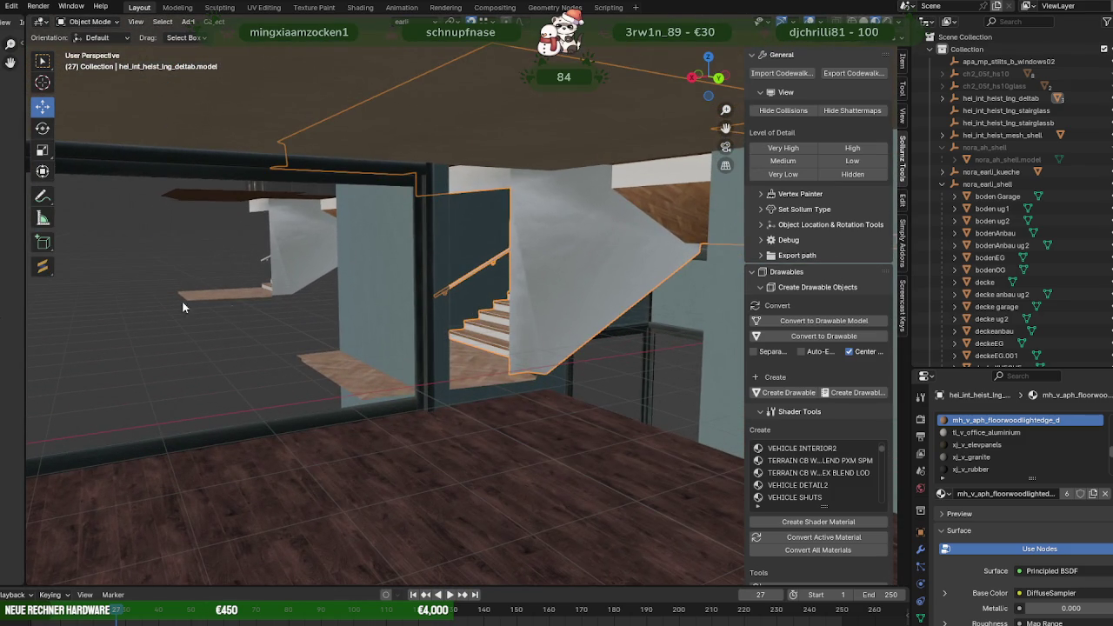
mouse_move(554, 378)
middle_mouse_down()
mouse_move(510, 381)
mouse_move(567, 380)
mouse_move(549, 371)
mouse_move(691, 451)
mouse_move(661, 437)
middle_mouse_up()
scroll(547, 395, "down", 2)
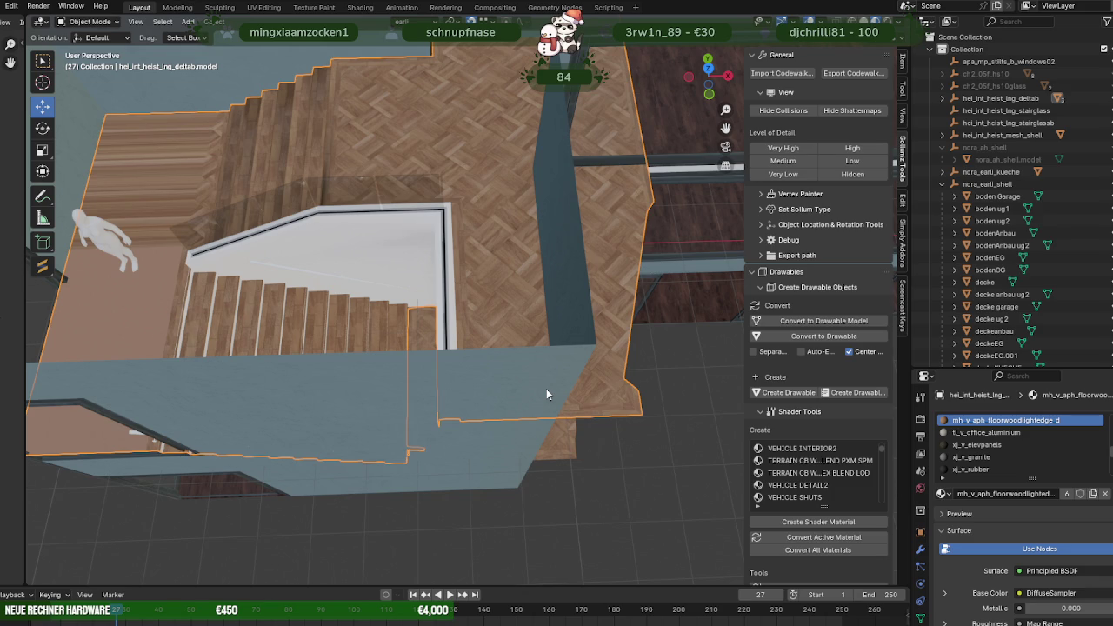
Select the upper glass railing panel beside the wall and hide it.
key("Tab")
mouse_move(486, 293)
middle_mouse_down()
mouse_move(484, 261)
mouse_move(583, 424)
middle_mouse_up()
scroll(484, 249, "up", 4)
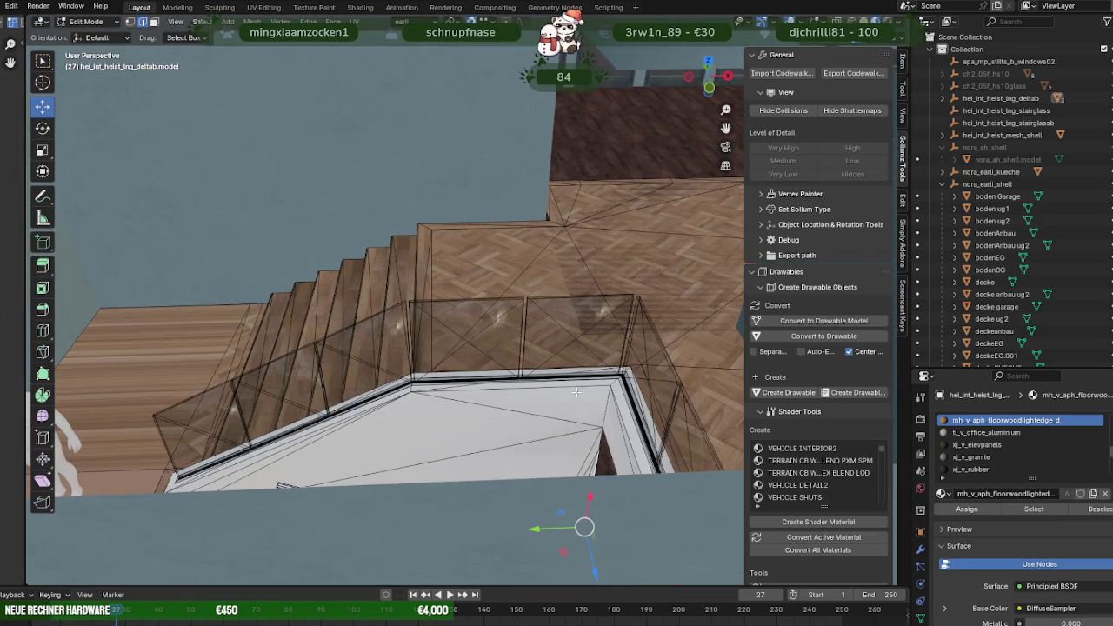
scroll(574, 387, "up", 3)
left_click(649, 398)
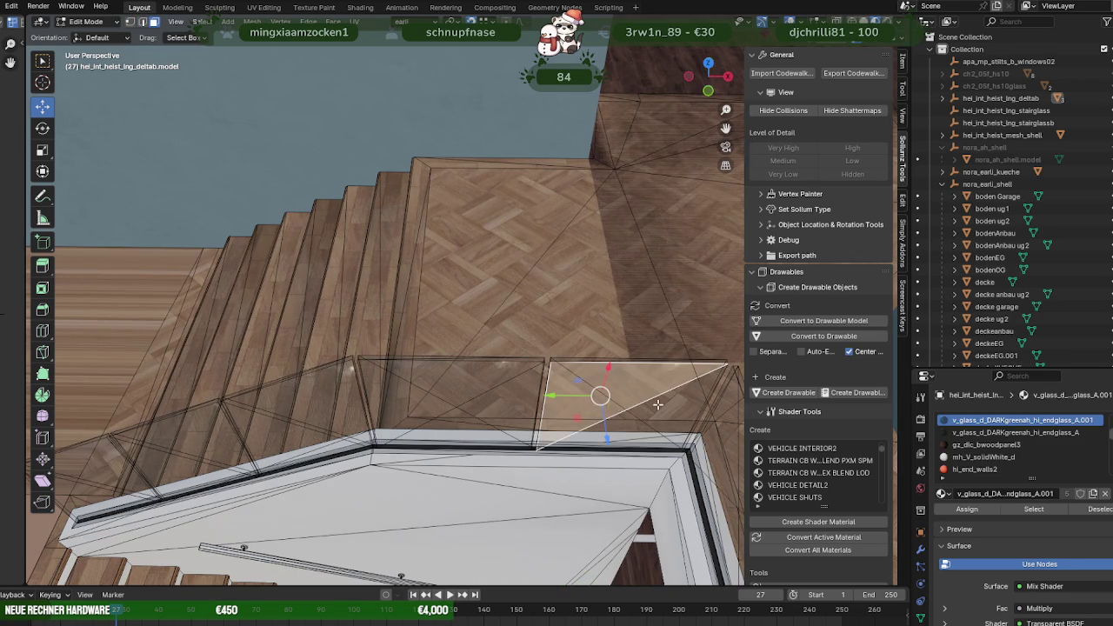
key("KP_Decimal")
mouse_move(393, 225)
middle_mouse_down()
mouse_move(370, 280)
mouse_move(338, 276)
middle_mouse_up()
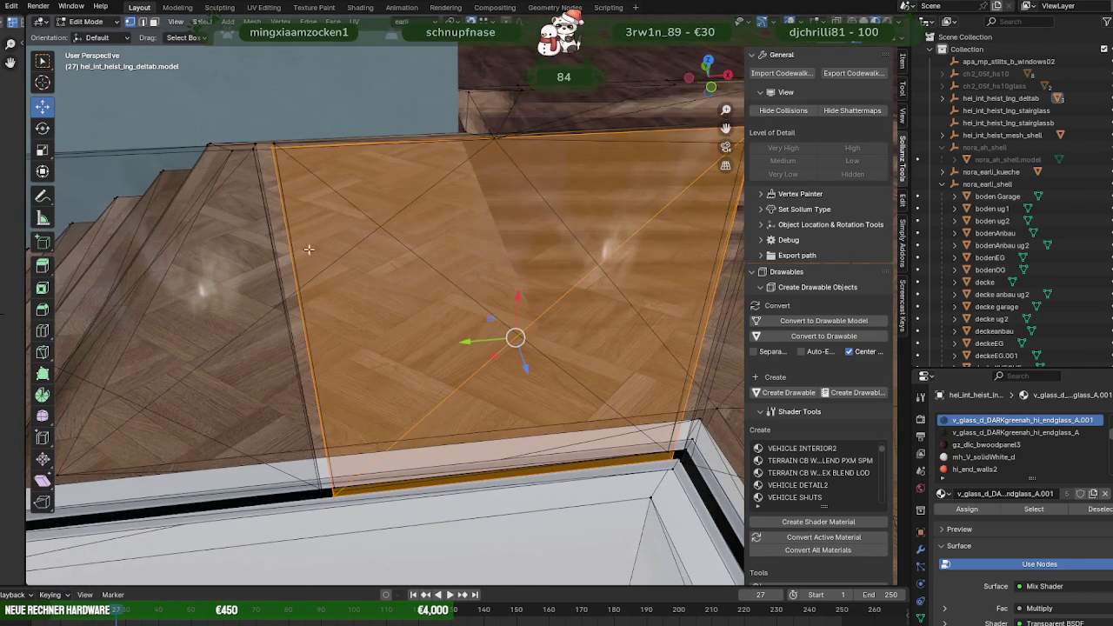
middle_click_drag(269, 139, 277, 150)
mouse_move(398, 355)
middle_mouse_down()
mouse_move(408, 350)
mouse_move(365, 291)
mouse_move(534, 372)
mouse_move(490, 303)
middle_mouse_up()
left_click(444, 275)
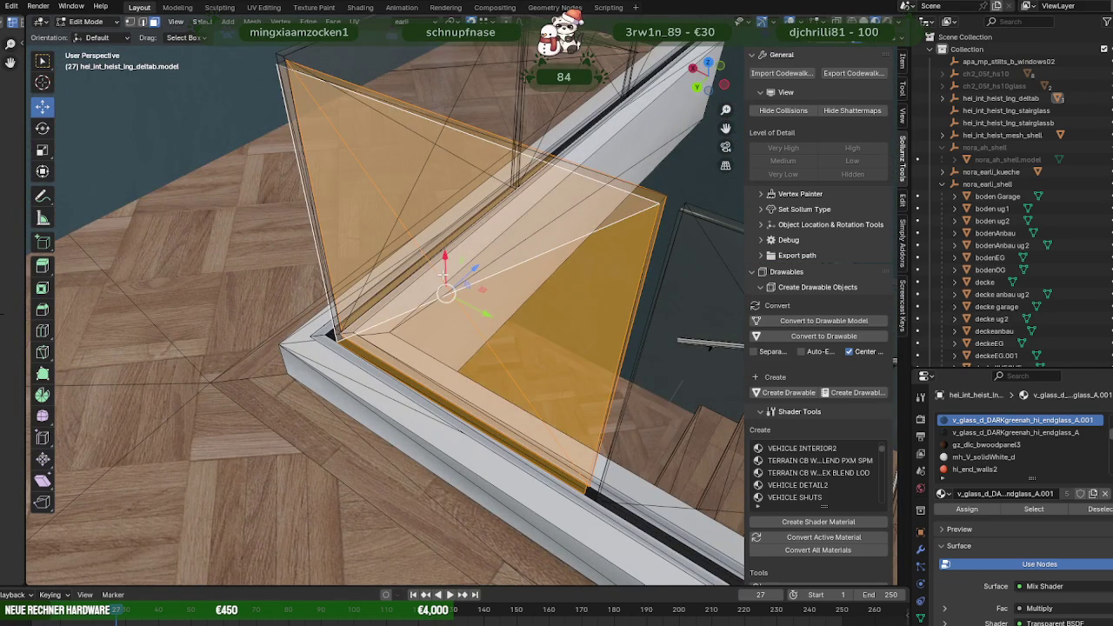
mouse_move(444, 275)
middle_mouse_down()
mouse_move(353, 298)
mouse_move(473, 328)
mouse_move(469, 352)
middle_mouse_up()
key("h")
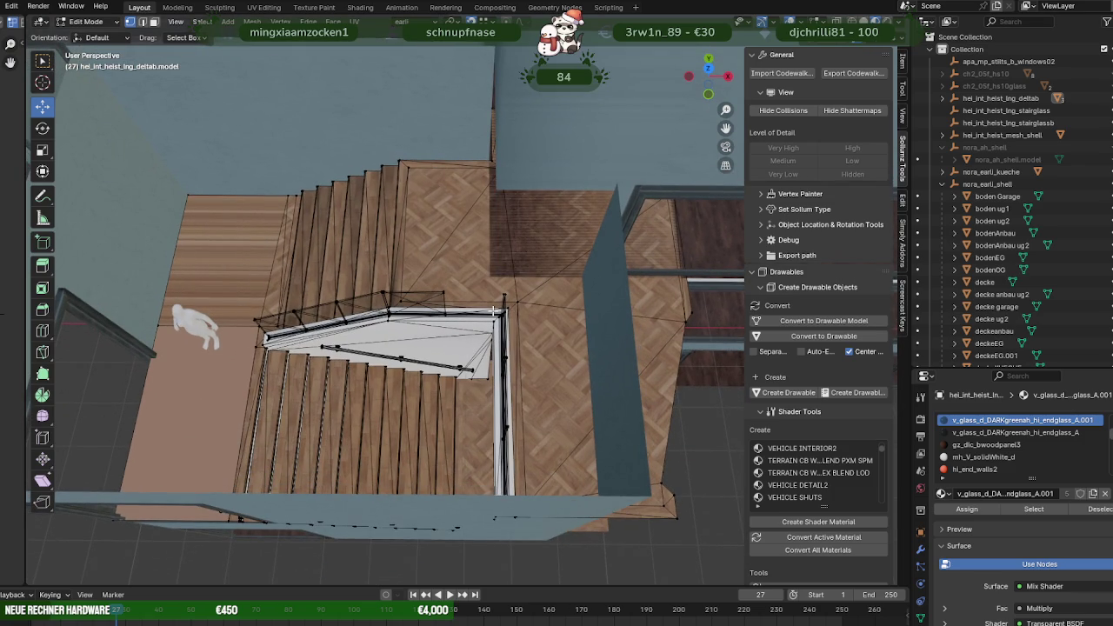
Box-select the glass railing plus the upper railing in wireframe, then return to material shading.
key("shift+z")
left_click_drag(477, 277, 583, 535)
middle_click_drag(561, 476, 560, 445)
left_click_drag(459, 132, 567, 244, "shift")
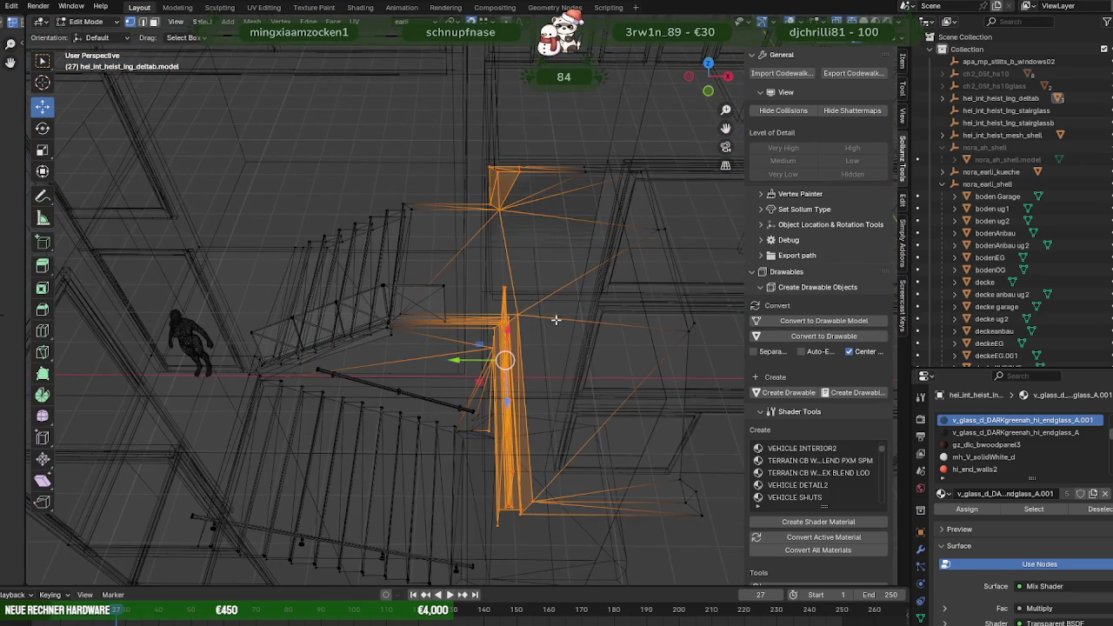
key("shift+z")
mouse_move(550, 340)
middle_mouse_down()
mouse_move(644, 370)
mouse_move(534, 379)
middle_mouse_up()
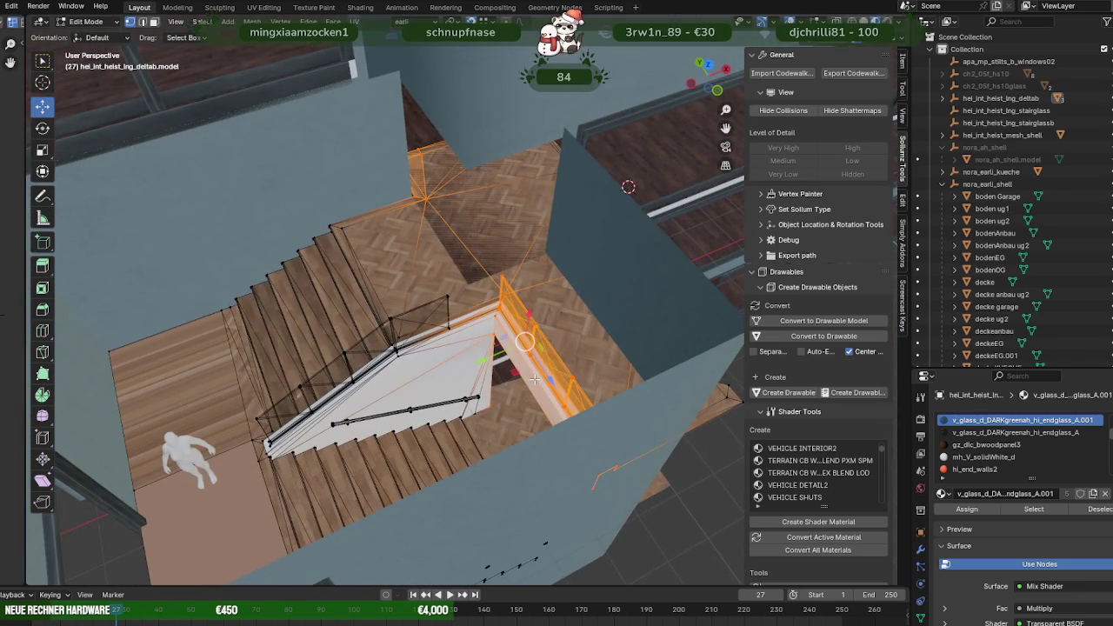
Move the selected railing along Y, confirm, and start a second Y move of about 0.45 m.
key("g")
key("y")
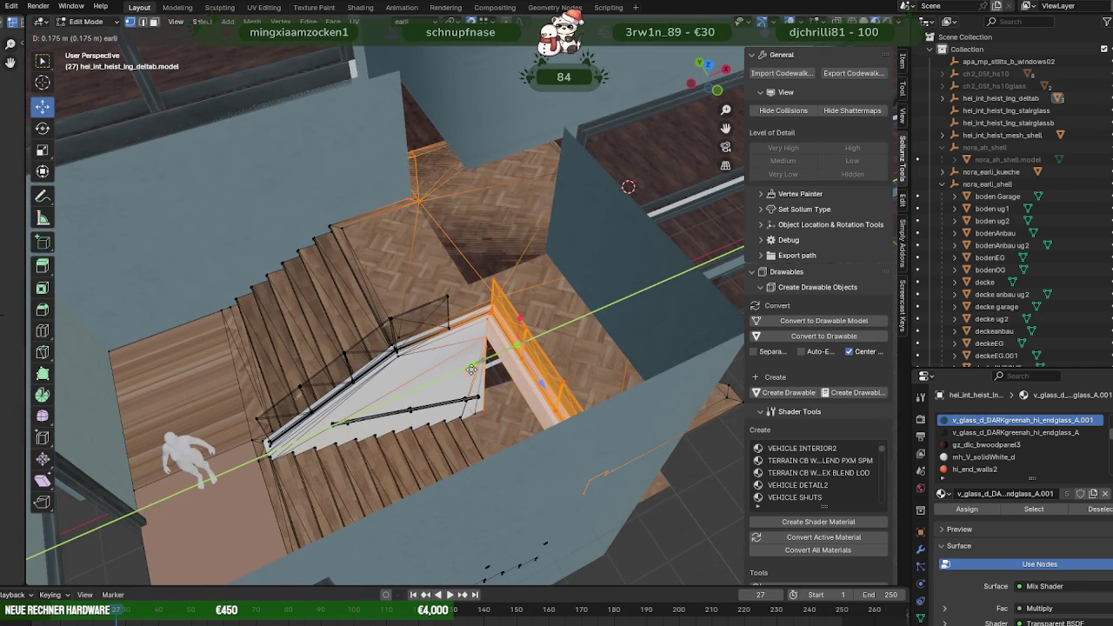
left_click(470, 369)
key("g")
key("y")
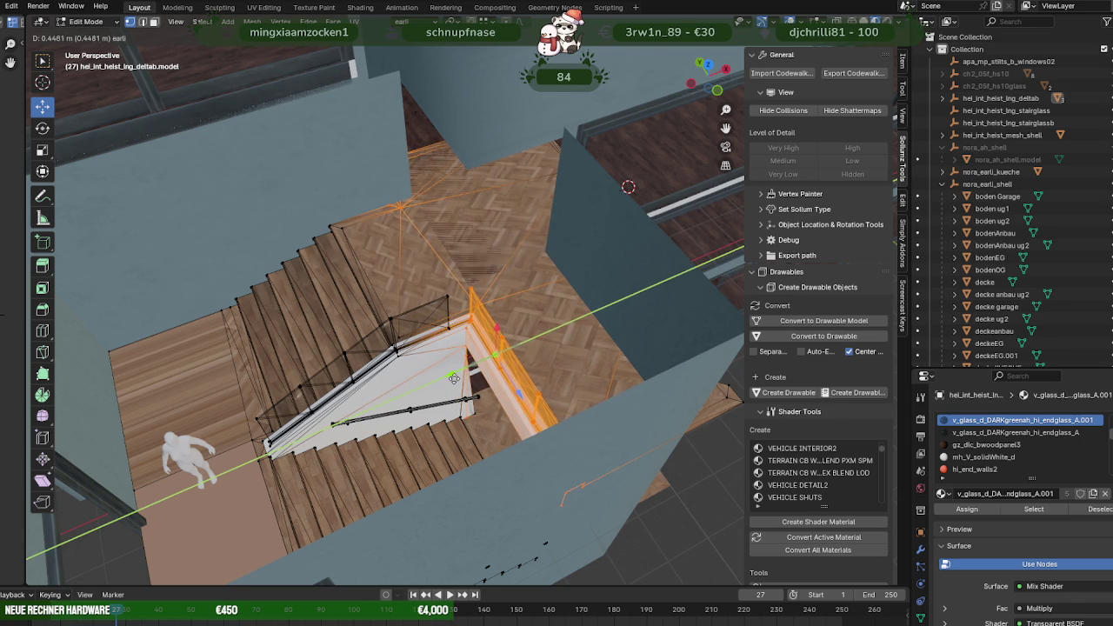
Confirm the railing's Y move and adjust the small vertical post beside the handrail.
left_click(454, 378)
middle_click_drag(454, 378, 527, 331)
scroll(528, 330, "down", 3)
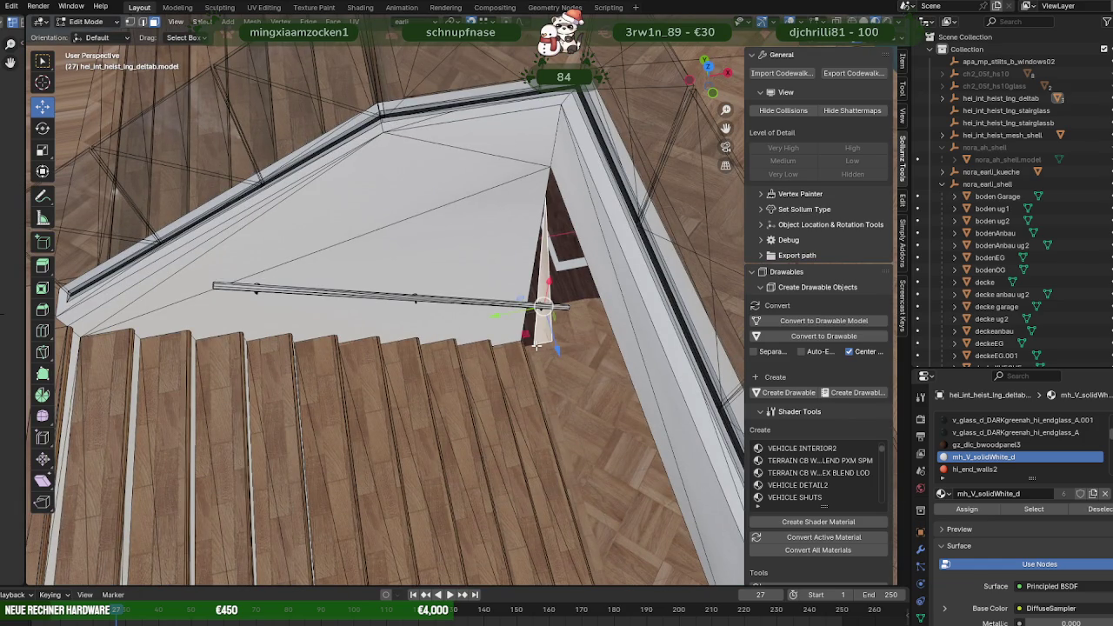
left_click(536, 345)
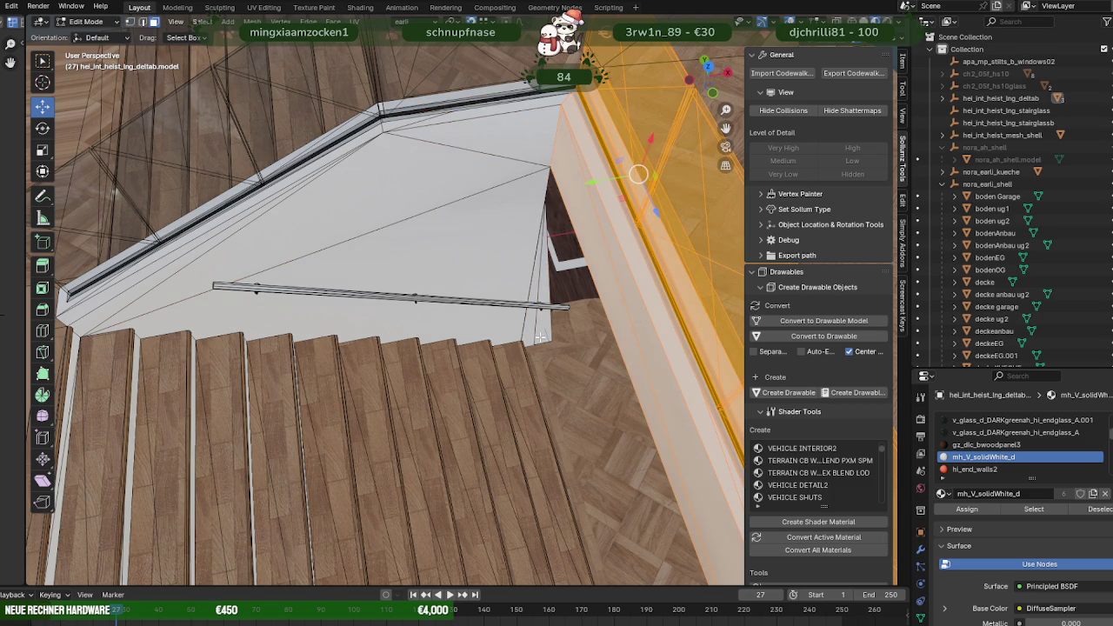
left_click(540, 337)
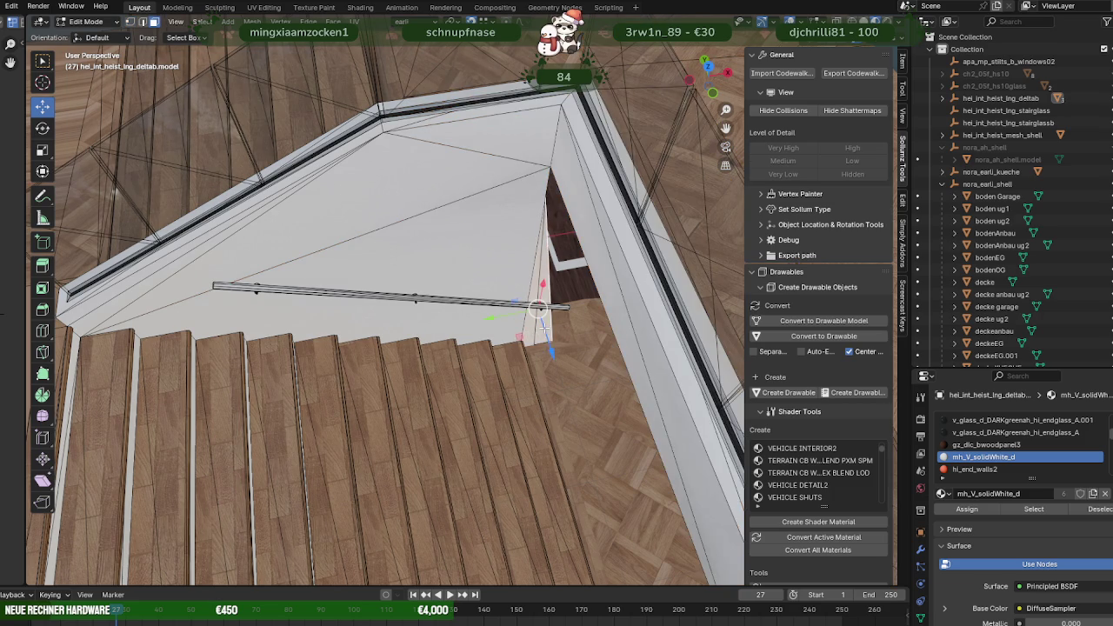
left_click_drag(539, 309, 543, 326)
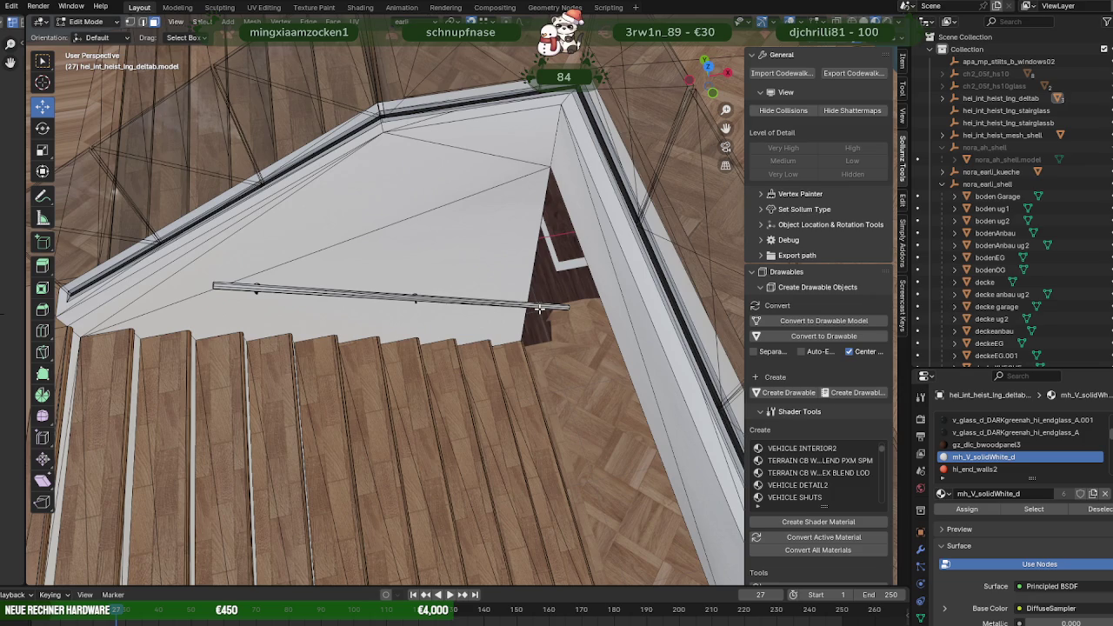
middle_click_drag(539, 308, 513, 309)
scroll(513, 309, "up", 2)
Select all faces using the mh_V_solidBlack_d handrail material and frame them.
left_click(507, 307)
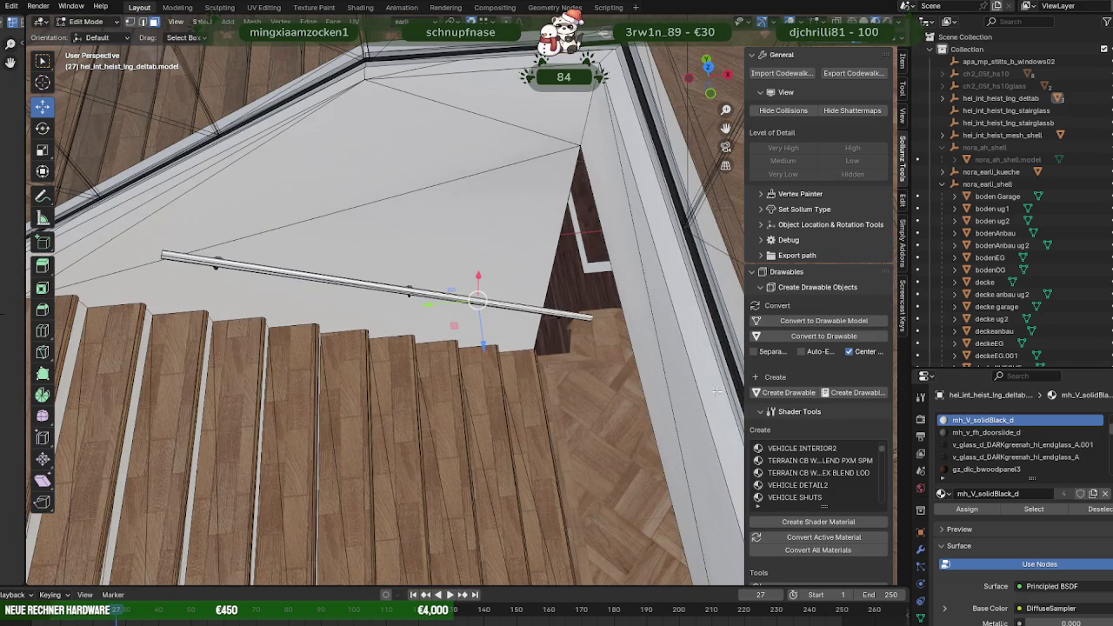
left_click(1012, 509)
key("KP_Decimal")
middle_click_drag(522, 296, 531, 293)
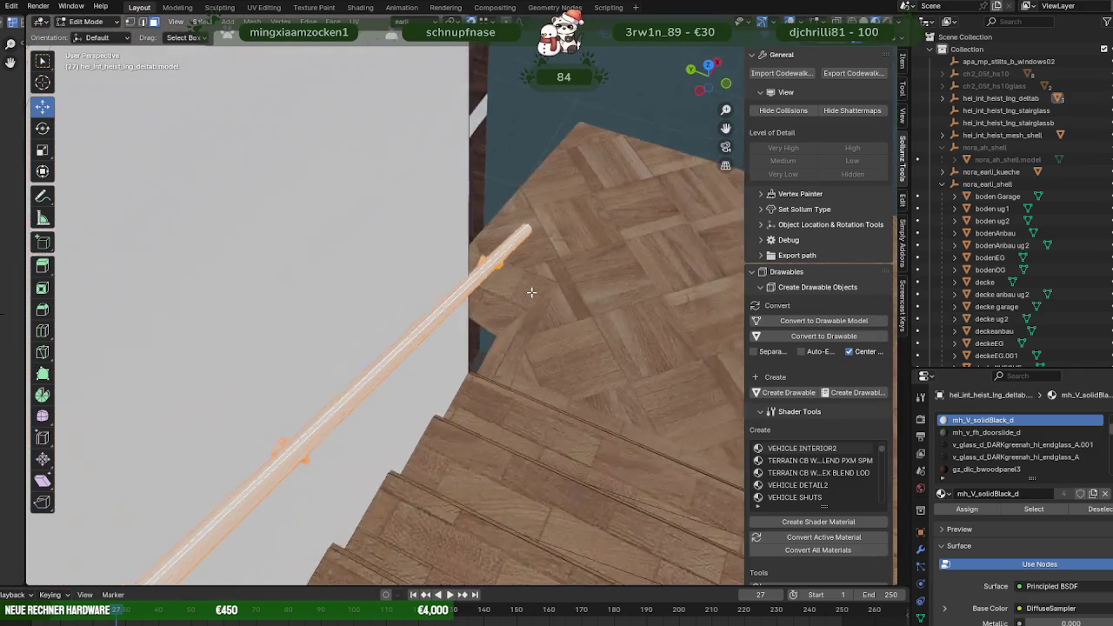
scroll(531, 292, "down", 5)
scroll(513, 296, "down", 3)
Separate the selected black handrail into its own object.
key("shift+z")
scroll(471, 302, "up", 2)
scroll(474, 304, "up", 4)
middle_click_drag(485, 307, 463, 307)
key("shift+z")
right_click(463, 306)
left_click(511, 274)
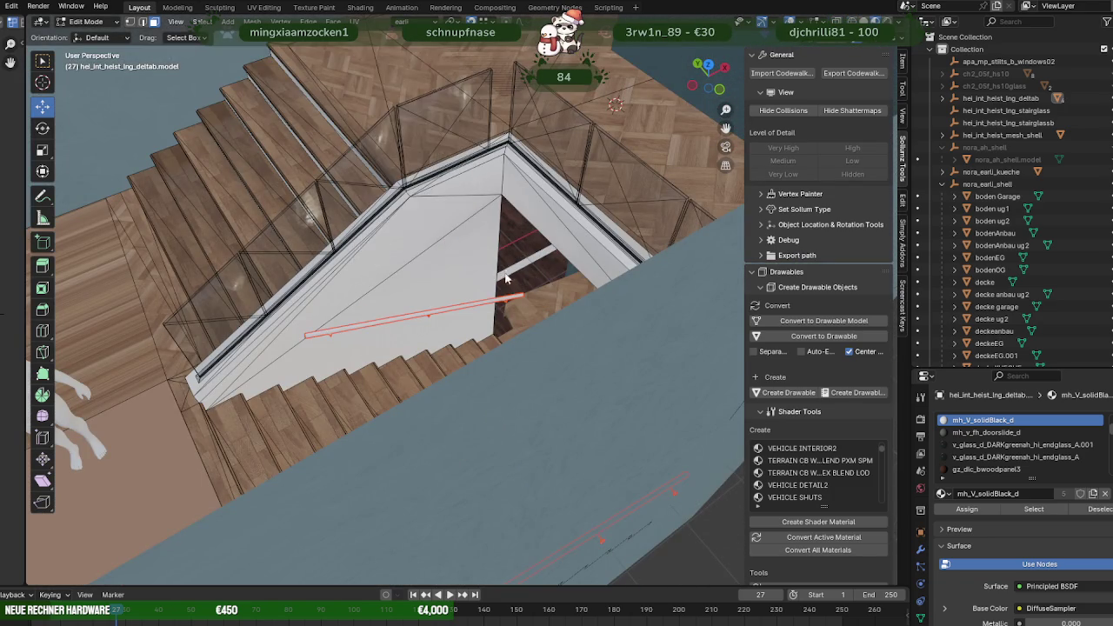
Select the white stair side face at the stair opening and view it in wireframe.
scroll(500, 271, "up", 1)
mouse_move(481, 262)
middle_mouse_down()
mouse_move(501, 270)
mouse_move(492, 266)
middle_mouse_up()
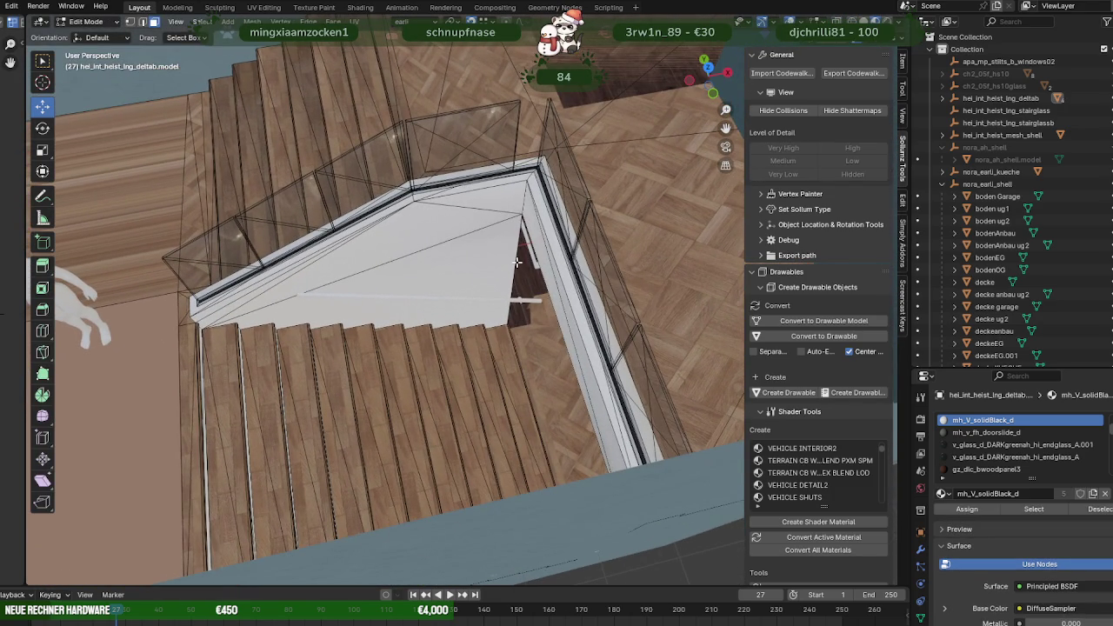
left_click(517, 262)
left_click(515, 262)
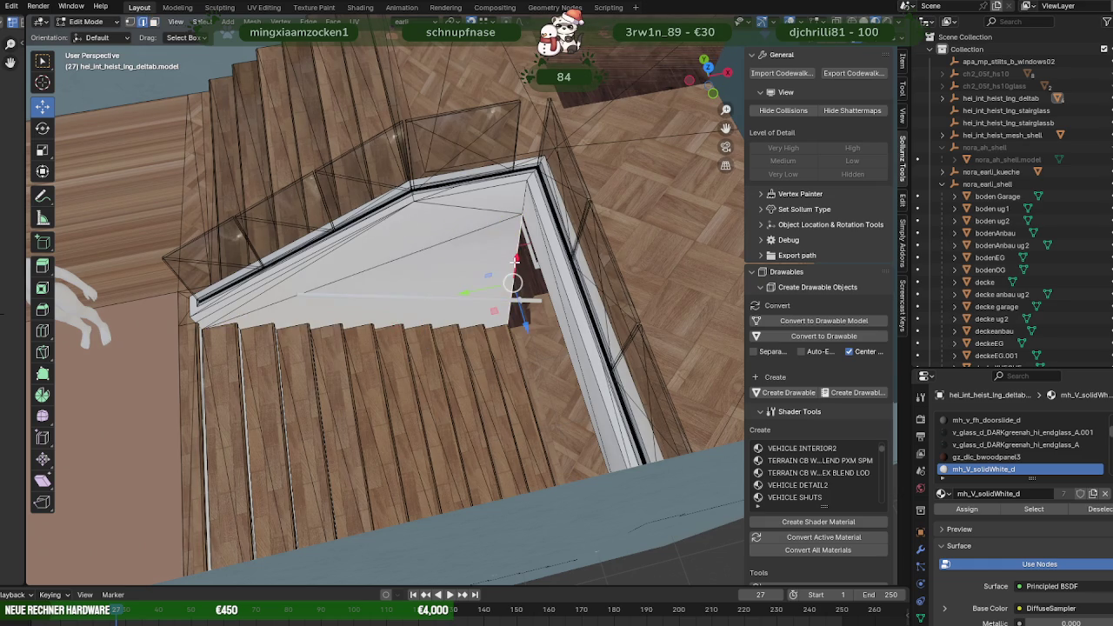
scroll(515, 261, "down", 4)
mouse_move(515, 261)
middle_mouse_down()
mouse_move(503, 254)
mouse_move(507, 194)
middle_mouse_up()
key("shift+z")
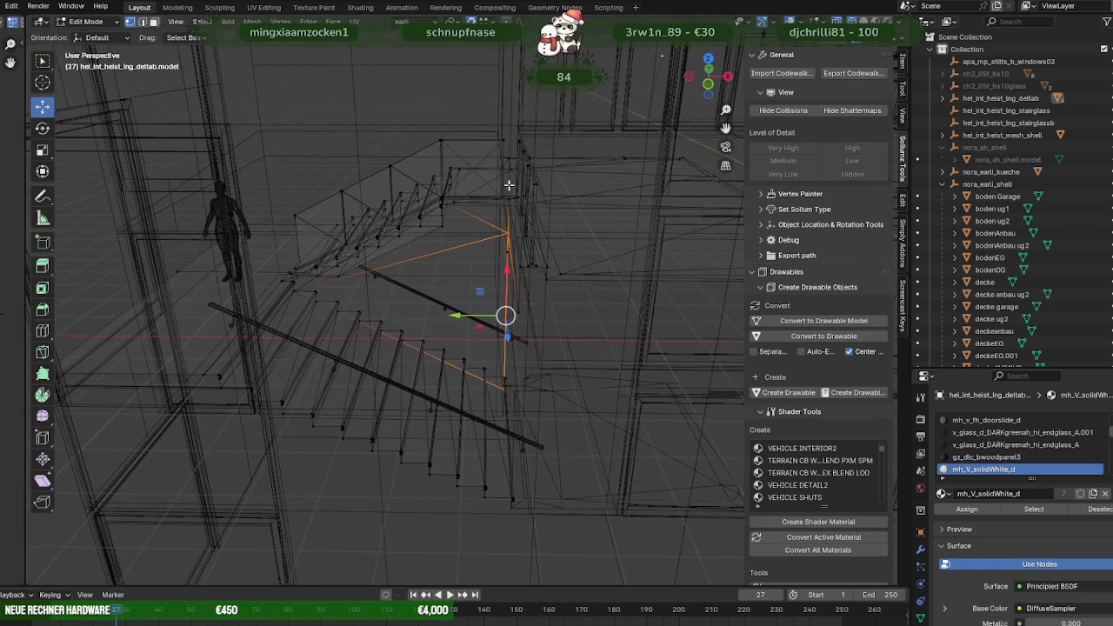
Box-select the glass railing on the right of the stair opening, viewing it in textured shading.
left_click_drag(519, 160, 598, 312)
mouse_move(596, 314)
middle_mouse_down()
mouse_move(594, 286)
mouse_move(574, 283)
mouse_move(584, 298)
mouse_move(574, 323)
mouse_move(586, 298)
mouse_move(543, 198)
mouse_move(524, 195)
middle_mouse_up()
left_click_drag(541, 237, 541, 248)
scroll(542, 257, "up", 3)
key("shift+z")
scroll(548, 278, "up", 2)
middle_click_drag(570, 296, 554, 318)
Move the railing along Y by −0.63 m, then a further −0.13 m onto the stairwell edge.
key("g")
key("y")
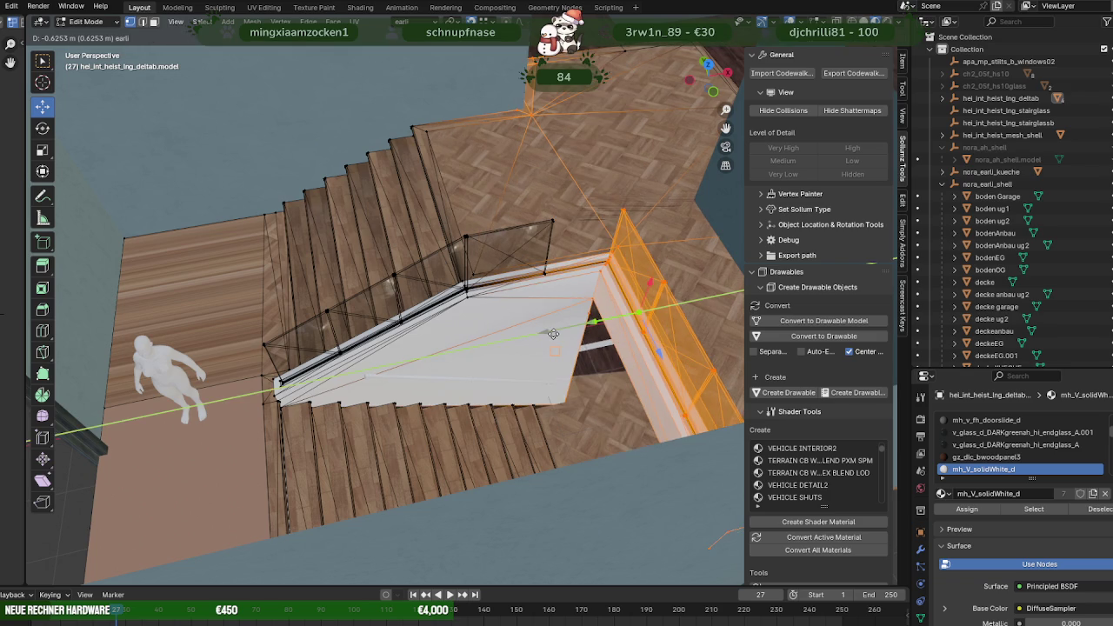
left_click(553, 333)
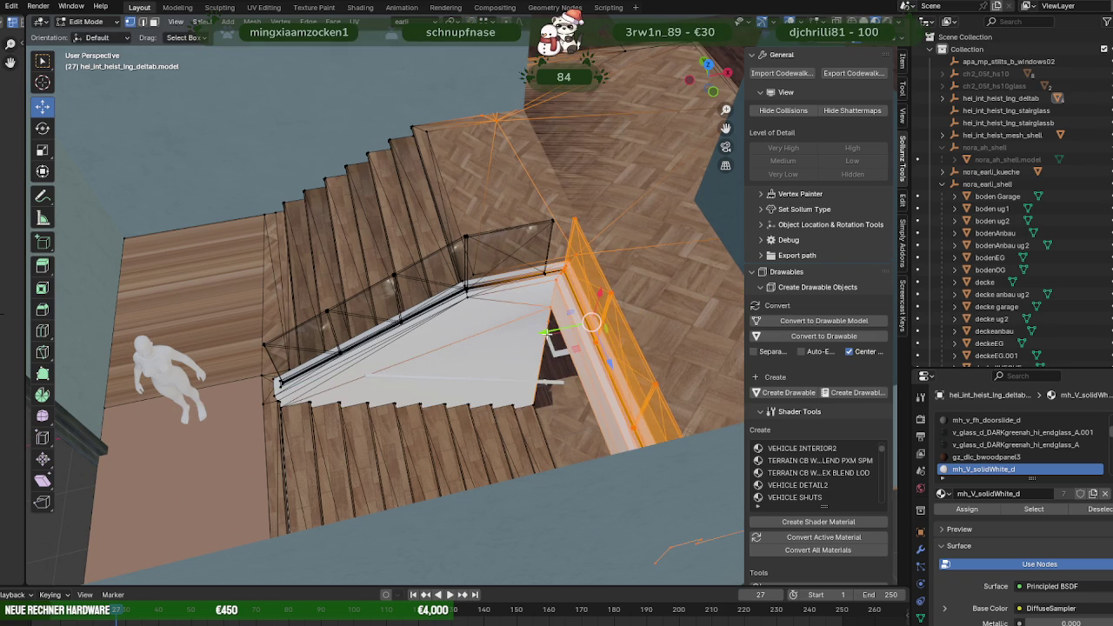
key("g")
key("y")
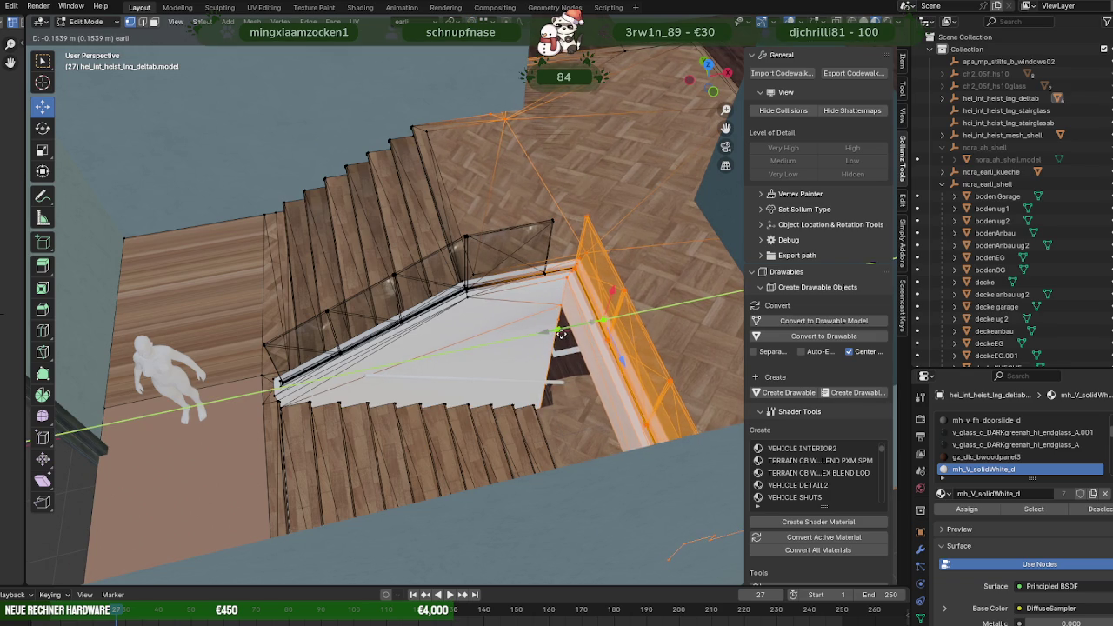
left_click(561, 333)
Inspect the staircase from inside the room and select the bodenAnbau ug2 floor.
middle_click_drag(561, 333, 201, 155)
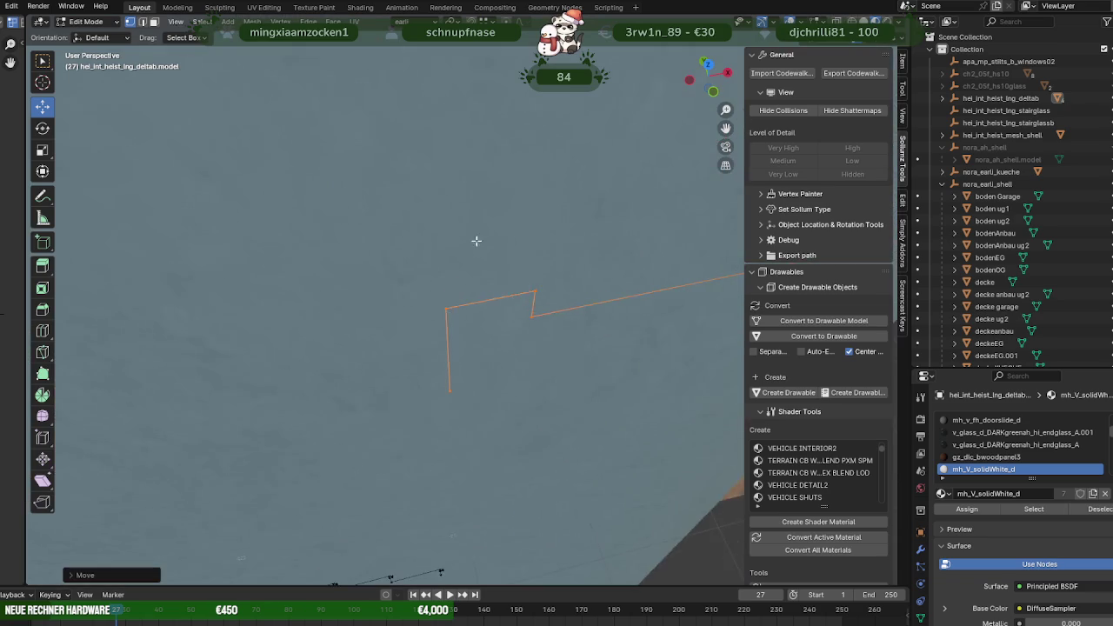
scroll(201, 155, "down", 2)
scroll(179, 154, "down", 1)
scroll(235, 166, "down", 1)
scroll(303, 224, "down", 2)
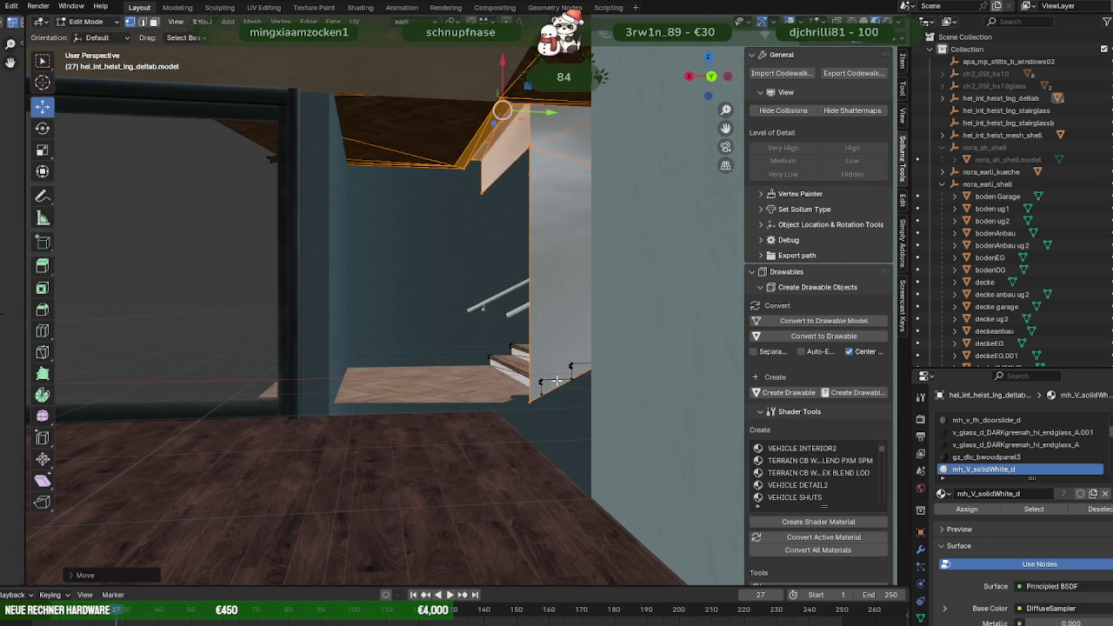
middle_click_drag(568, 385, 444, 392)
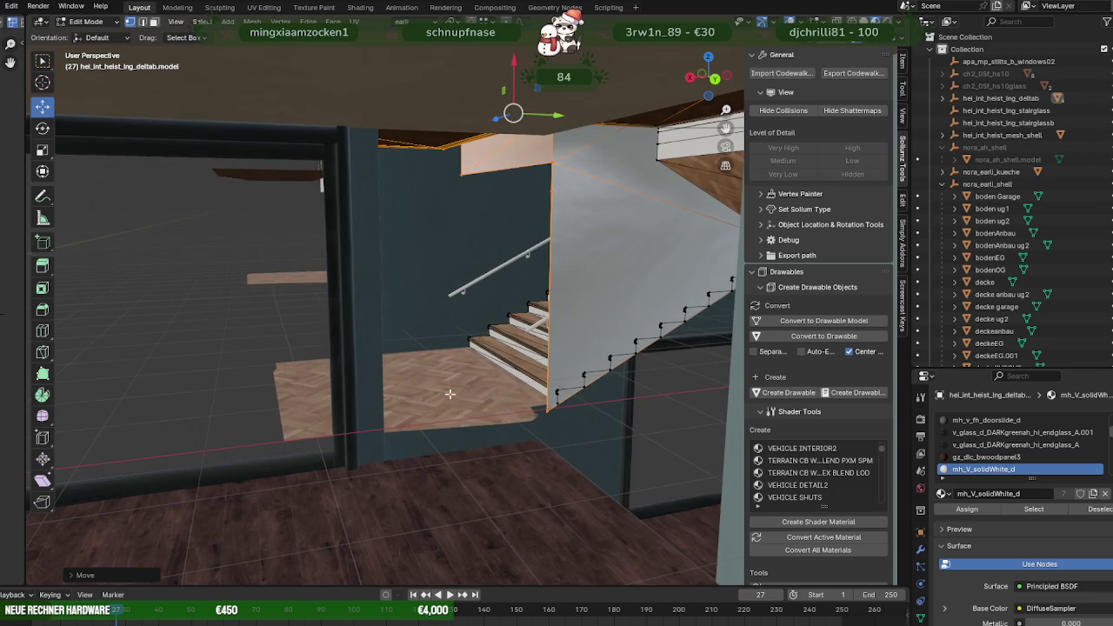
middle_click_drag(472, 353, 515, 292)
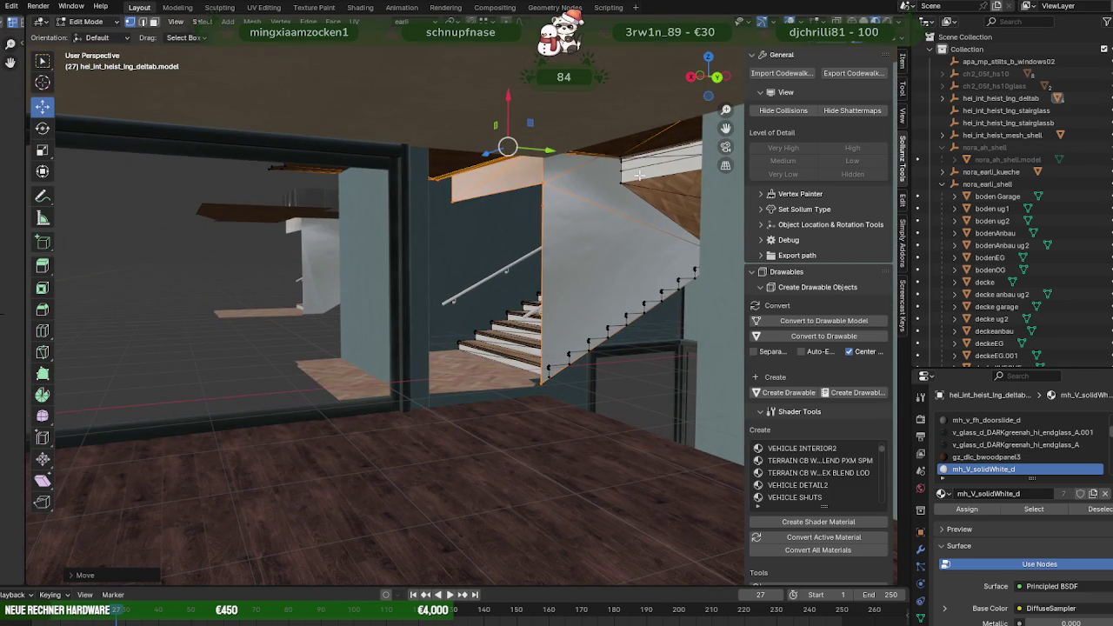
mouse_move(604, 216)
middle_mouse_down()
mouse_move(598, 238)
mouse_move(402, 274)
mouse_move(442, 397)
mouse_move(514, 246)
mouse_move(551, 246)
mouse_move(318, 258)
mouse_move(433, 248)
mouse_move(223, 322)
mouse_move(378, 287)
mouse_move(212, 283)
mouse_move(393, 322)
mouse_move(425, 316)
mouse_move(413, 289)
mouse_move(337, 272)
middle_mouse_up()
left_click(406, 386)
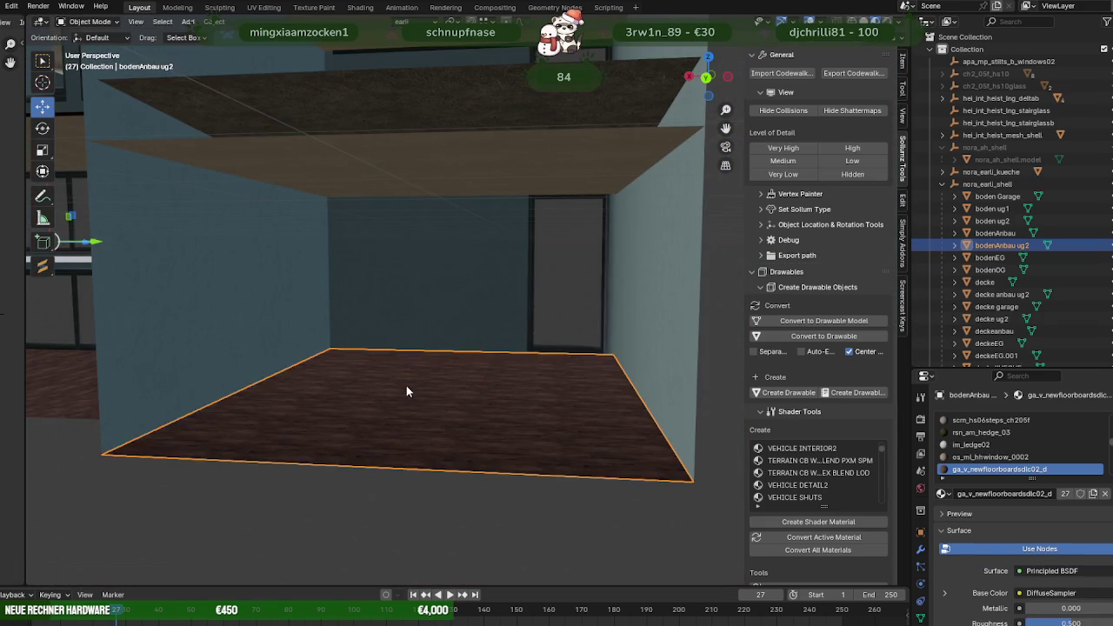
Slide the bodenAnbau ug2 floor face about 0.8 m along X and check it against the walls.
left_click(407, 385)
key("KP_Decimal")
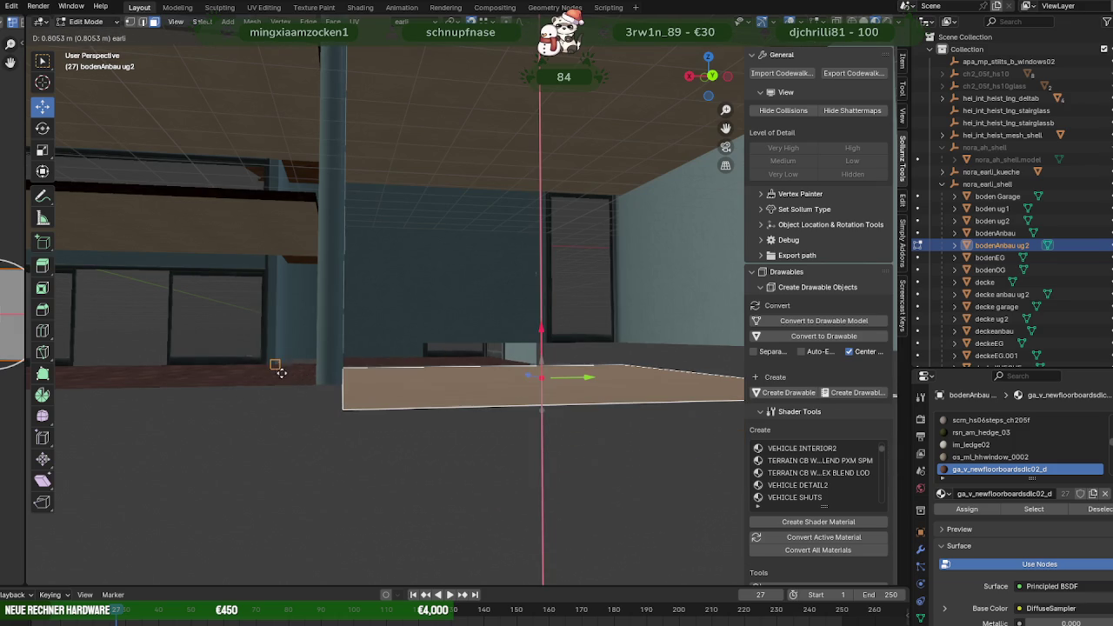
mouse_move(323, 371)
middle_mouse_down()
mouse_move(243, 373)
mouse_move(438, 354)
mouse_move(509, 367)
middle_mouse_up()
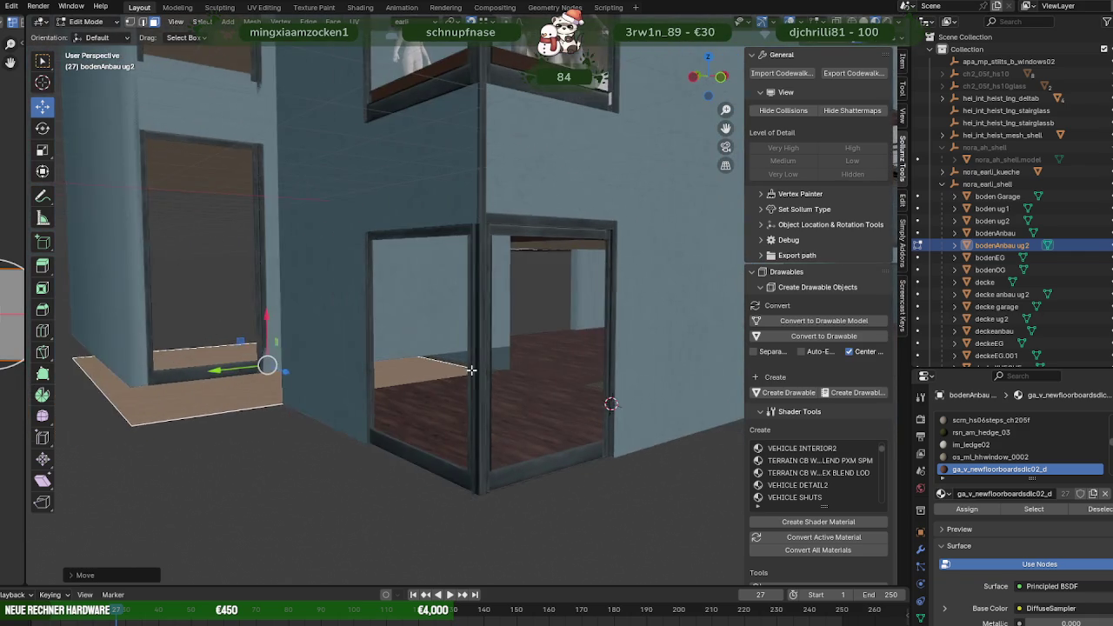
scroll(539, 372, "up", 2)
scroll(434, 387, "up", 3)
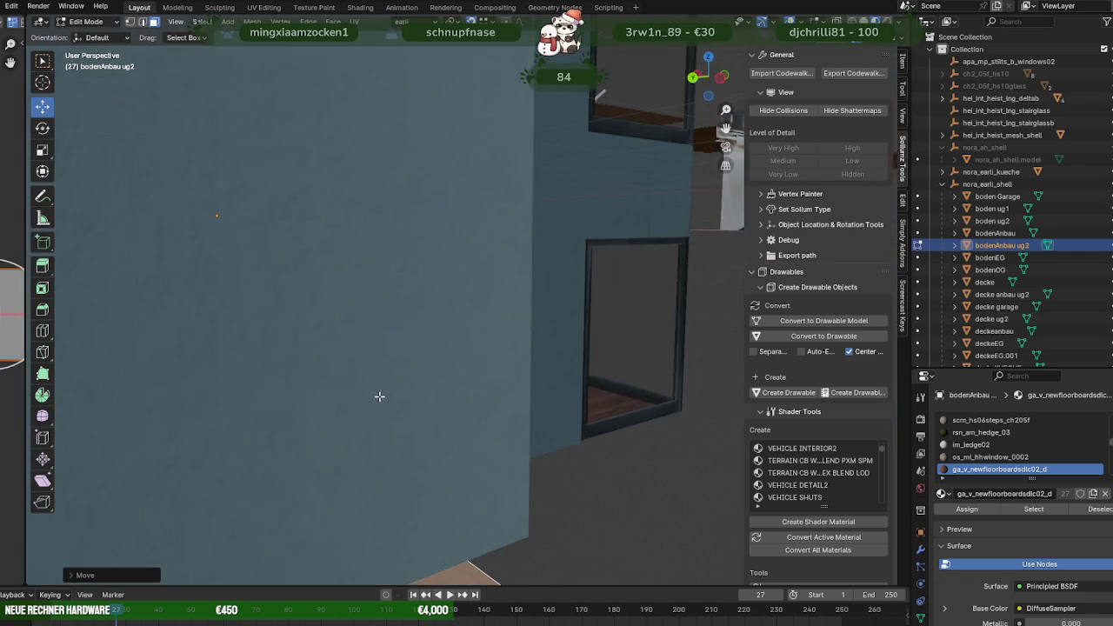
scroll(387, 384, "up", 2)
mouse_move(394, 379)
middle_mouse_down()
mouse_move(546, 367)
mouse_move(509, 377)
mouse_move(497, 373)
mouse_move(528, 369)
mouse_move(495, 377)
mouse_move(559, 367)
mouse_move(551, 357)
middle_mouse_up()
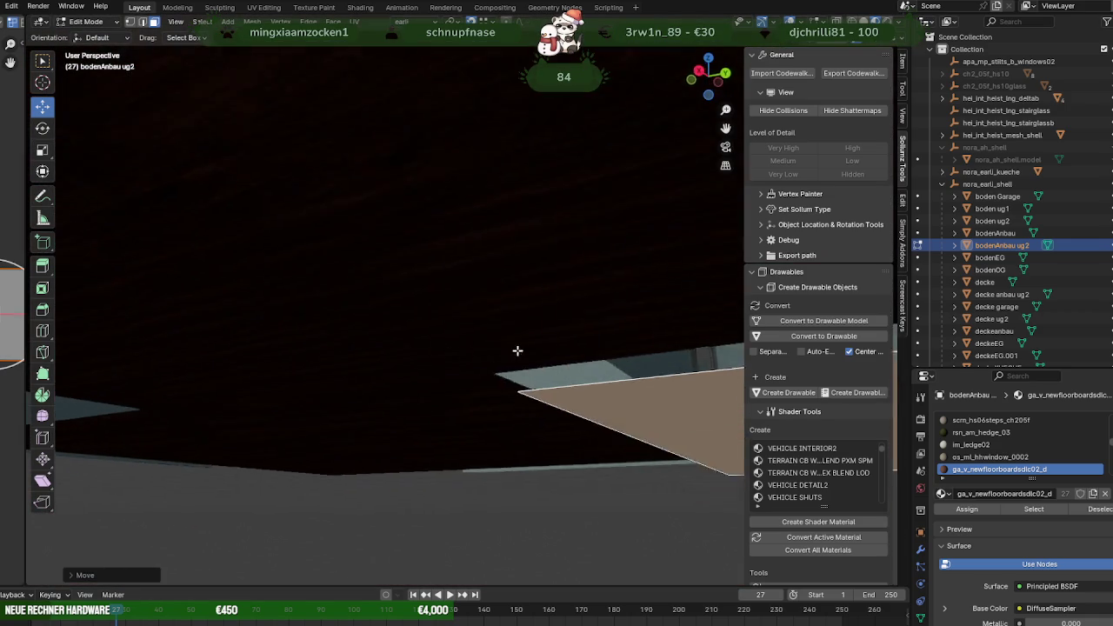
middle_click_drag(480, 355, 435, 383)
middle_click_drag(426, 430, 437, 403)
Leave Edit Mode, select the boden ug2 floor slab and enter Edit Mode on it.
key("Tab")
left_click(436, 400)
key("Tab")
left_click(437, 400)
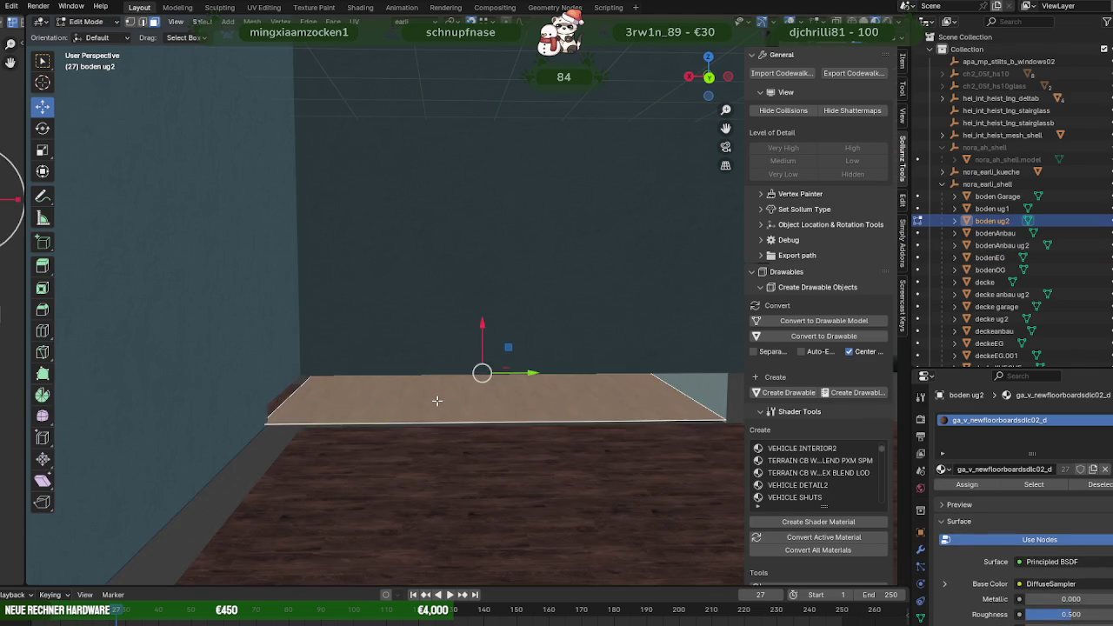